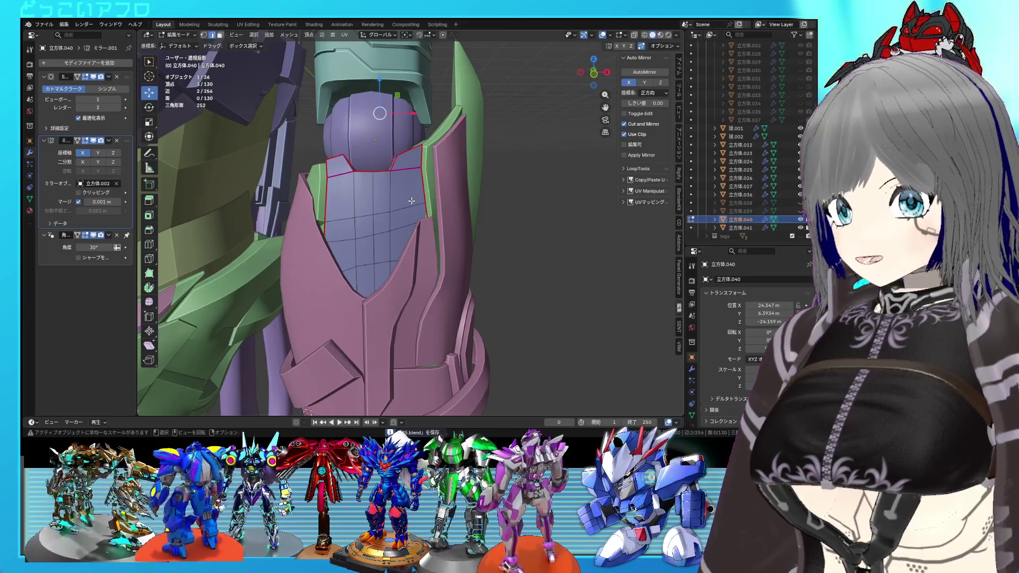
Step: Switch to Object Mode and view the mecha's arm from the side
scroll(411, 201, down, 3)
middle_drag(411, 200, 395, 202)
scroll(392, 202, up, 3)
scroll(387, 202, down, 3)
key(Tab)
scroll(416, 195, up, 3)
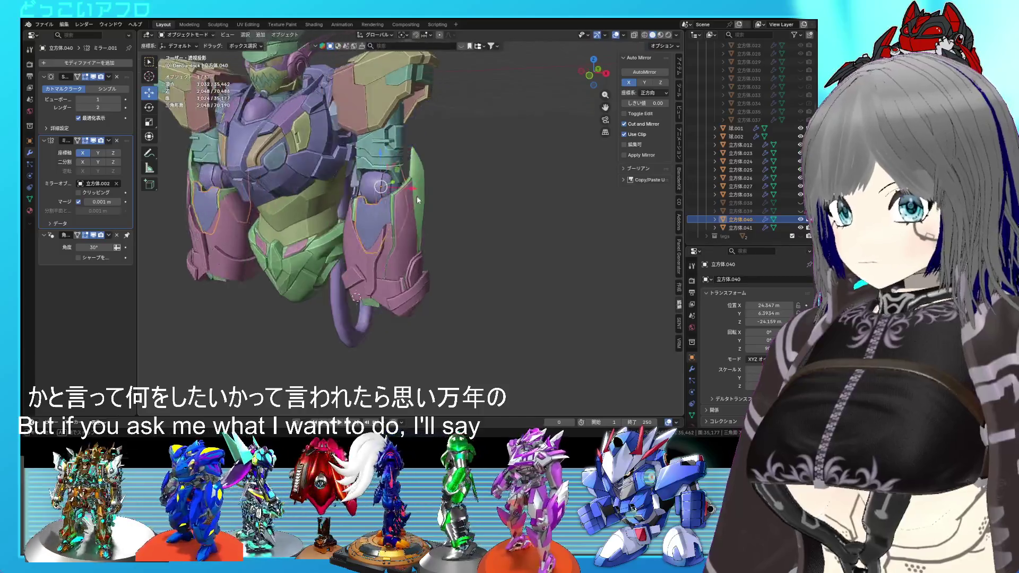
scroll(469, 179, up, 3)
scroll(473, 197, up, 3)
scroll(456, 202, up, 2)
middle_drag(456, 206, 426, 215)
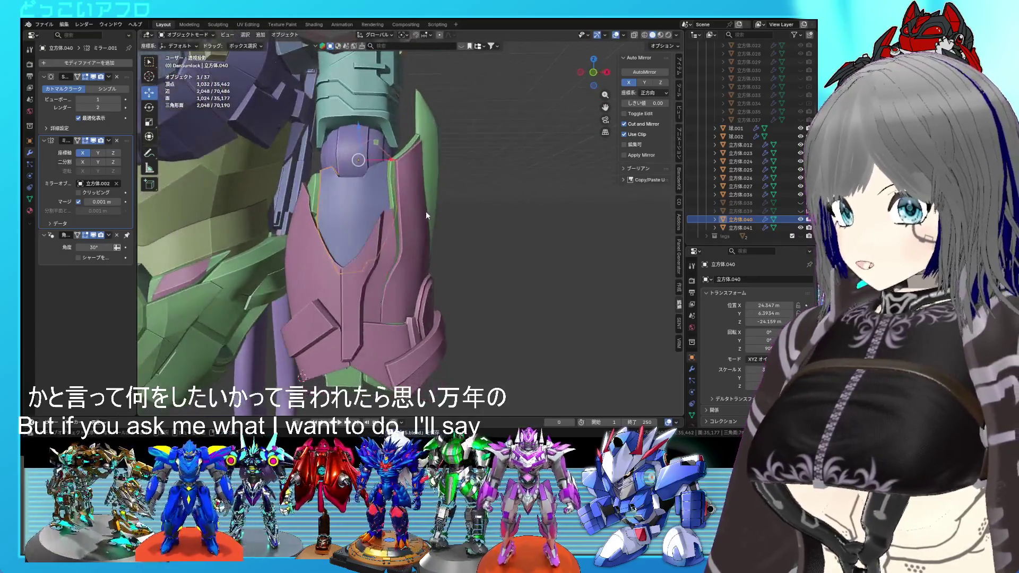
Step: Select the pink armor piece 立方体.041 and inspect it from several angles
click(391, 281)
scroll(405, 292, up, 2)
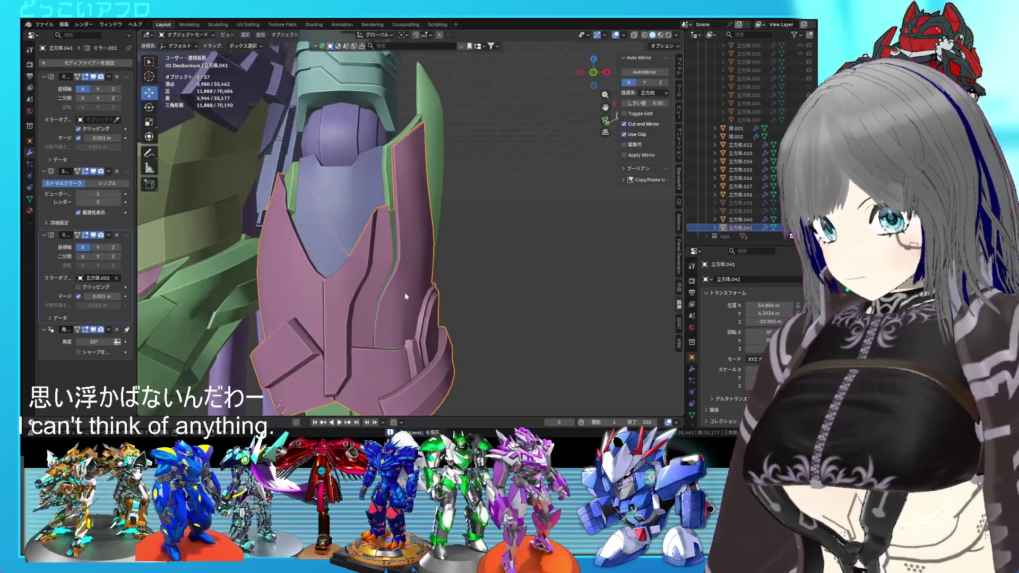
middle_drag(404, 292, 275, 272)
middle_drag(447, 259, 415, 288)
scroll(415, 288, up, 4)
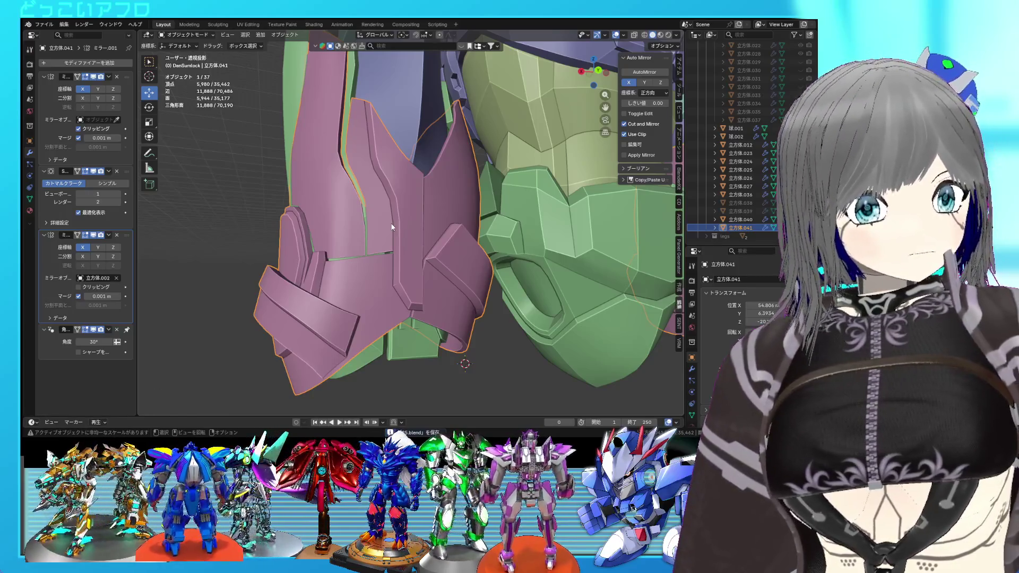
mouse_move(372, 228)
middle_down()
mouse_move(421, 232)
mouse_move(412, 245)
mouse_move(388, 245)
mouse_move(403, 247)
middle_up()
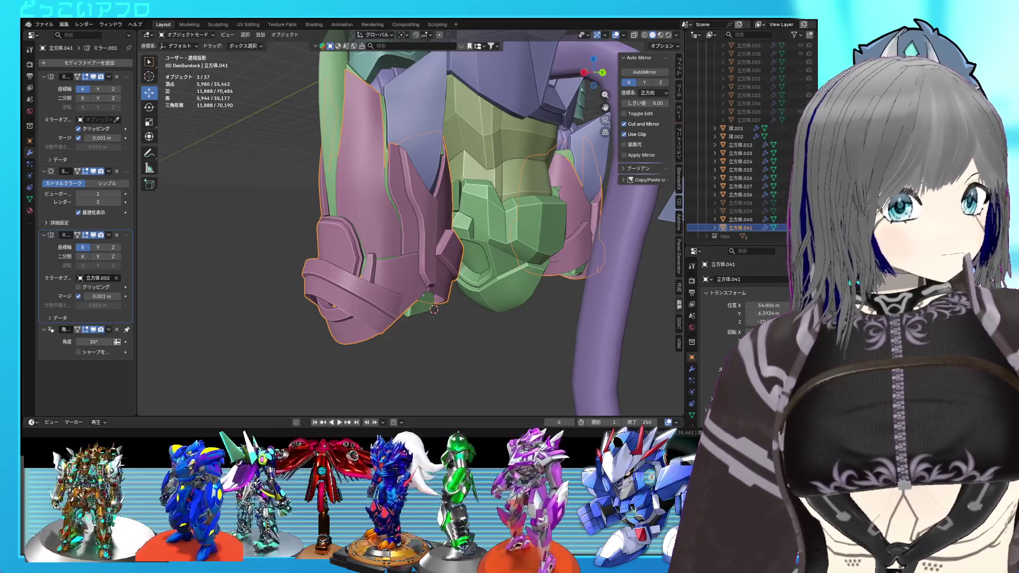
mouse_move(457, 254)
middle_down()
mouse_move(466, 320)
mouse_move(443, 341)
mouse_move(441, 284)
middle_up()
scroll(467, 320, up, 2)
Step: Save the file, then select the green forearm part 立方体.036 in Edit Mode
key(ctrl+s)
click(453, 330)
scroll(453, 330, up, 4)
mouse_move(454, 330)
middle_down()
mouse_move(466, 307)
mouse_move(507, 298)
mouse_move(428, 290)
mouse_move(492, 287)
mouse_move(365, 235)
mouse_move(375, 248)
mouse_move(384, 235)
mouse_move(433, 254)
middle_up()
click(417, 255)
key(Tab)
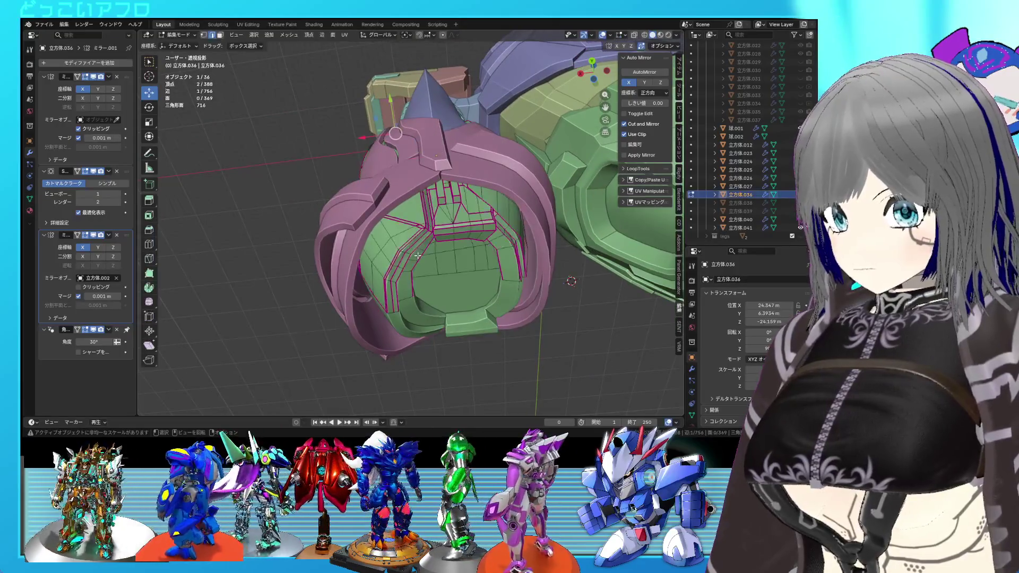
Step: Select the inner edge loop of the green forearm part and mark it sharp
scroll(418, 255, up, 5)
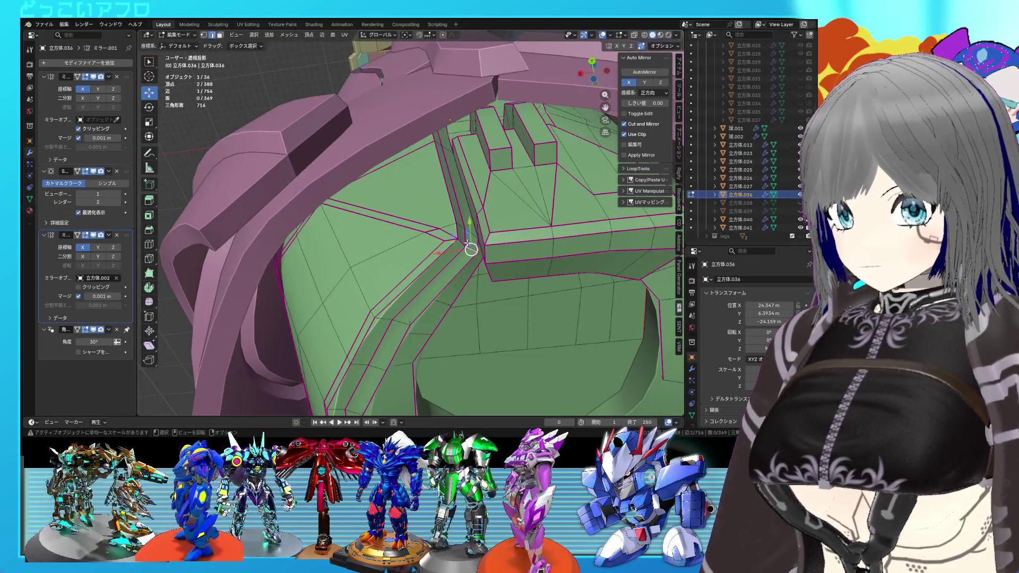
alt+click(466, 242)
scroll(466, 242, down, 5)
right_click(466, 242)
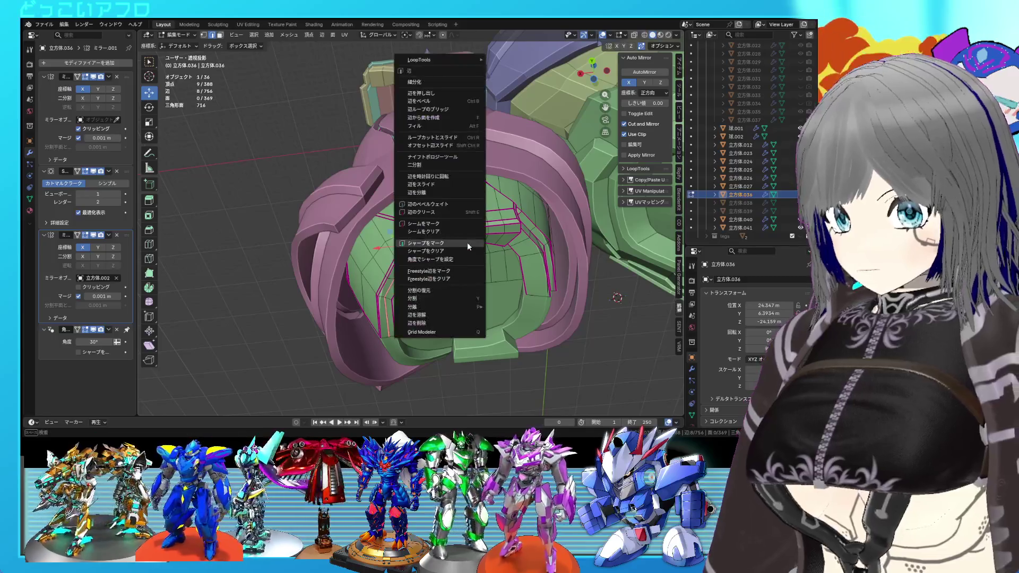
click(466, 245)
Step: Return to Object Mode, save the file and clear the selection
key(Tab)
key(ctrl+s)
mouse_move(466, 248)
middle_down()
mouse_move(426, 257)
mouse_move(429, 230)
mouse_move(444, 227)
mouse_move(472, 224)
mouse_move(507, 242)
mouse_move(460, 241)
mouse_move(464, 307)
mouse_move(446, 255)
mouse_move(498, 263)
mouse_move(444, 196)
mouse_move(391, 260)
mouse_move(350, 253)
mouse_move(456, 247)
mouse_move(391, 237)
mouse_move(382, 212)
mouse_move(497, 285)
mouse_move(514, 334)
mouse_move(495, 310)
mouse_move(565, 310)
mouse_move(458, 303)
mouse_move(438, 285)
mouse_move(443, 260)
mouse_move(487, 307)
mouse_move(451, 307)
mouse_move(539, 313)
middle_up()
click(485, 305)
Step: Hide the pink armor 立方体.041, frame the green forearm plate side-on, and save 25.blend
key(ctrl+s)
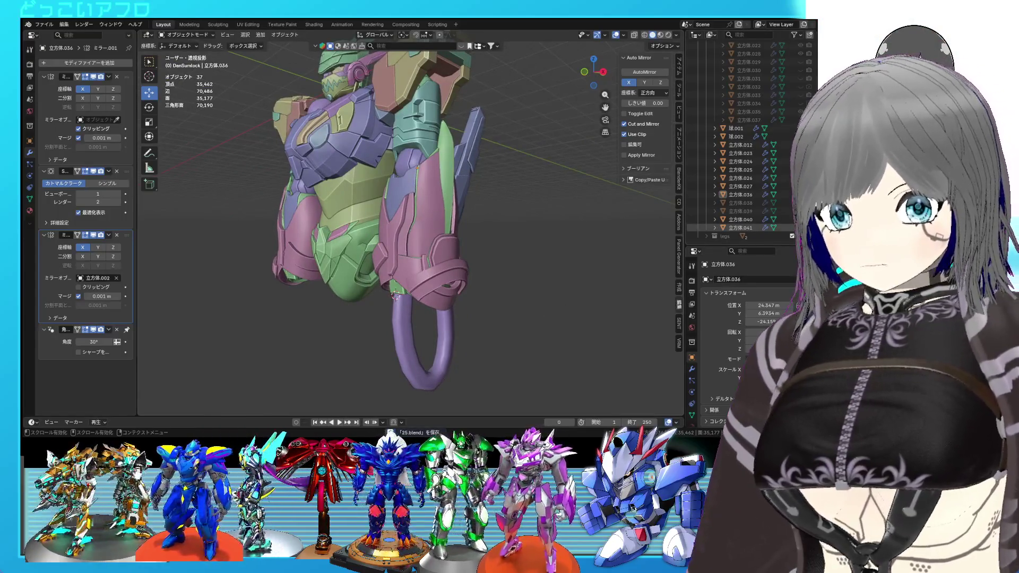
key(h)
scroll(569, 293, up, 1)
middle_drag(398, 304, 426, 269)
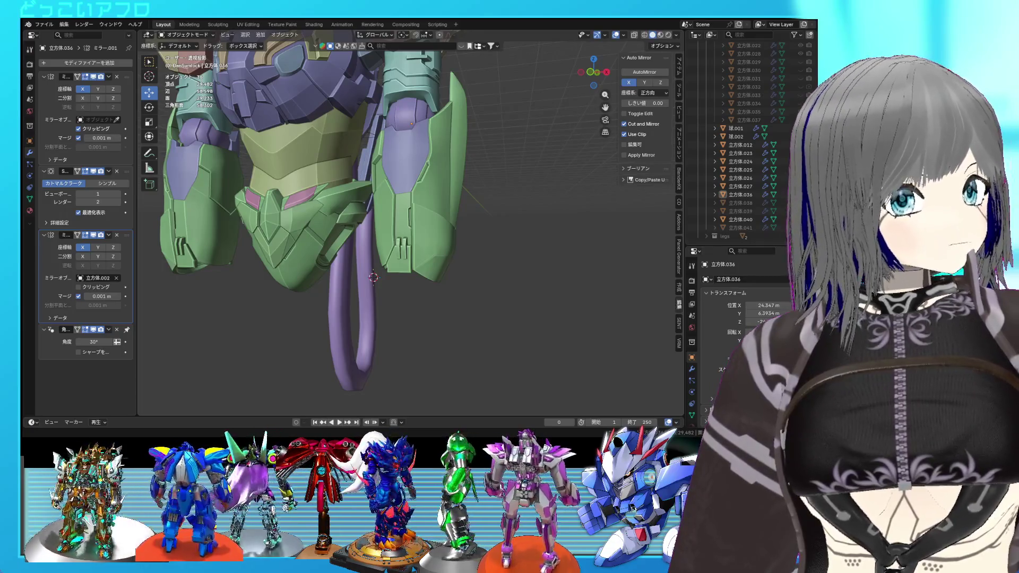
mouse_move(403, 244)
middle_down()
mouse_move(433, 245)
mouse_move(369, 279)
mouse_move(358, 257)
mouse_move(330, 261)
mouse_move(319, 175)
mouse_move(390, 204)
mouse_move(362, 281)
mouse_move(371, 266)
middle_up()
scroll(435, 241, up, 2)
key(ctrl+s)
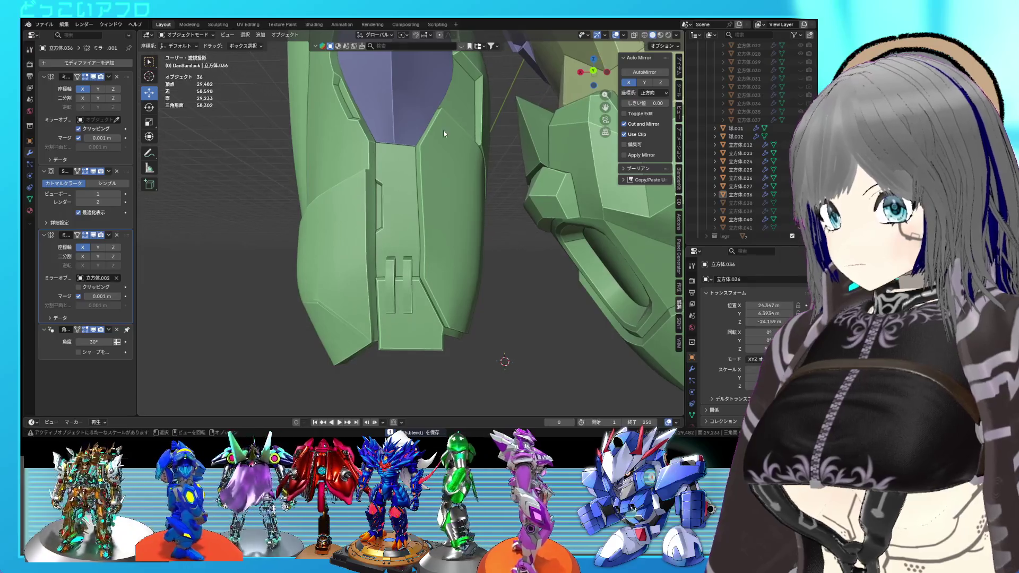
Step: In Edit Mode, select a strip of faces along the green plate
key(Tab)
middle_drag(452, 196, 420, 196)
scroll(420, 197, up, 1)
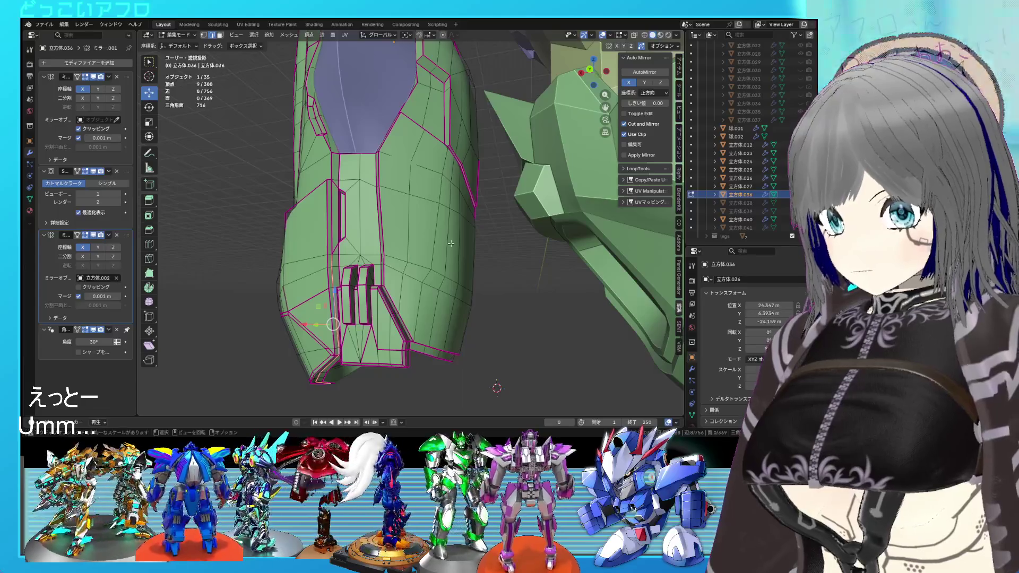
scroll(409, 228, up, 3)
middle_drag(399, 262, 418, 236)
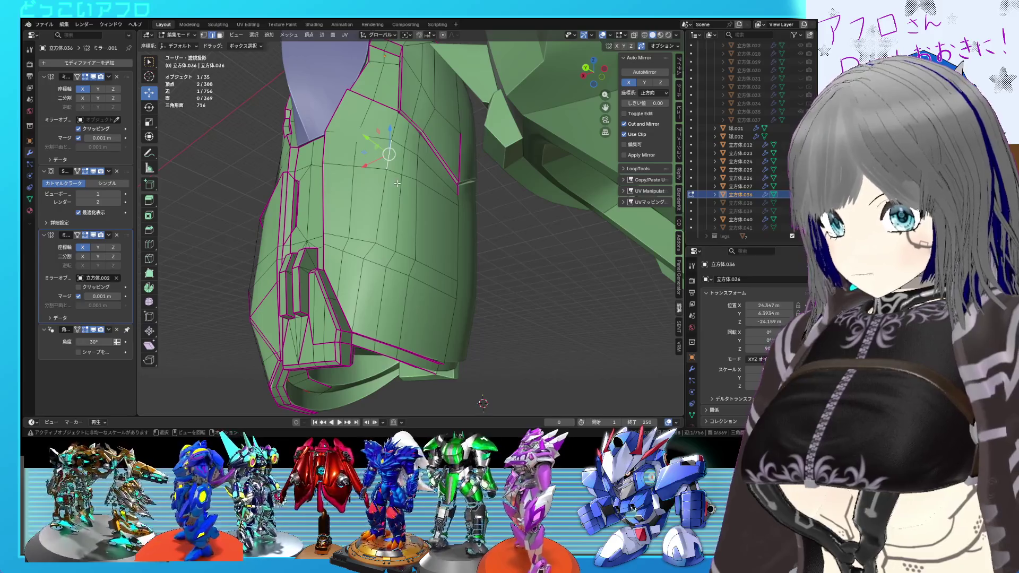
middle_drag(396, 168, 377, 236)
click(376, 240)
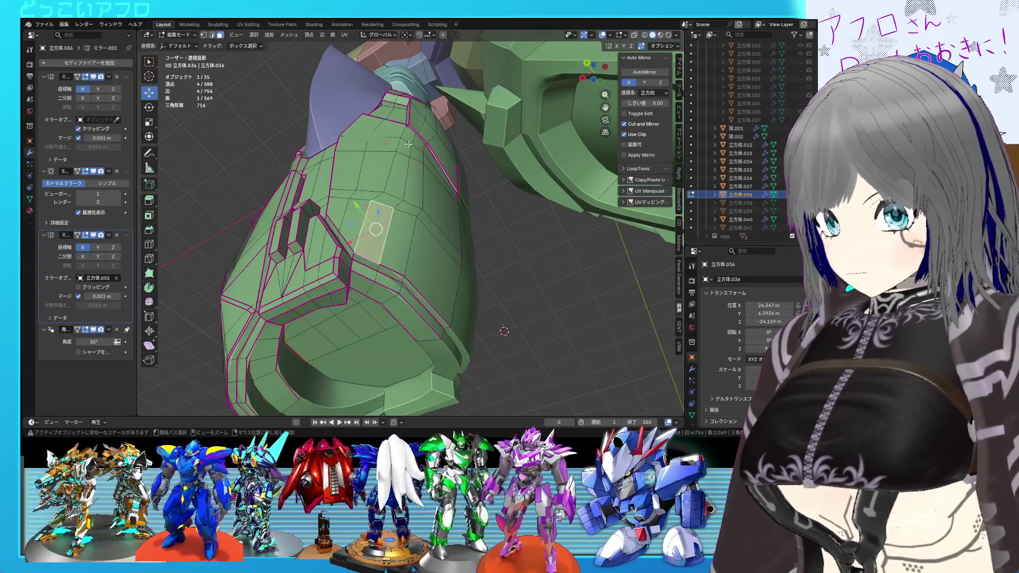
ctrl+click(408, 144)
scroll(403, 212, up, 3)
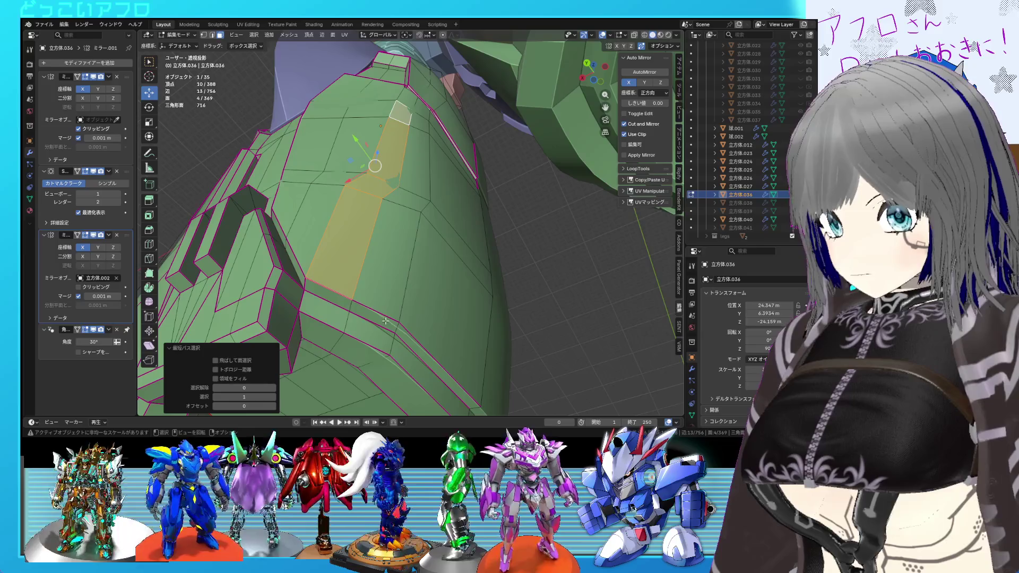
ctrl+click(419, 170)
shift+click(409, 208)
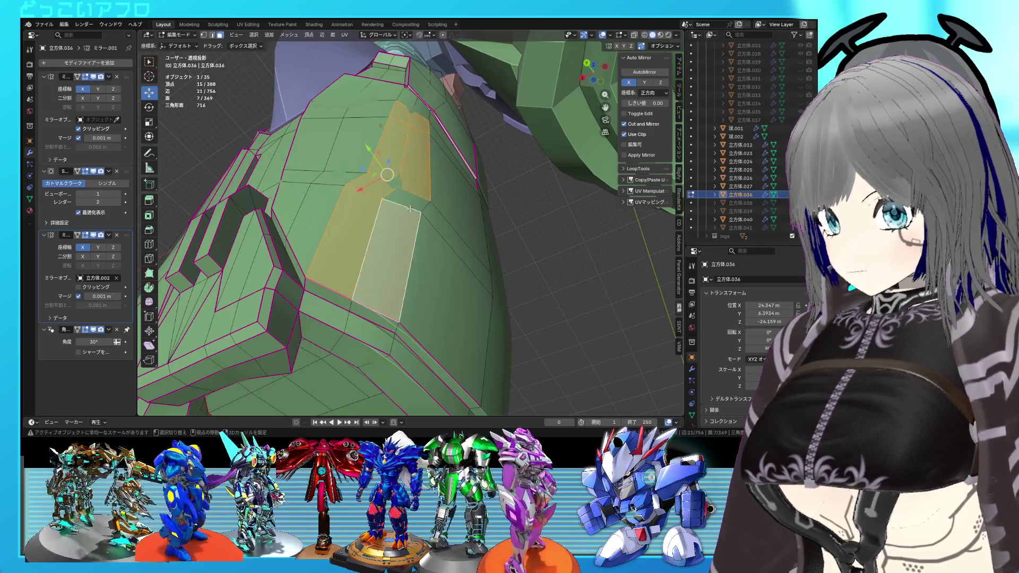
shift+click(409, 207)
mouse_move(409, 206)
middle_down()
mouse_move(465, 295)
mouse_move(395, 276)
middle_up()
Step: Check the mesh in wireframe, then vertex-slide a plate vertex along its edge three times
key(shift+z)
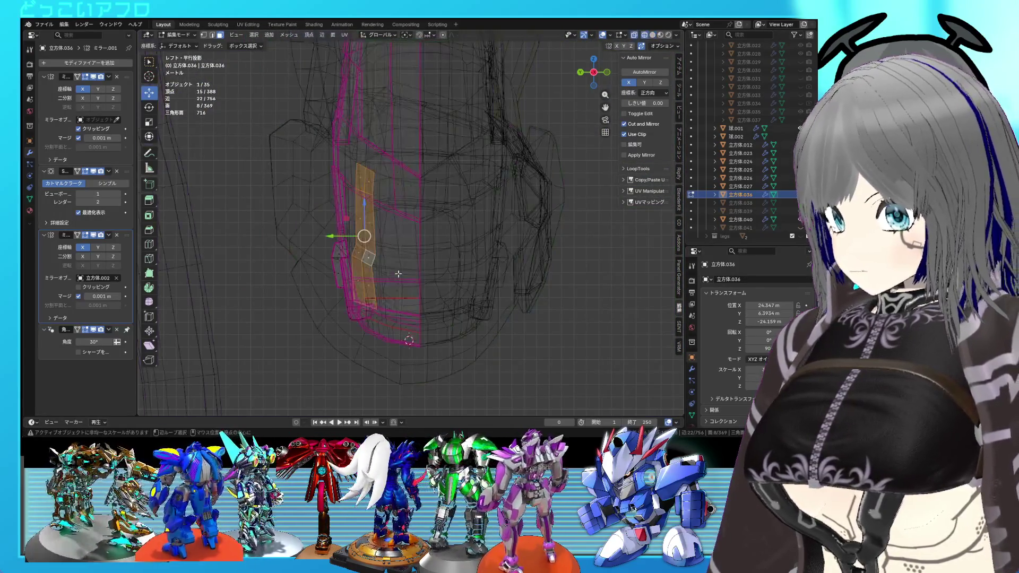
key(shift+z)
middle_drag(465, 281, 350, 239)
click(346, 228)
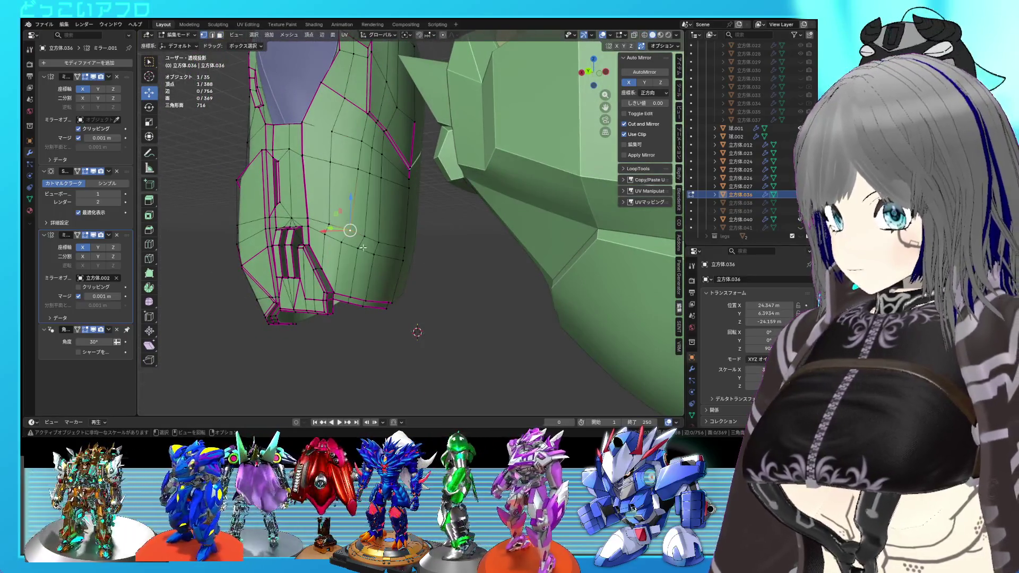
key(shift+v)
click(358, 247)
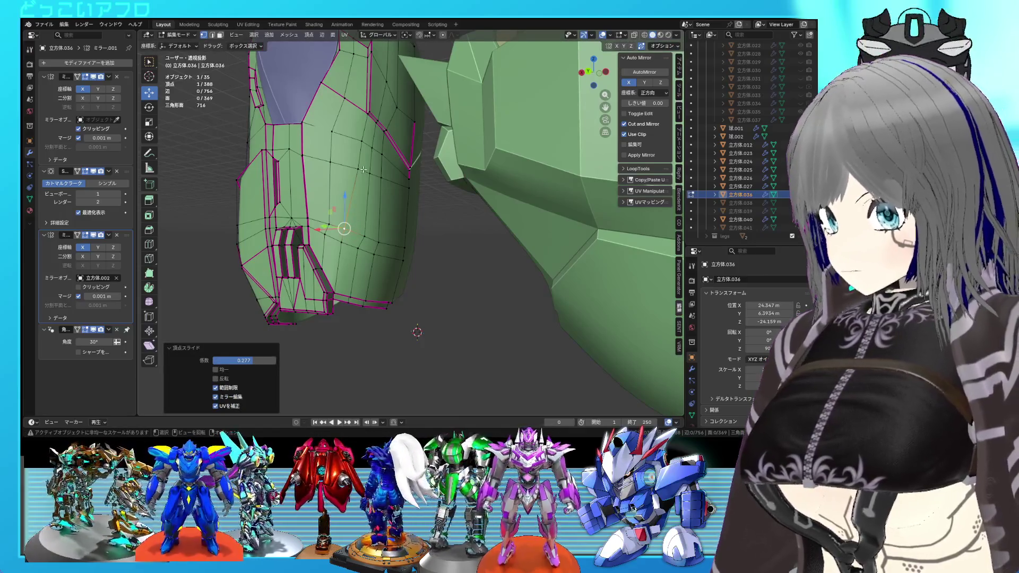
key(shift+v)
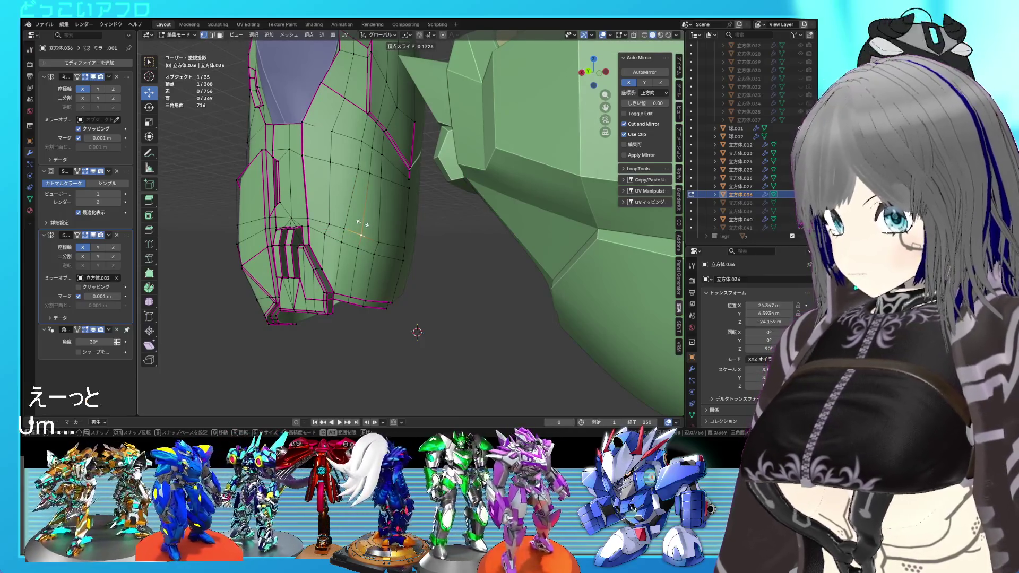
click(371, 235)
key(shift+v)
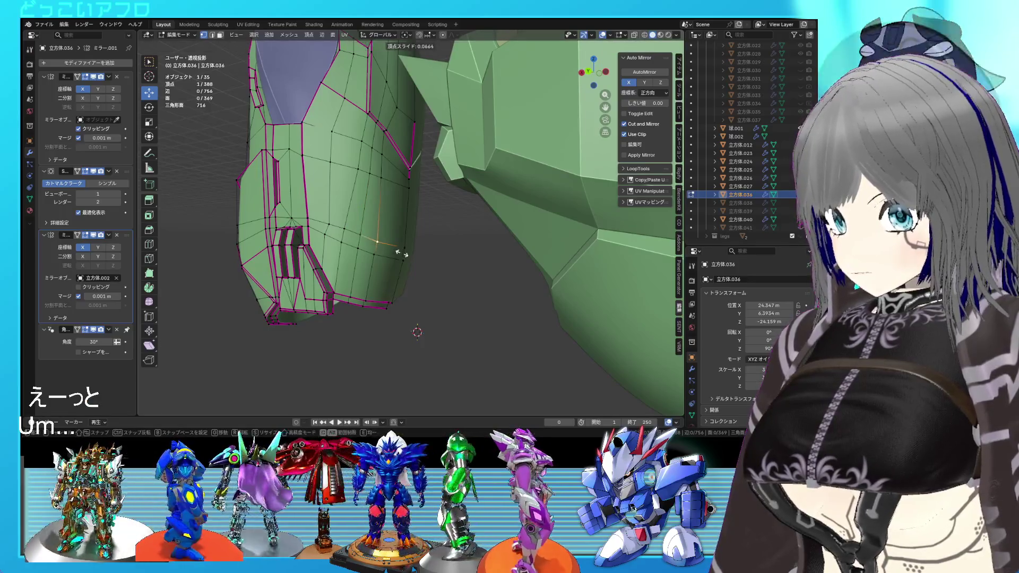
click(402, 254)
Step: Inspect the plate in Object Mode, then select three adjacent faces in face mode
key(Tab)
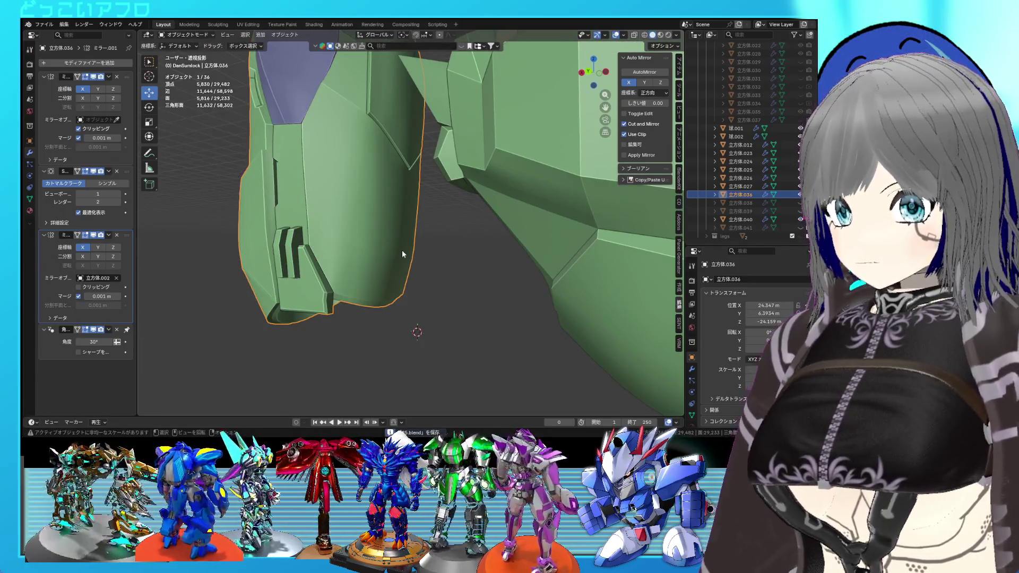
mouse_move(402, 250)
middle_down()
mouse_move(408, 225)
mouse_move(388, 264)
mouse_move(371, 249)
middle_up()
key(Tab)
key(3)
click(362, 204)
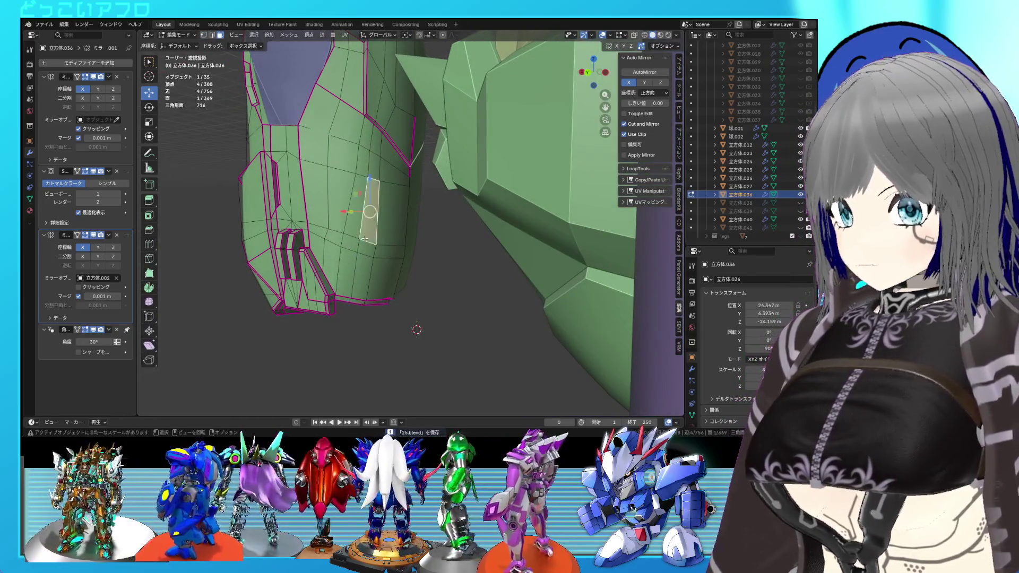
shift+click(349, 249)
ctrl+click(348, 273)
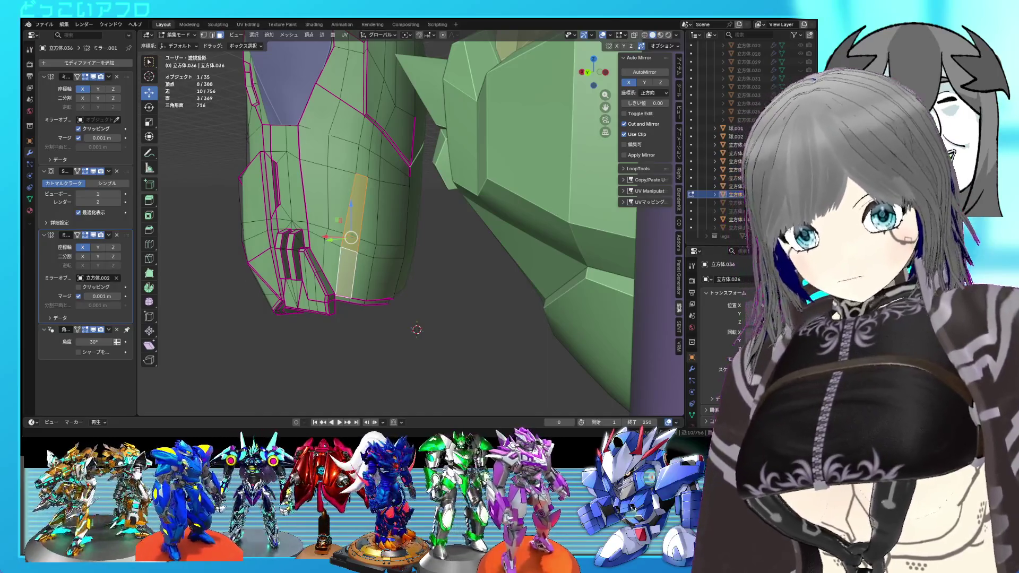
middle_drag(393, 249, 427, 257)
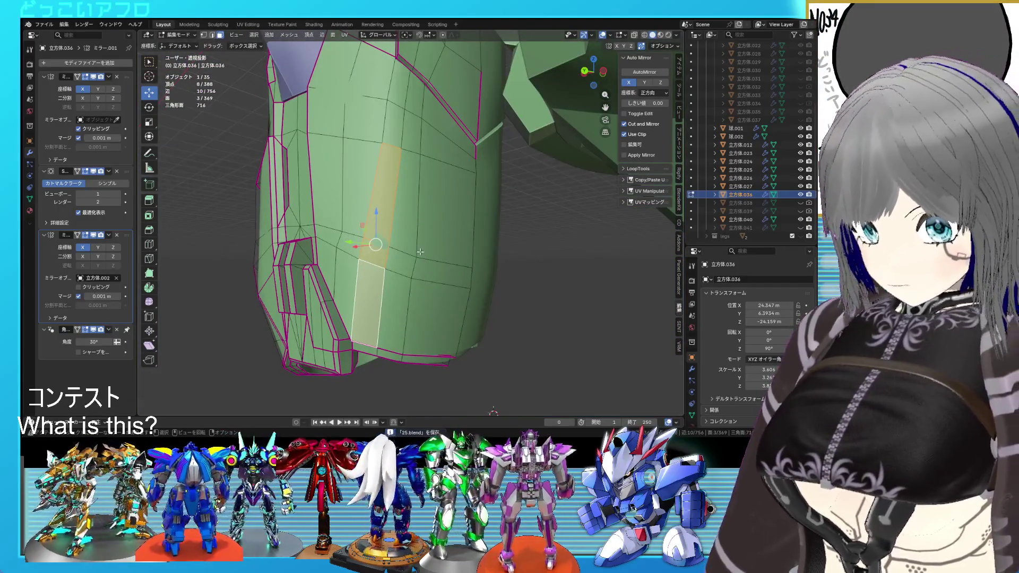
Step: Inset the selected faces, then select a new three-face strip on the plate
key(i)
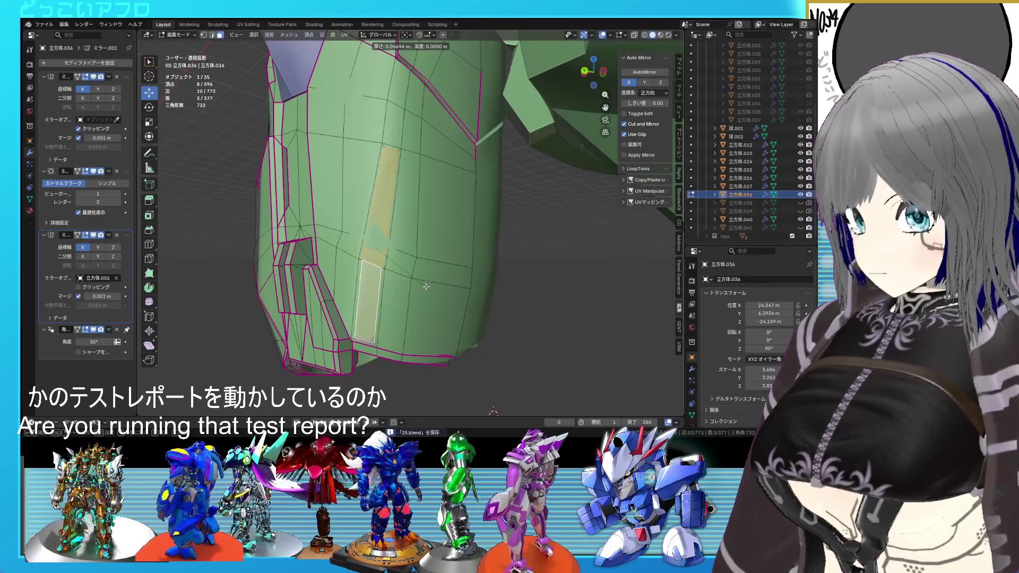
click(426, 286)
middle_drag(426, 285, 423, 237)
click(390, 302)
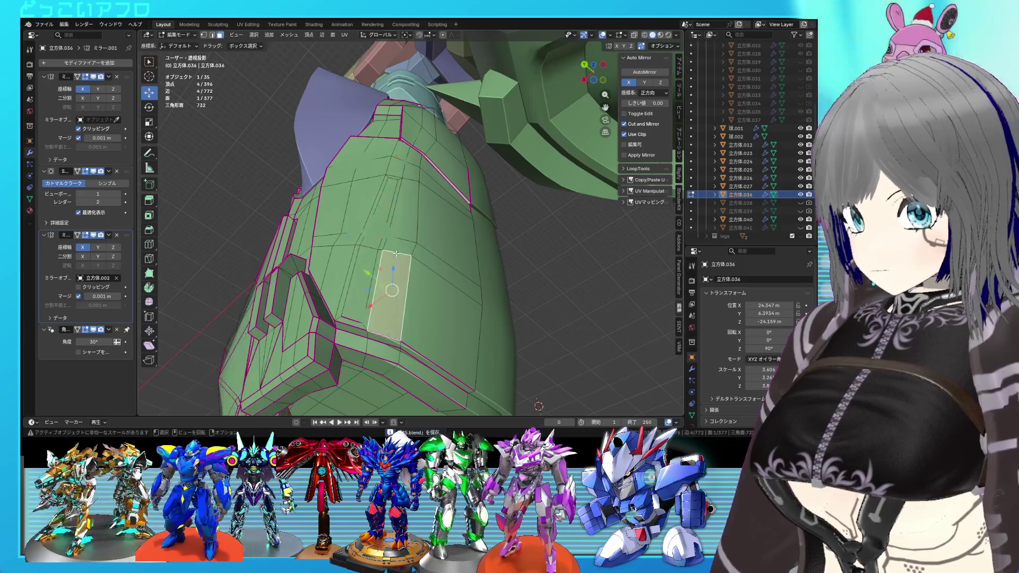
shift+click(397, 247)
ctrl+click(407, 235)
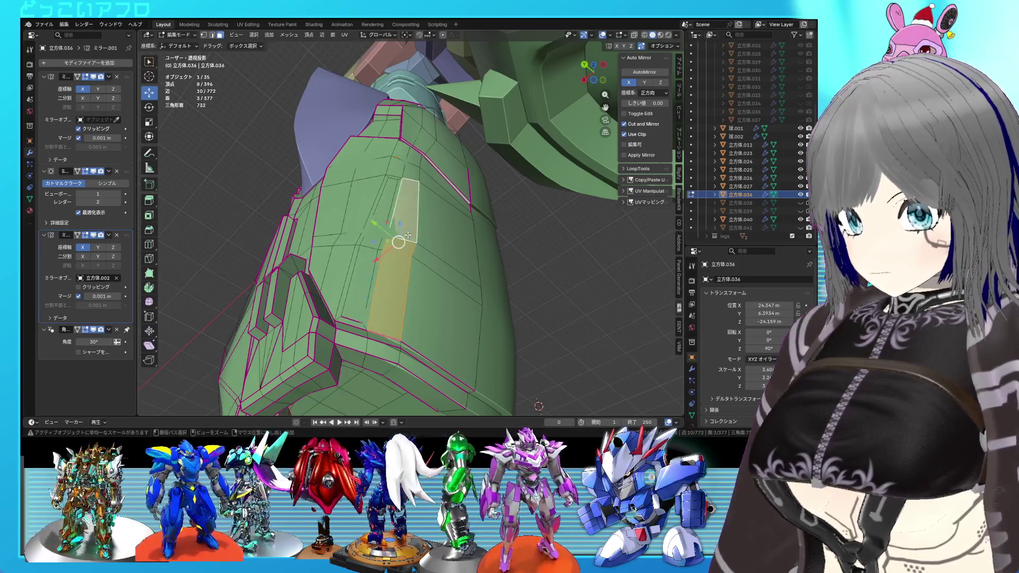
Step: Inset the three-face strip, add the second strip, and extrude all six faces into ridges
key(i)
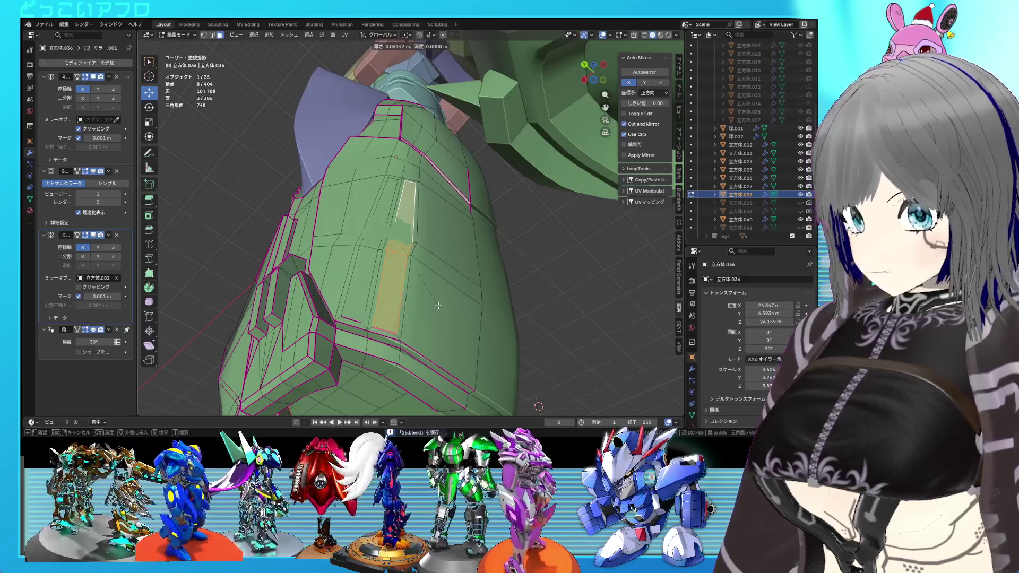
click(439, 303)
mouse_move(438, 303)
middle_down()
mouse_move(419, 271)
mouse_move(380, 286)
middle_up()
ctrl+click(366, 273)
key(e)
click(421, 279)
Step: Select the edge loops of both new ridges and frame them in view
click(379, 293)
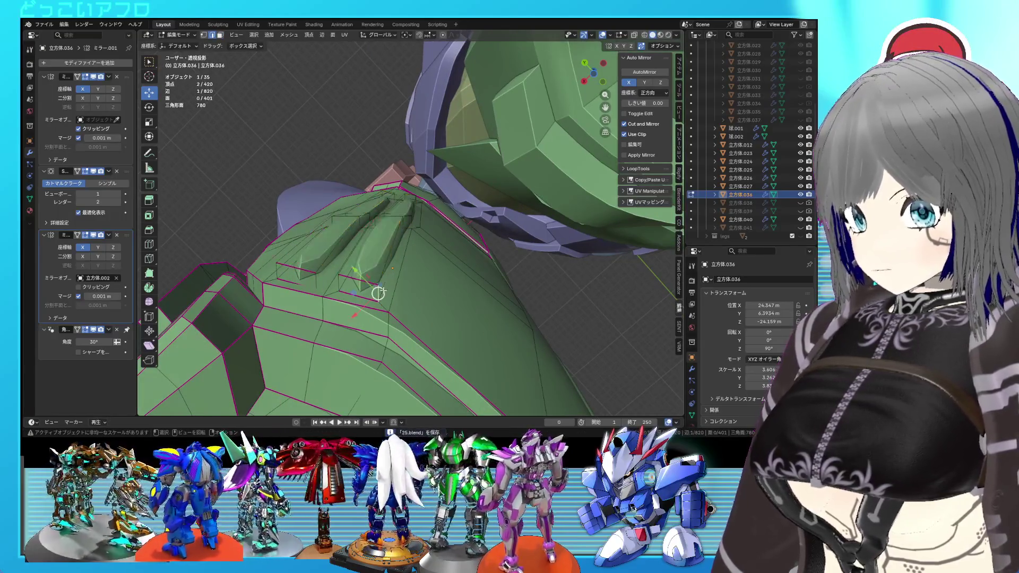
alt+shift+click(328, 258)
alt+shift+click(316, 253)
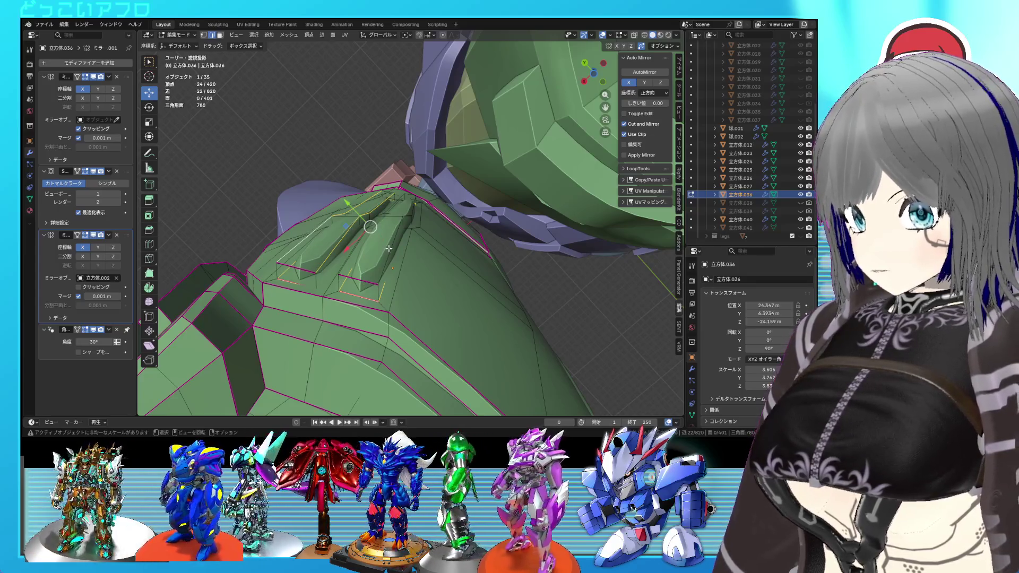
middle_drag(388, 248, 378, 276)
alt+shift+click(378, 276)
alt+shift+click(385, 275)
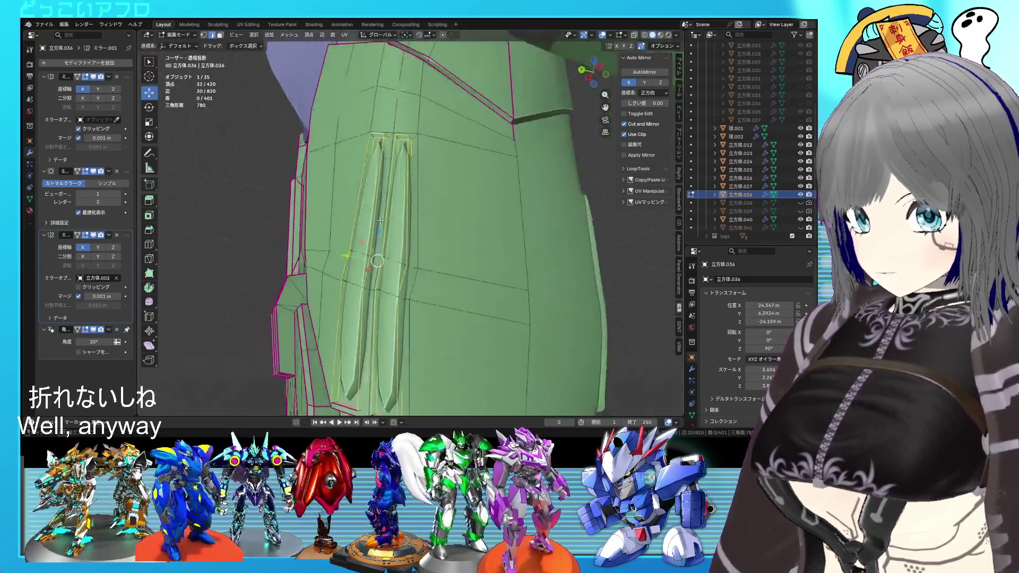
key(KP_Decimal)
mouse_move(412, 163)
middle_down()
mouse_move(424, 201)
mouse_move(472, 244)
mouse_move(412, 235)
mouse_move(383, 185)
middle_up()
Step: Select the ridge top and end faces, try and cancel a crease, then return to Object Mode
shift+click(473, 244)
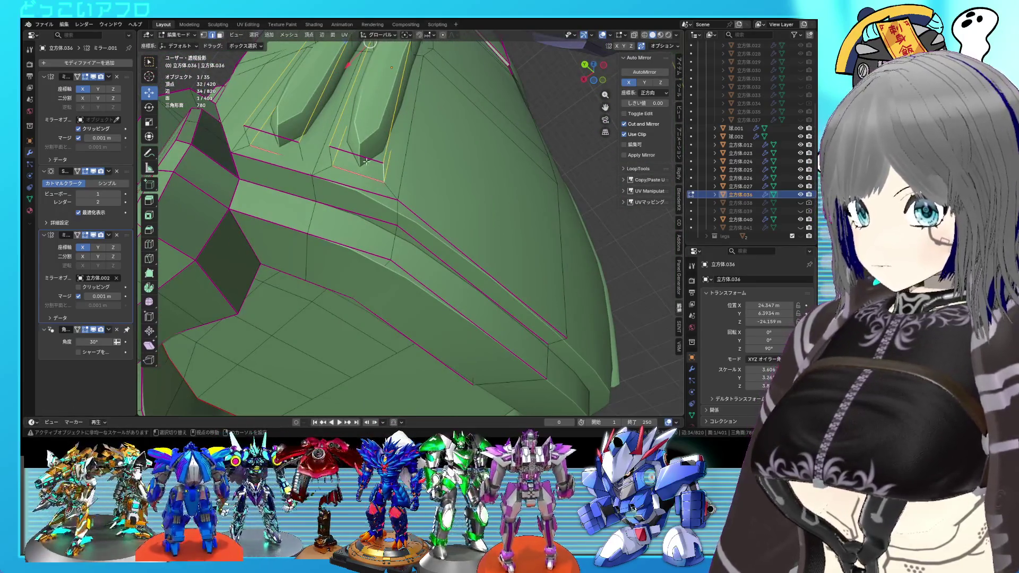
shift+click(268, 142)
shift+click(360, 161)
key(shift+e)
right_click(363, 148)
middle_drag(363, 149, 398, 199)
click(397, 199)
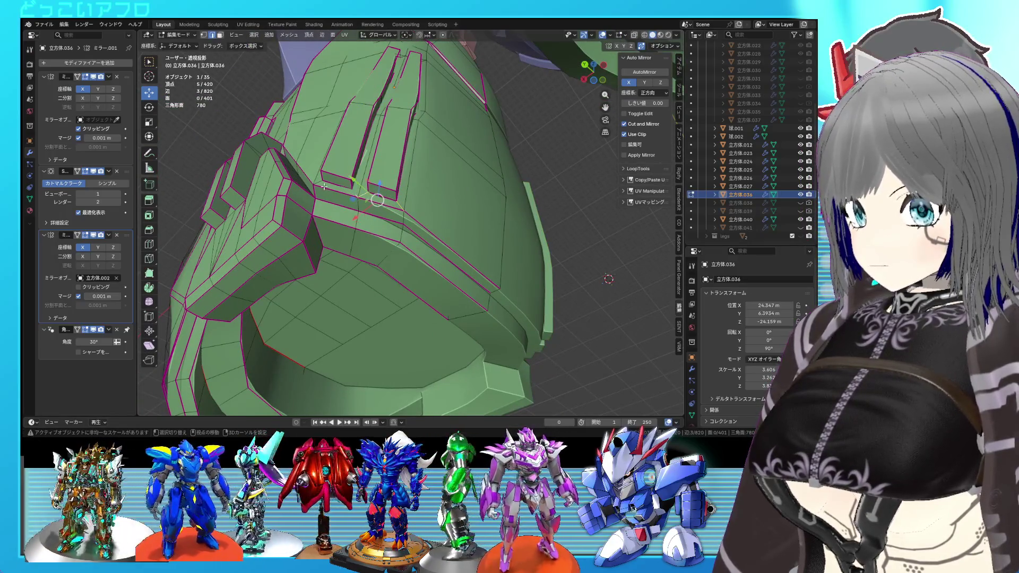
mouse_move(322, 183)
middle_down()
mouse_move(371, 414)
mouse_move(420, 214)
middle_up()
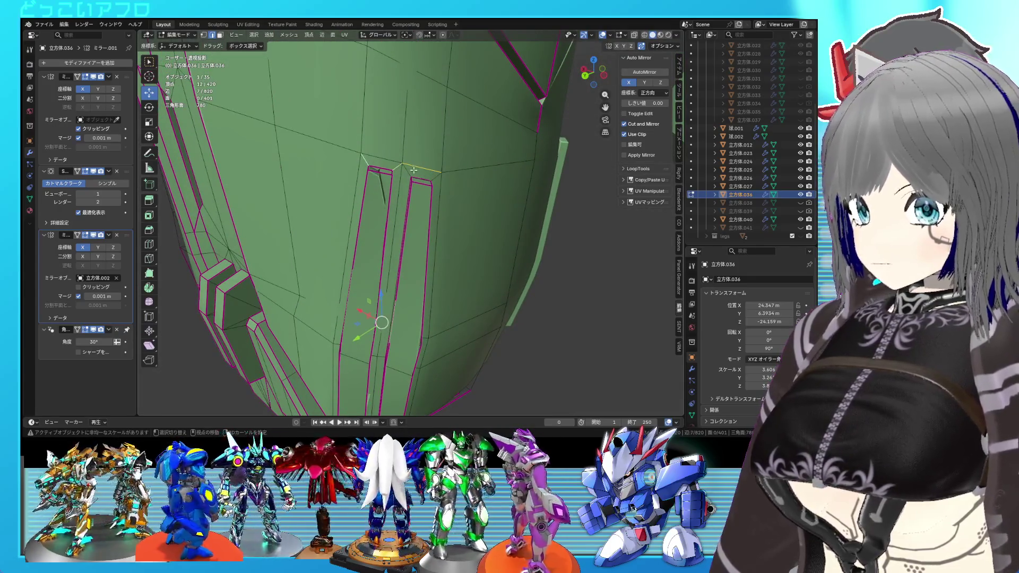
middle_drag(429, 170, 387, 209)
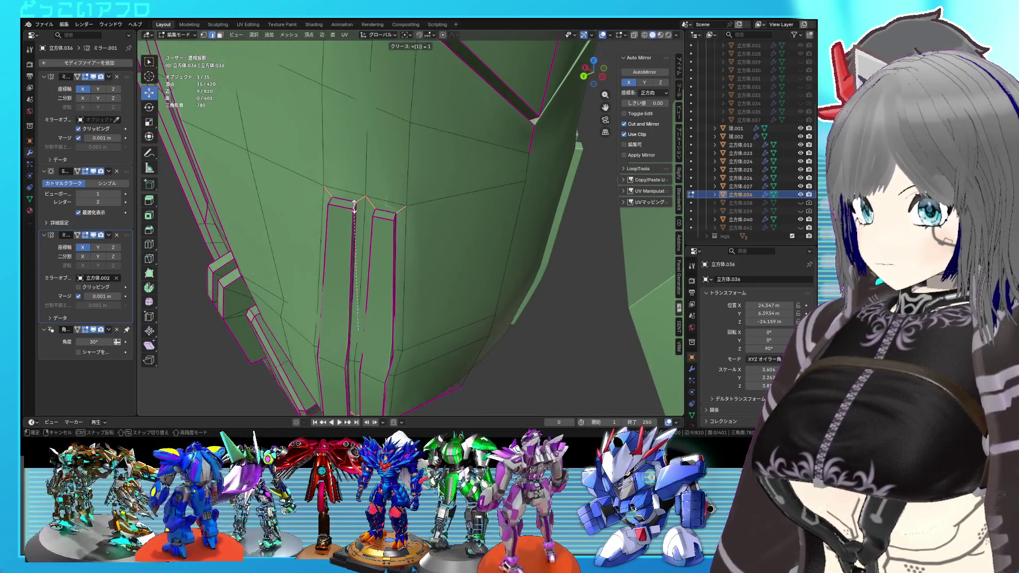
scroll(351, 206, down, 3)
key(Tab)
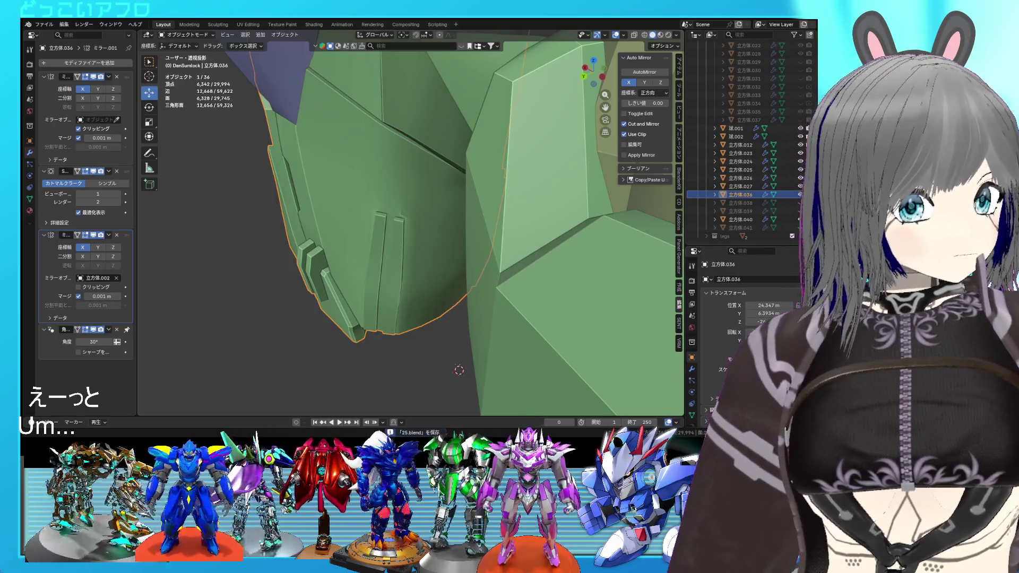
Step: In Edit Mode, select the short edges at the ridge tips, then cancel a crease attempt
key(Tab)
scroll(501, 279, up, 3)
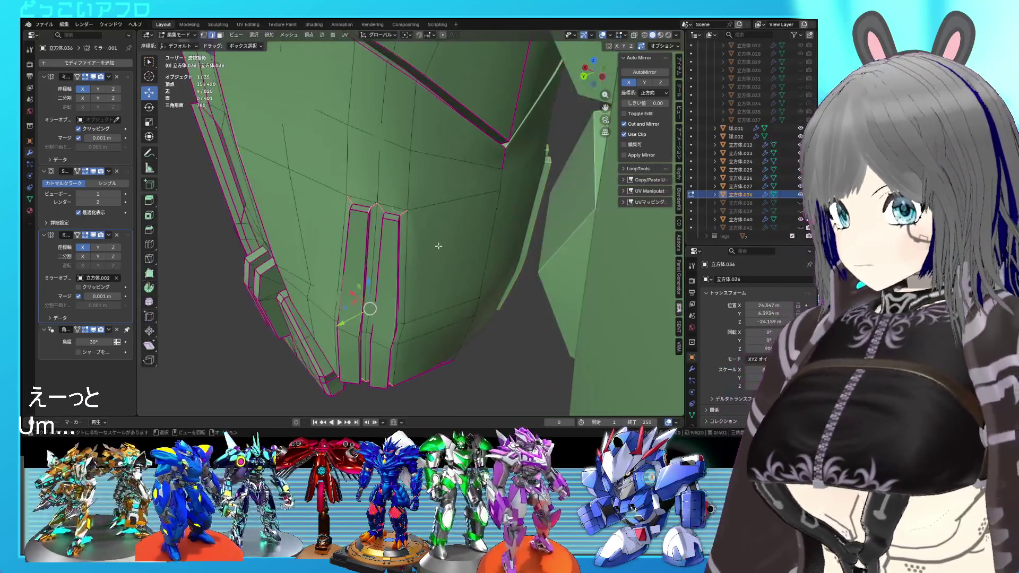
click(395, 199)
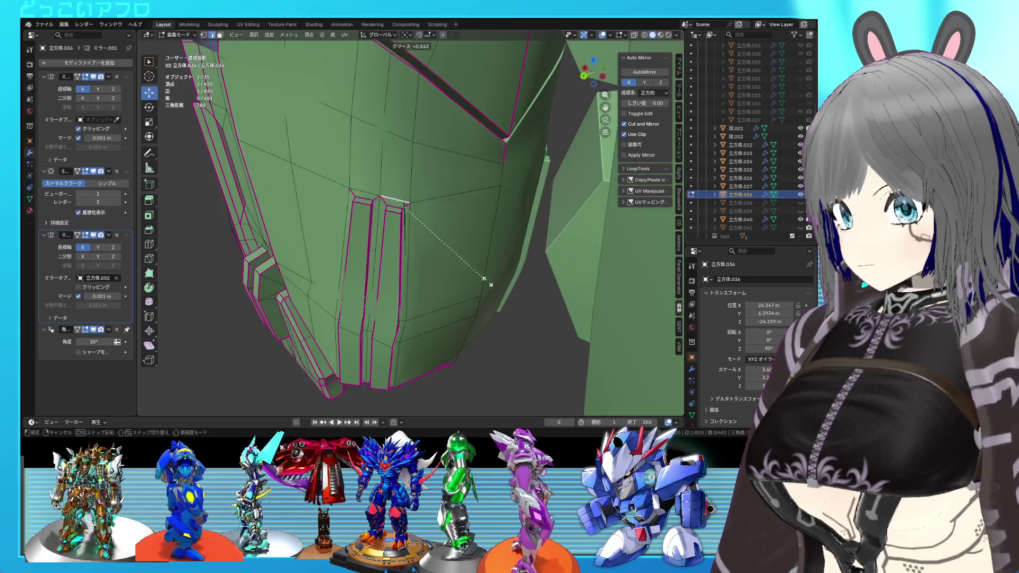
mouse_move(452, 210)
middle_down()
mouse_move(459, 196)
mouse_move(422, 203)
middle_up()
click(419, 202)
shift+click(396, 196)
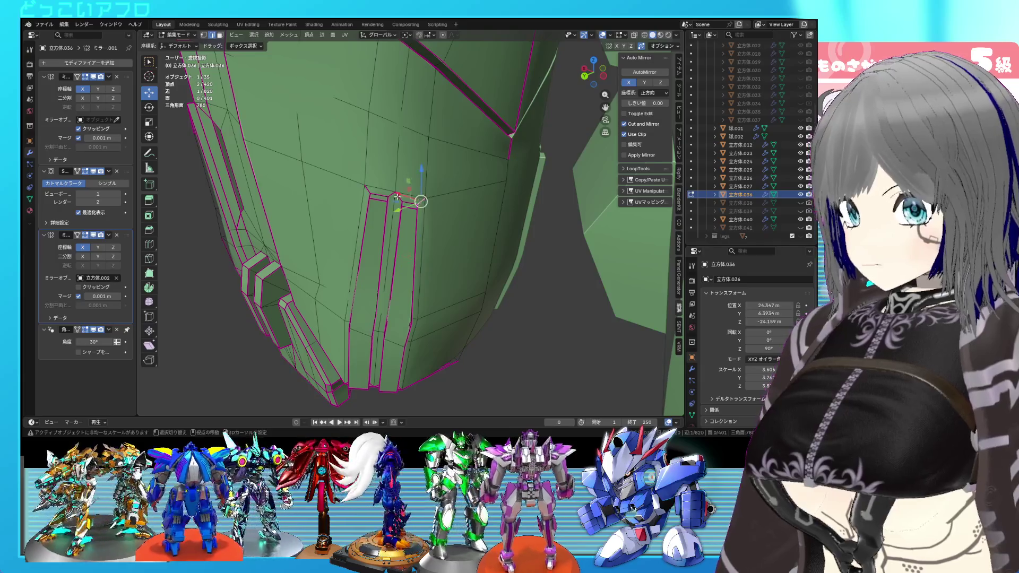
shift+click(373, 194)
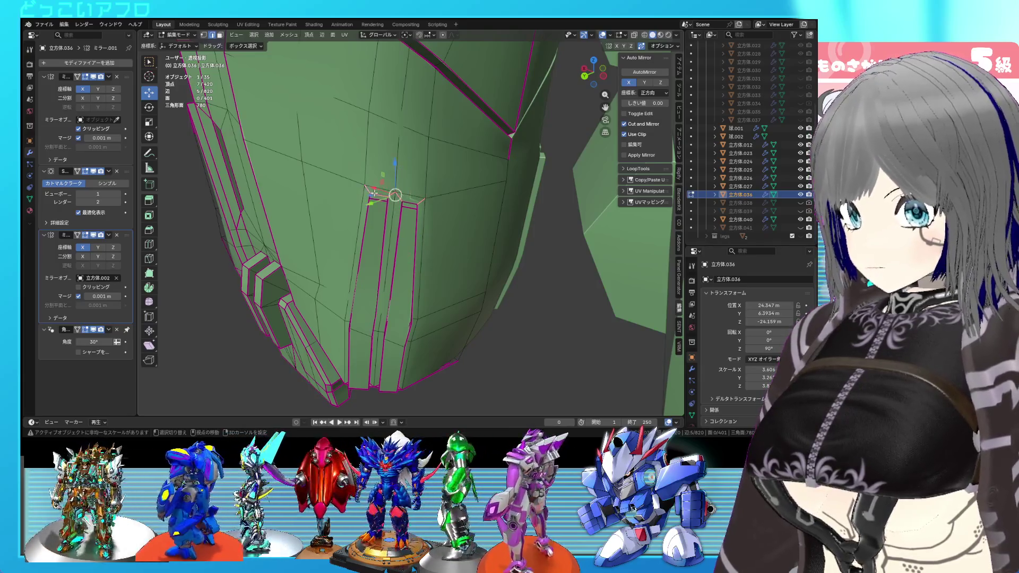
key(shift+e)
key(Escape)
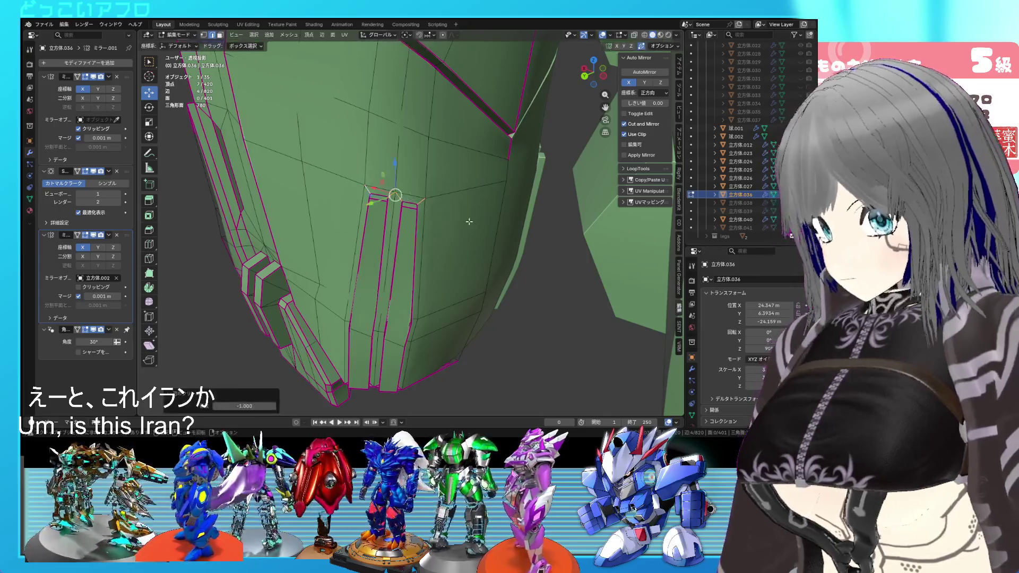
Step: Clear the crease on an edge at the ridge base with a factor of -1
mouse_move(469, 221)
middle_down()
mouse_move(500, 253)
mouse_move(411, 287)
middle_up()
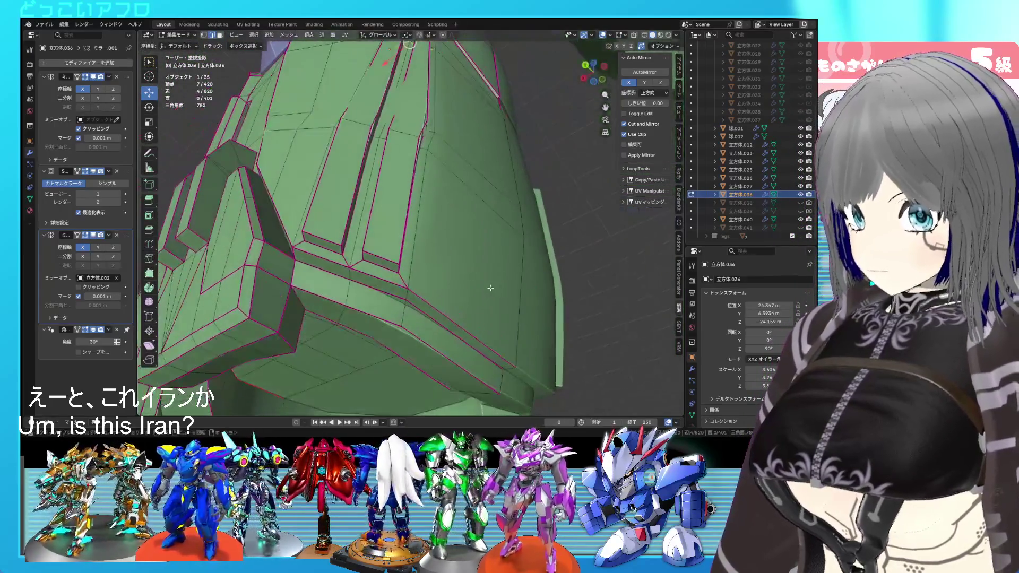
click(363, 272)
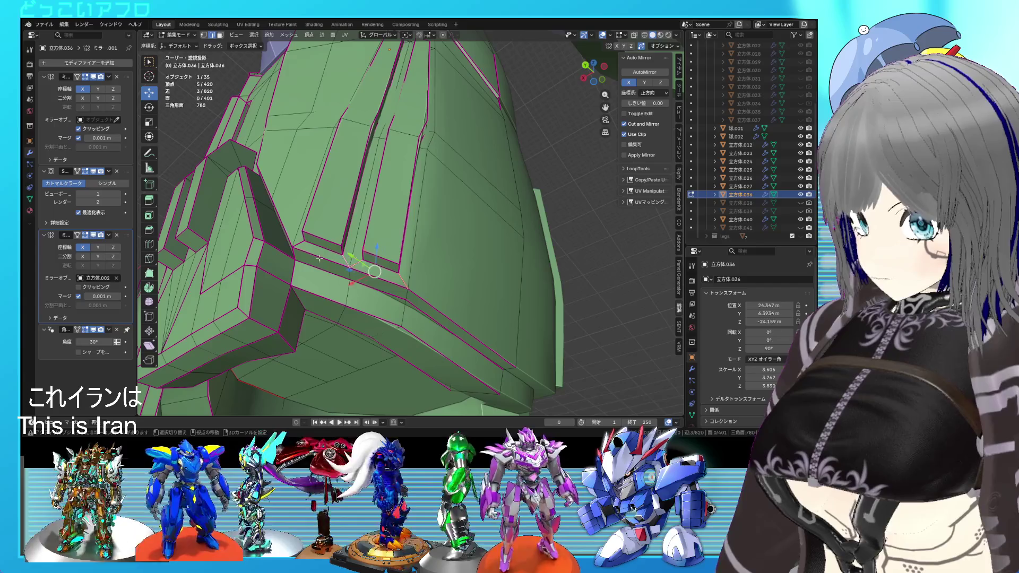
key(shift+e)
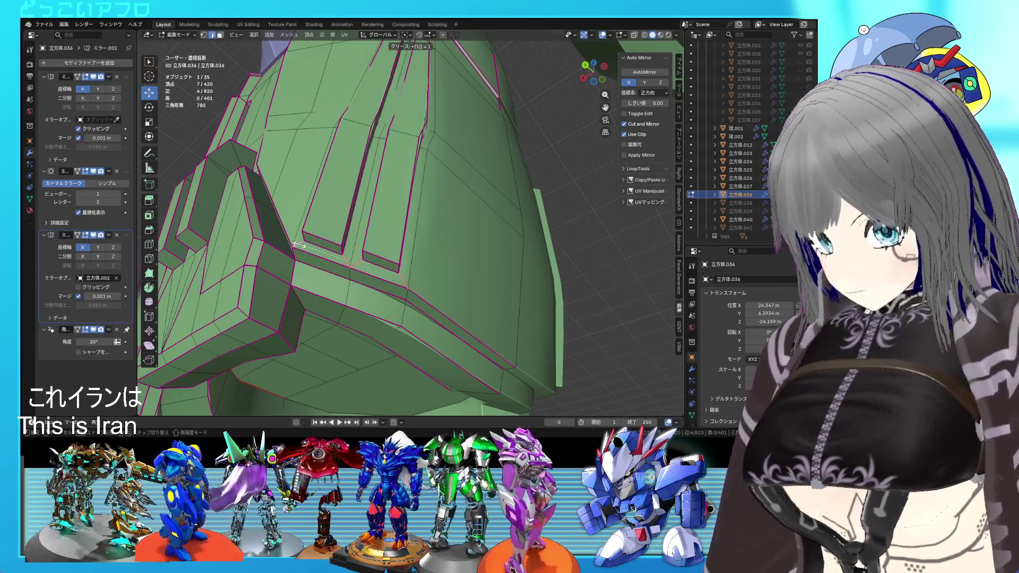
key(minus)
key(Return)
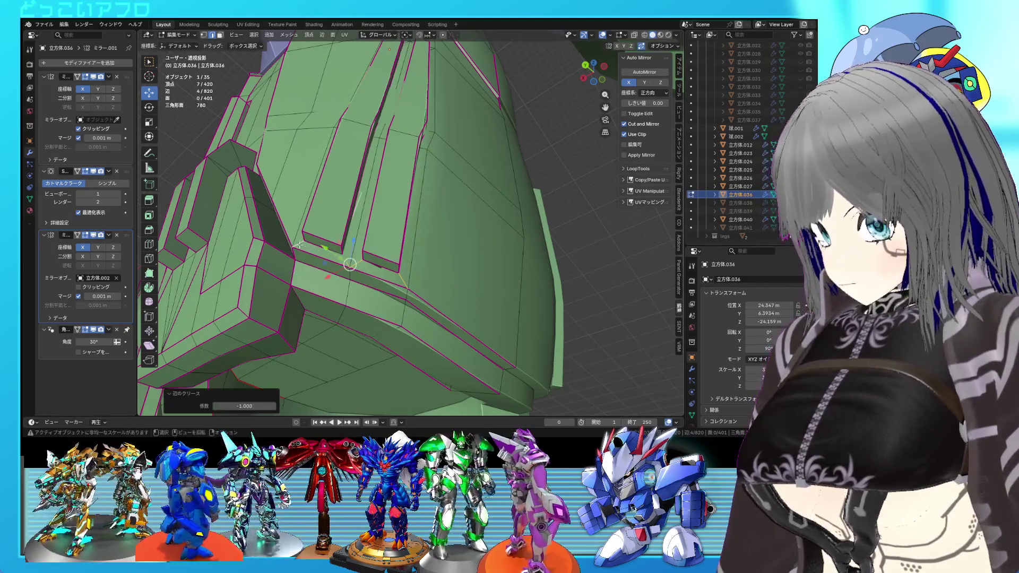
key(ctrl+z)
Step: Inspect the whole green armor part in Object Mode, then return to Edit Mode
key(Tab)
scroll(398, 298, down, 3)
middle_drag(424, 298, 483, 318)
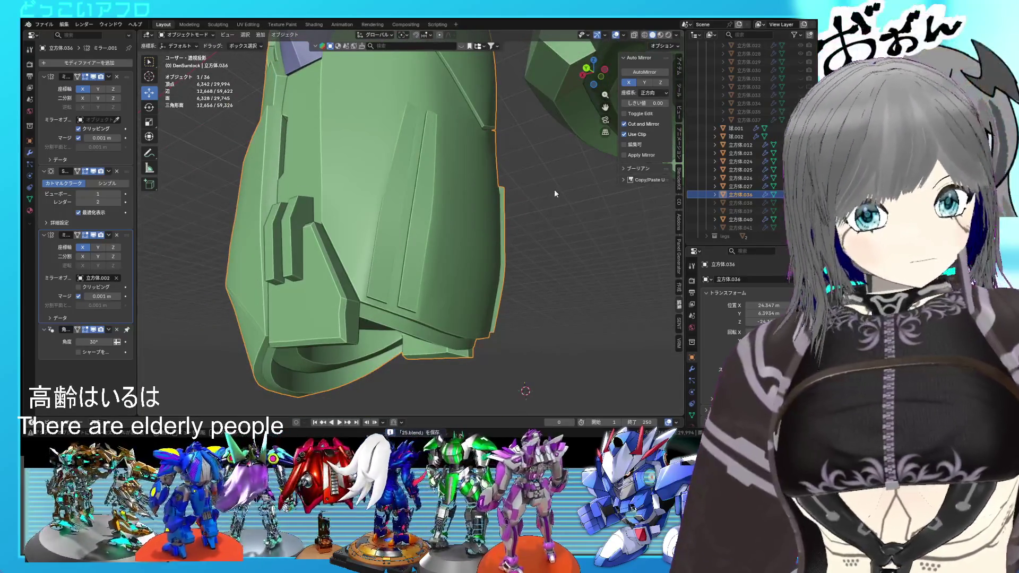
scroll(570, 205, up, 4)
key(Tab)
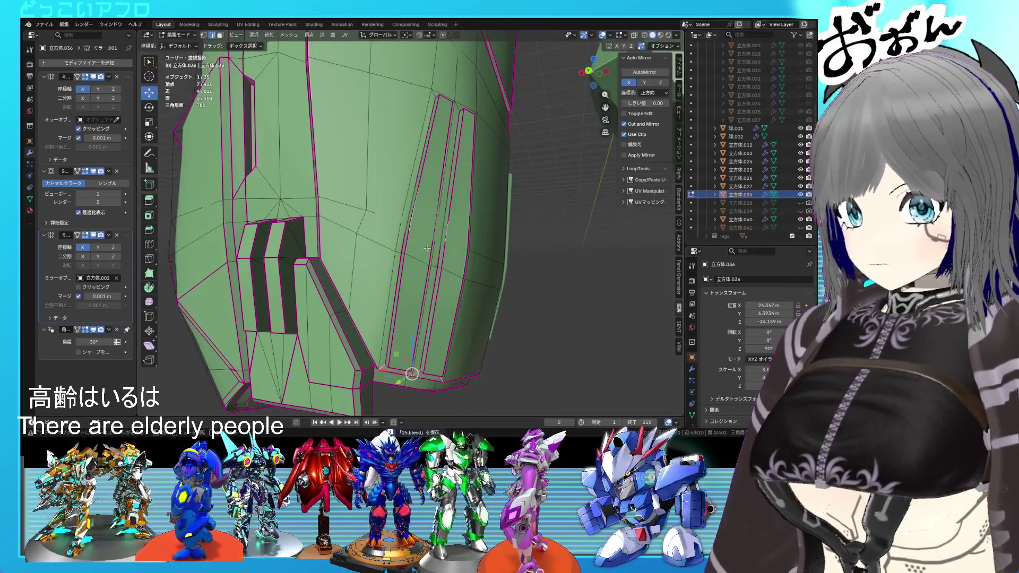
Step: Select the outline edges of one ridge strip, with see-through display turned on
key(3)
shift+click(452, 256)
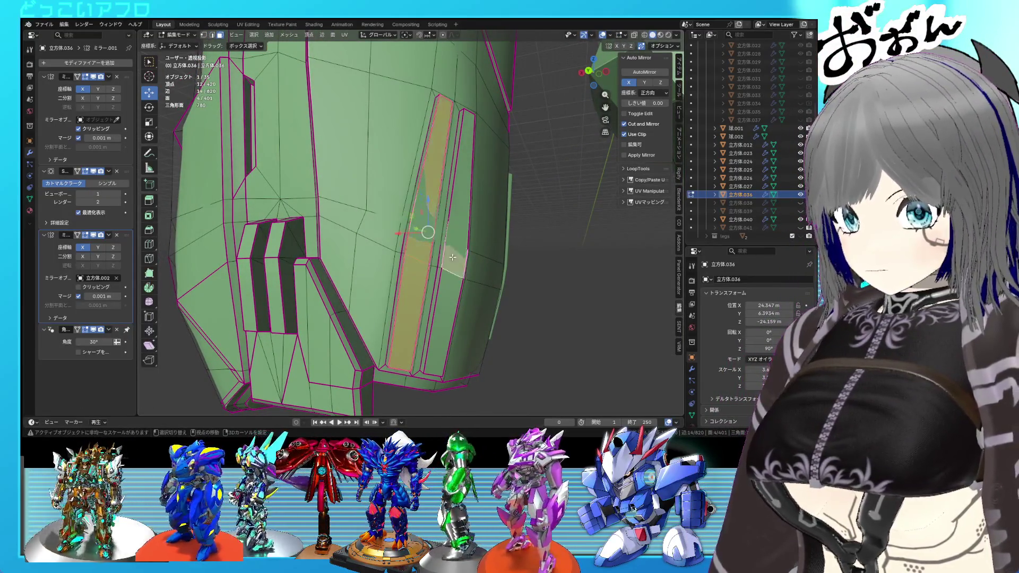
shift+click(466, 237)
middle_drag(467, 236, 462, 227)
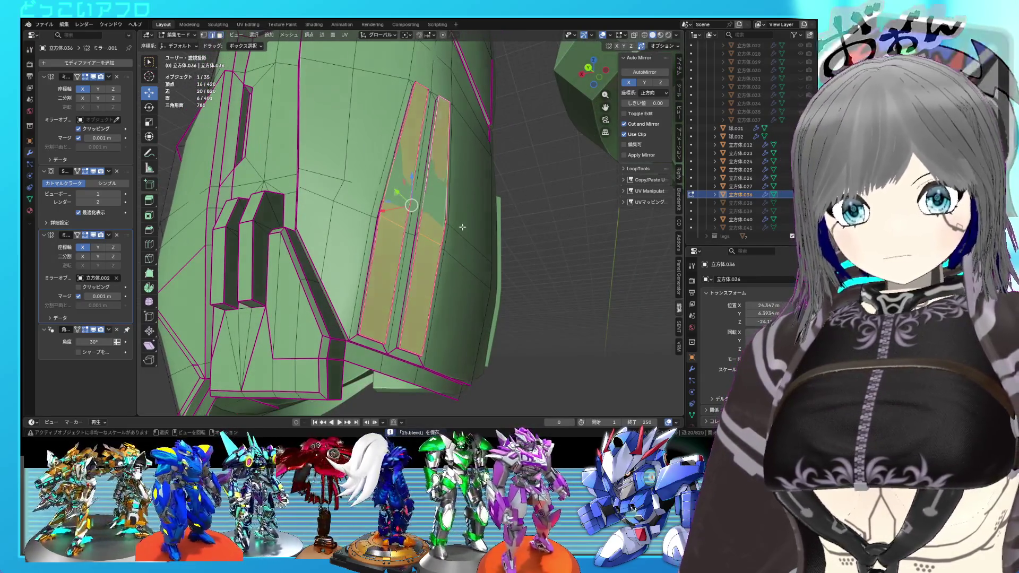
shift+click(430, 228)
shift+click(392, 224)
shift+click(419, 215)
key(alt+z)
key(alt+z)
middle_drag(482, 225, 466, 238)
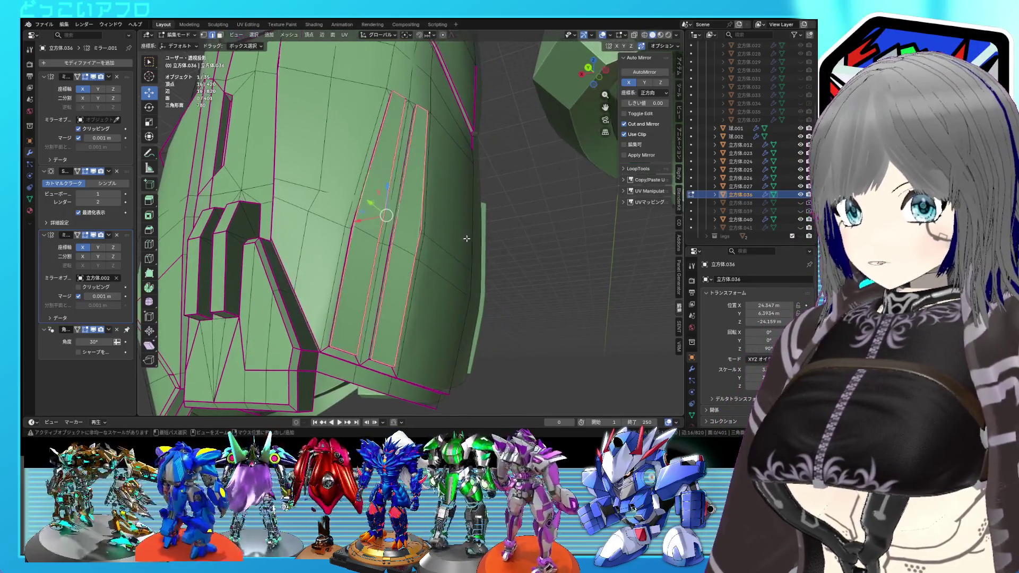
scroll(466, 238, up, 2)
Step: Mark the strip edges sharp and bevel them at a 0.0385 m offset
key(ctrl+e)
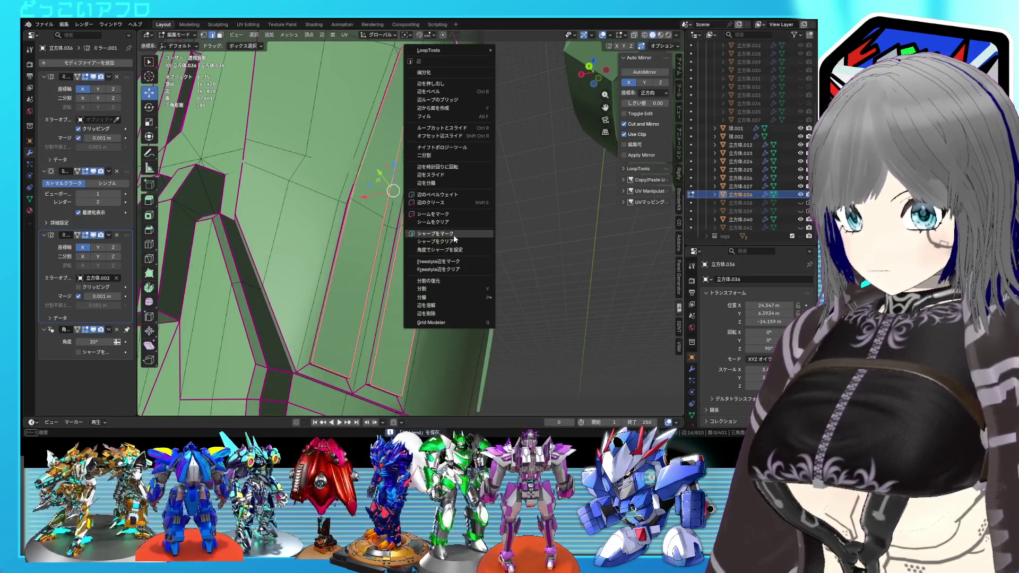
click(453, 235)
key(ctrl+b)
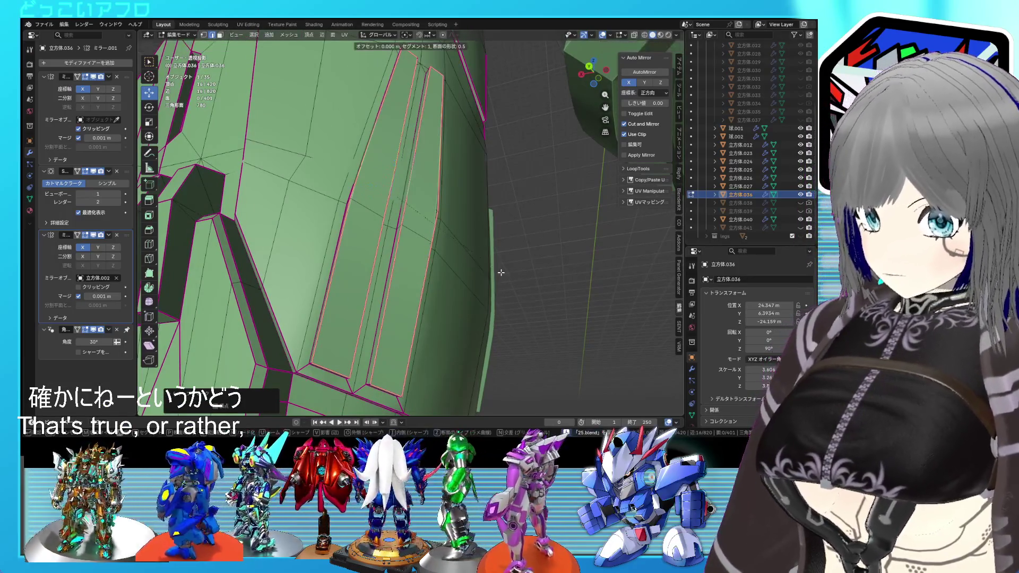
click(504, 273)
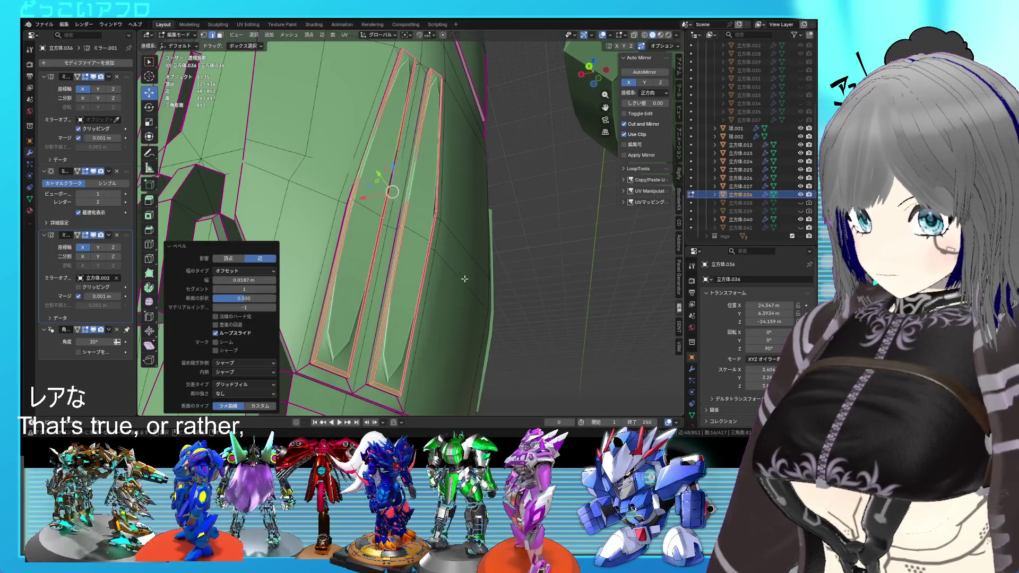
middle_drag(464, 278, 456, 271)
key(ctrl+z)
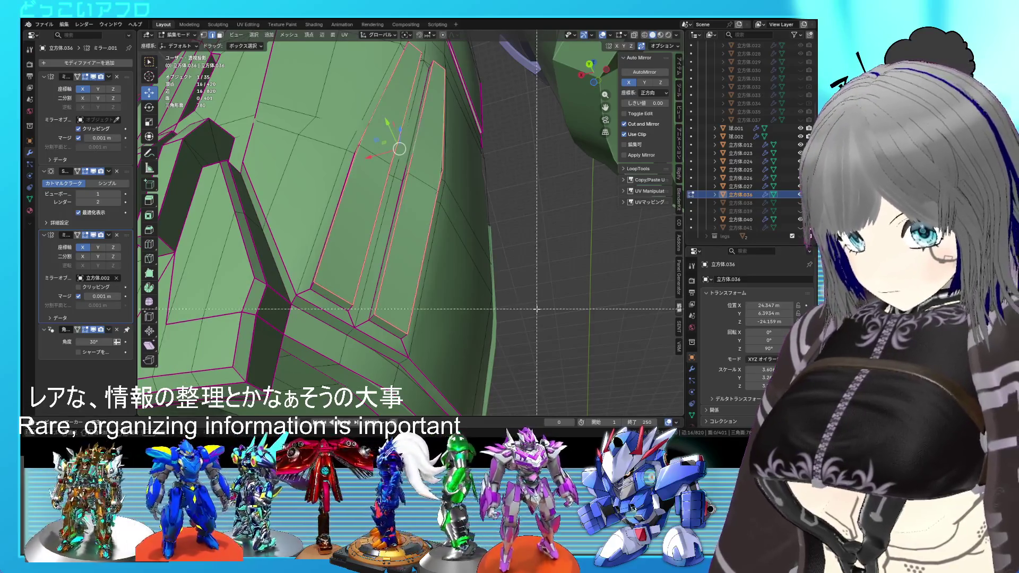
key(ctrl+b)
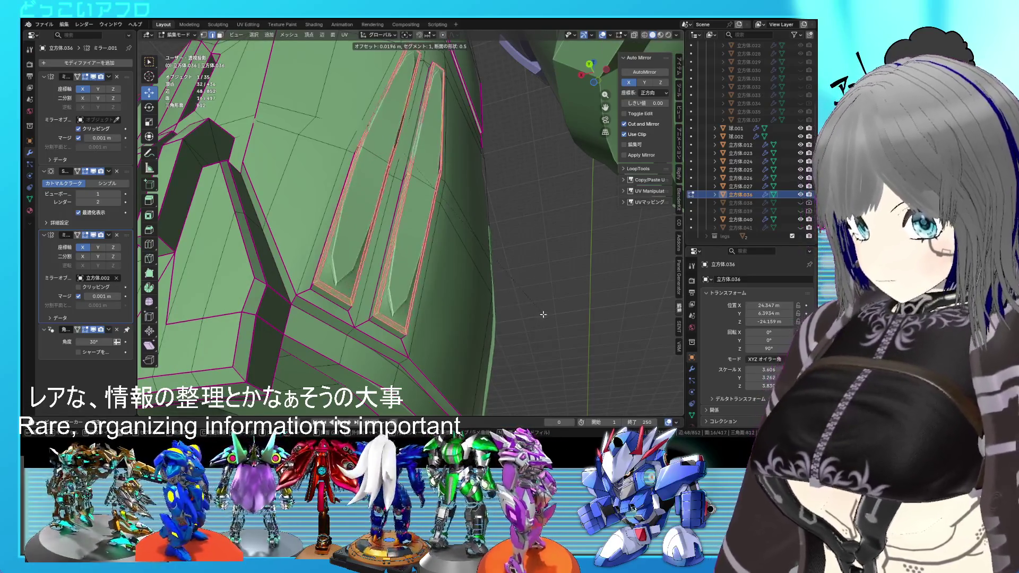
click(547, 314)
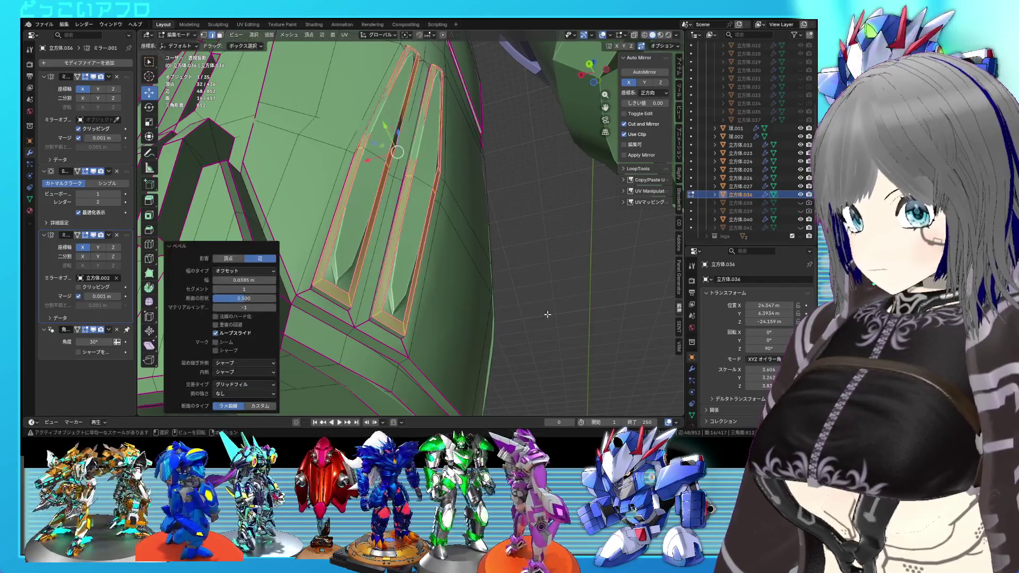
Step: Select the tip edges at the pointed ends of both raised strips
click(406, 329)
shift+right_click(404, 329)
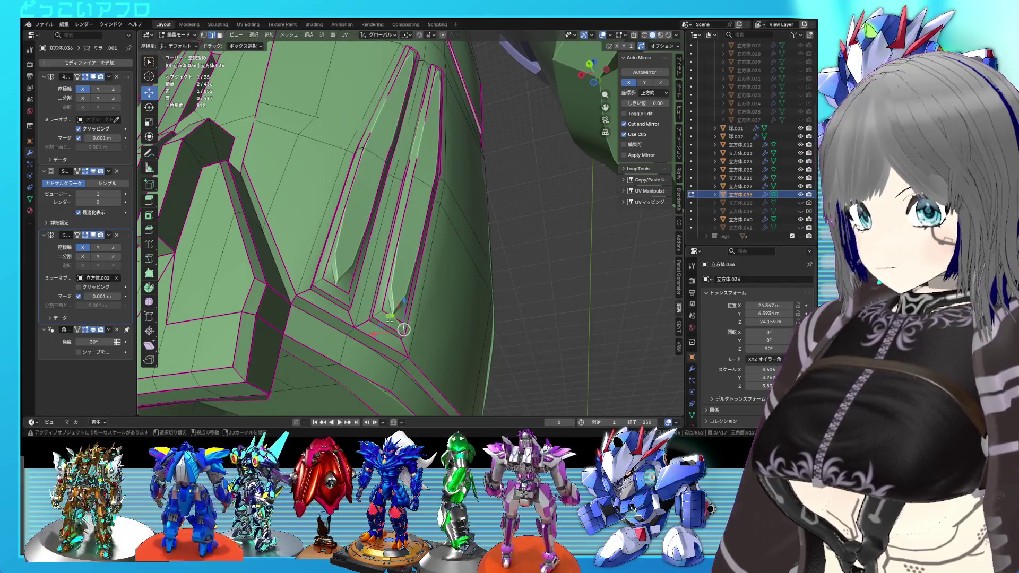
shift+right_click(389, 327)
shift+click(376, 313)
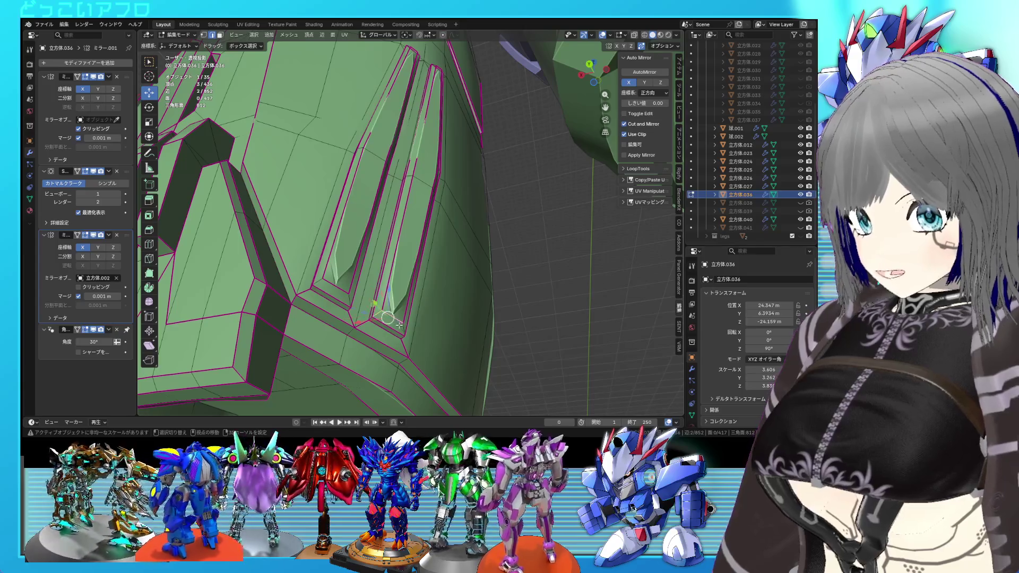
shift+right_click(349, 299)
click(319, 285)
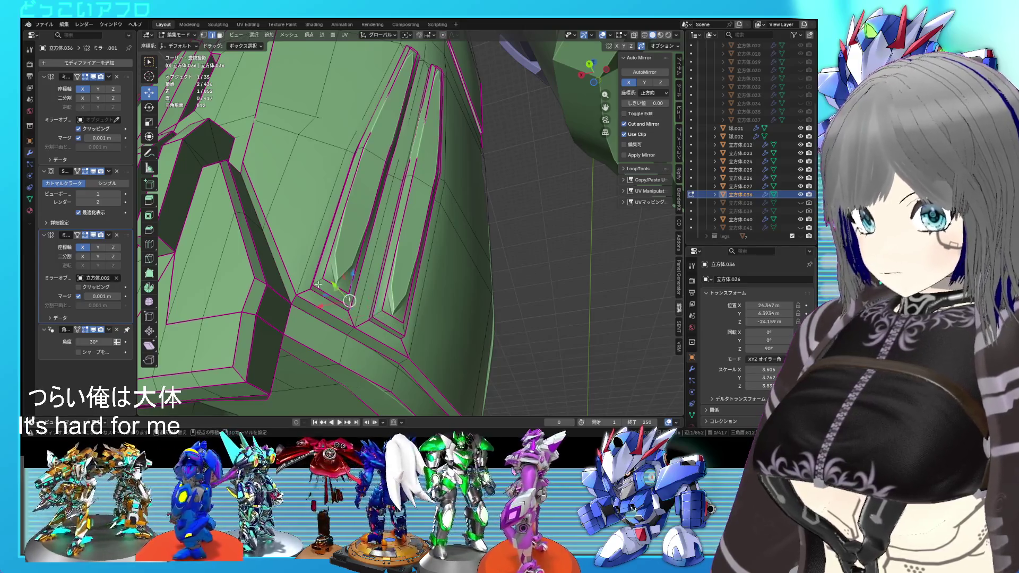
shift+click(380, 315)
middle_drag(379, 316, 428, 257)
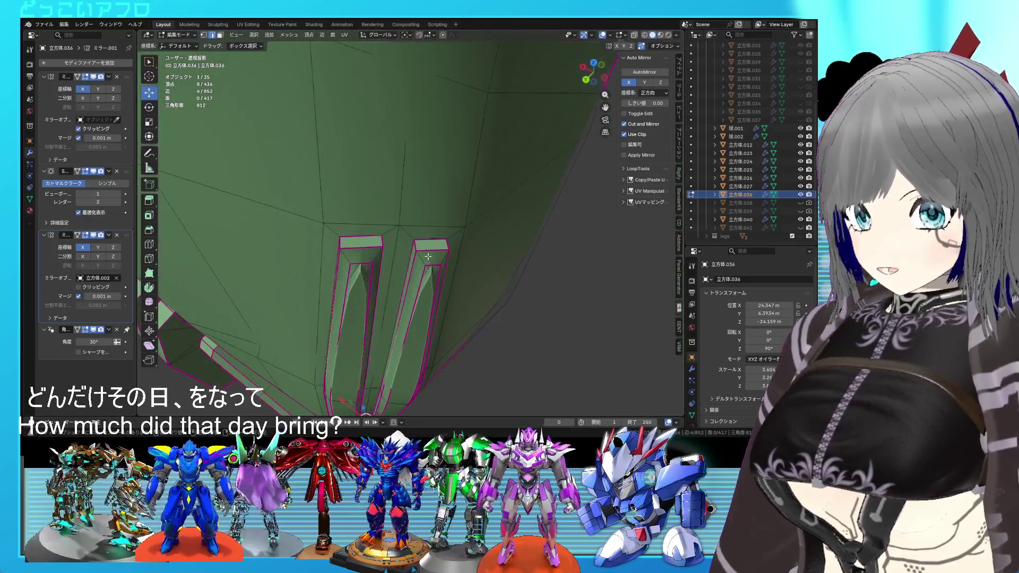
Step: Crease the top edges of both strips to 1 and save the file
shift+click(440, 258)
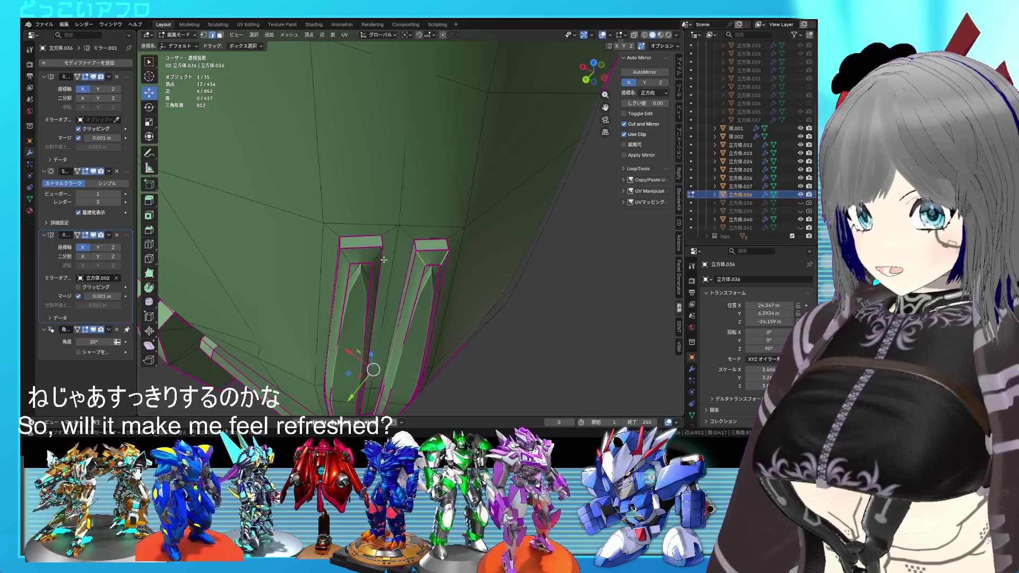
shift+click(367, 259)
click(483, 257)
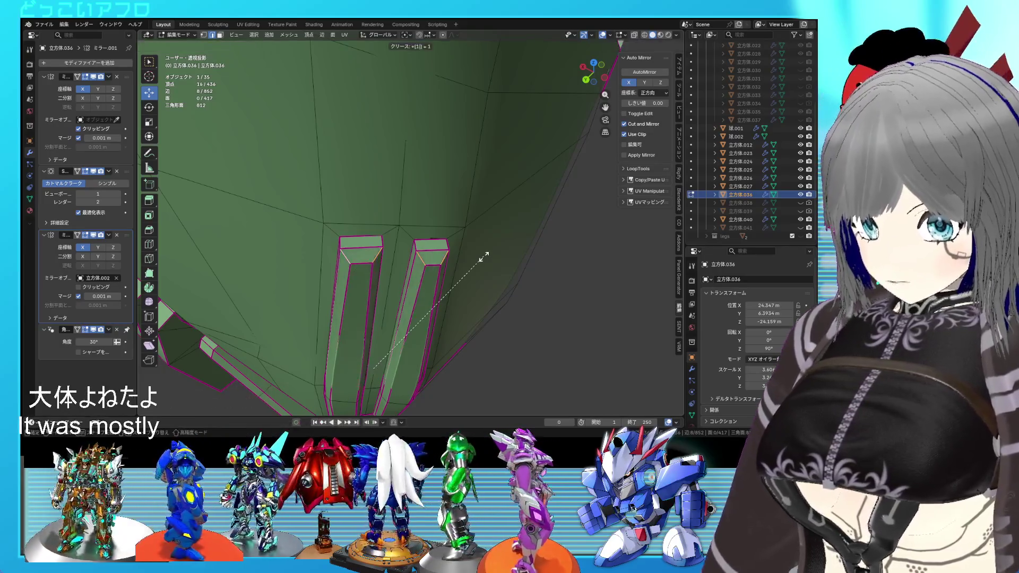
key(Tab)
mouse_move(477, 255)
middle_down()
mouse_move(478, 268)
mouse_move(454, 216)
mouse_move(418, 227)
mouse_move(441, 240)
mouse_move(438, 210)
mouse_move(467, 274)
mouse_move(439, 282)
mouse_move(432, 269)
mouse_move(453, 249)
mouse_move(456, 262)
mouse_move(417, 243)
mouse_move(366, 273)
middle_up()
key(ctrl+s)
Step: Slide one vertex at the strip end along its edge
key(Tab)
key(1)
click(361, 274)
key(g)
key(g)
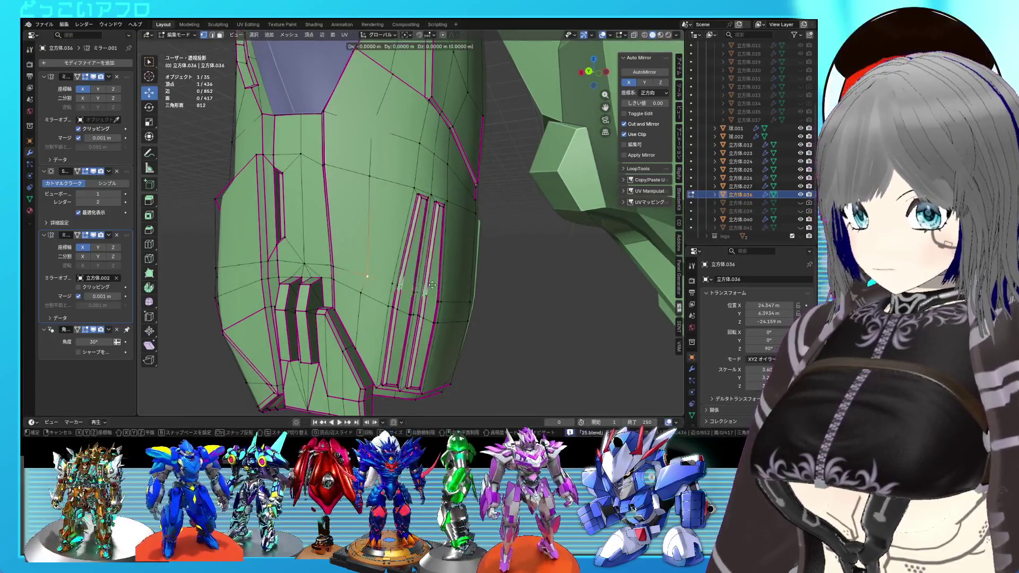
click(427, 282)
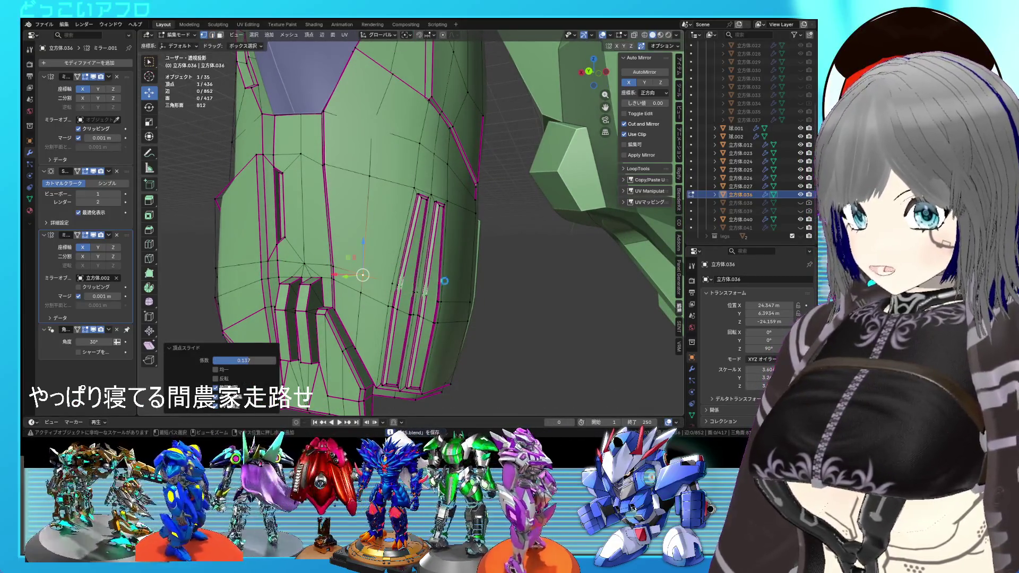
Step: Check the smoothed leg armour and step back through earlier edits toward removing the strips
key(Tab)
scroll(444, 281, down, 5)
mouse_move(443, 281)
middle_down()
mouse_move(495, 278)
mouse_move(518, 292)
mouse_move(477, 297)
mouse_move(531, 299)
mouse_move(520, 296)
middle_up()
scroll(521, 296, up, 5)
key(Tab)
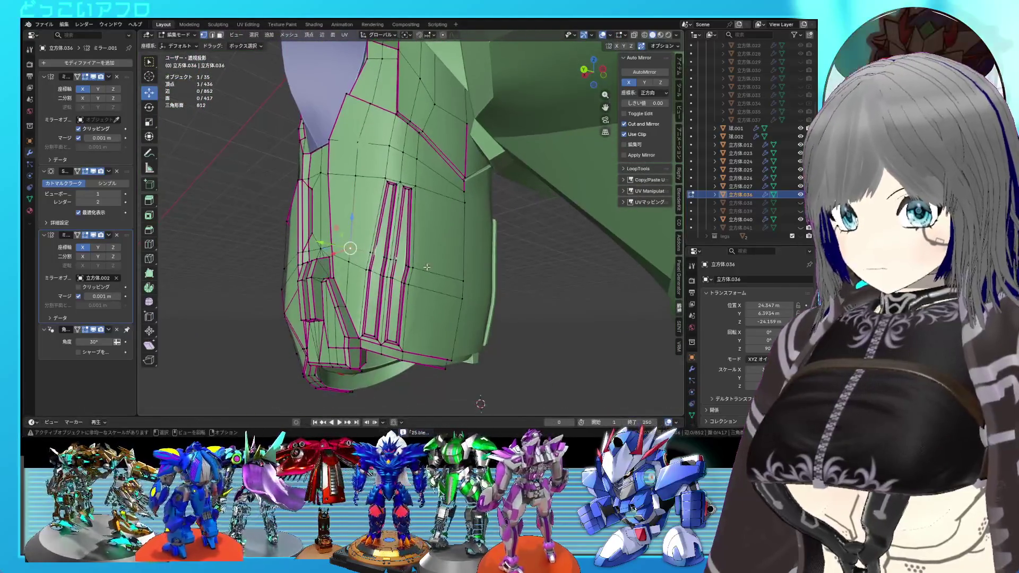
scroll(424, 263, up, 3)
middle_drag(438, 281, 444, 265)
key(Tab)
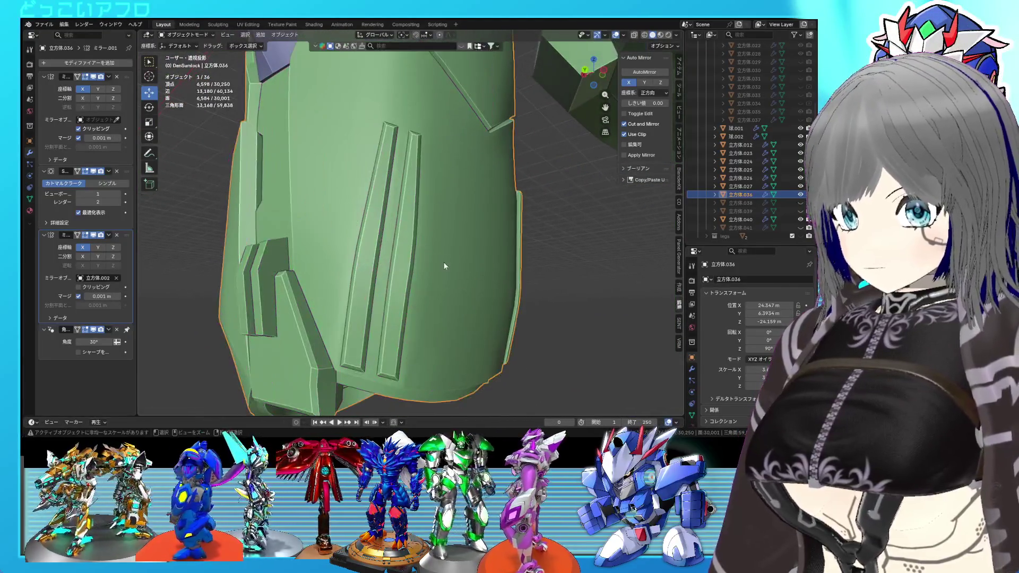
key(Tab)
key(Delete)
key(Tab)
Step: Undo back to before the raised strips and save the file
key(ctrl+z)
key(ctrl+z)
key(ctrl+z)
key(ctrl+z)
key(ctrl+z)
key(ctrl+z)
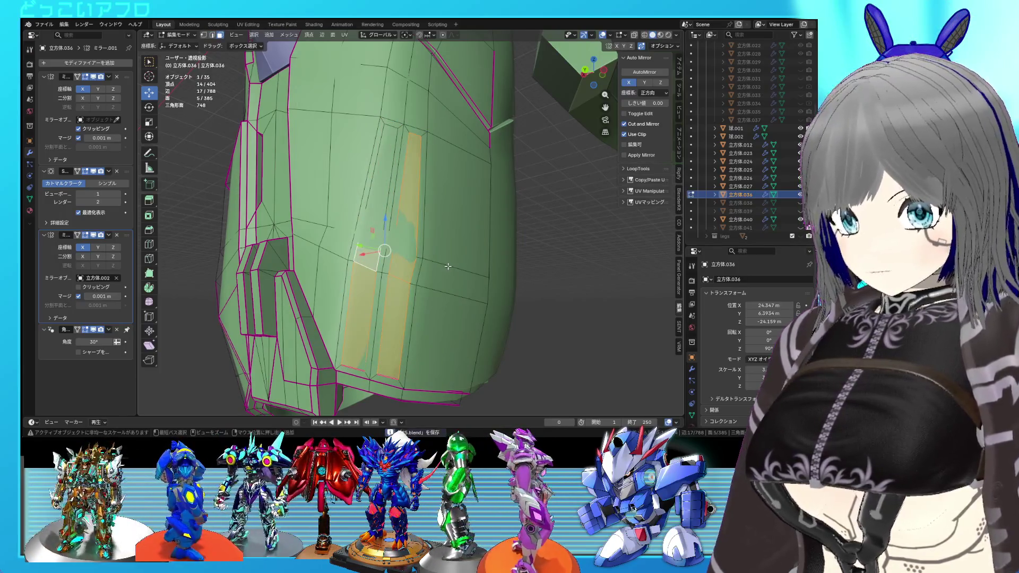
key(ctrl+z)
key(ctrl+z)
key(ctrl+z)
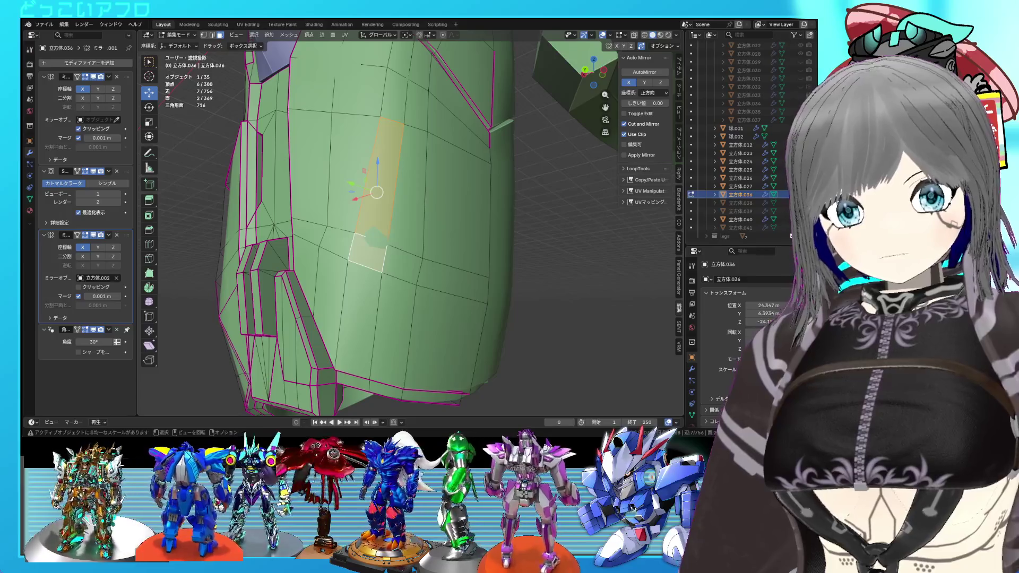
key(ctrl+s)
mouse_move(414, 223)
middle_down()
mouse_move(430, 234)
mouse_move(442, 301)
mouse_move(431, 263)
middle_up()
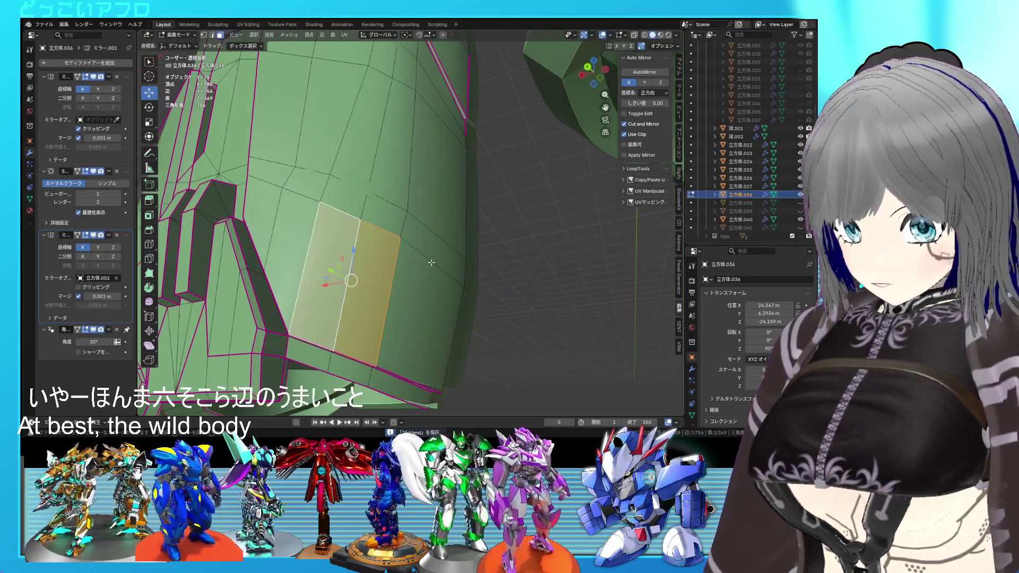
Step: Test an inset on the selected armour faces, then undo it
key(i)
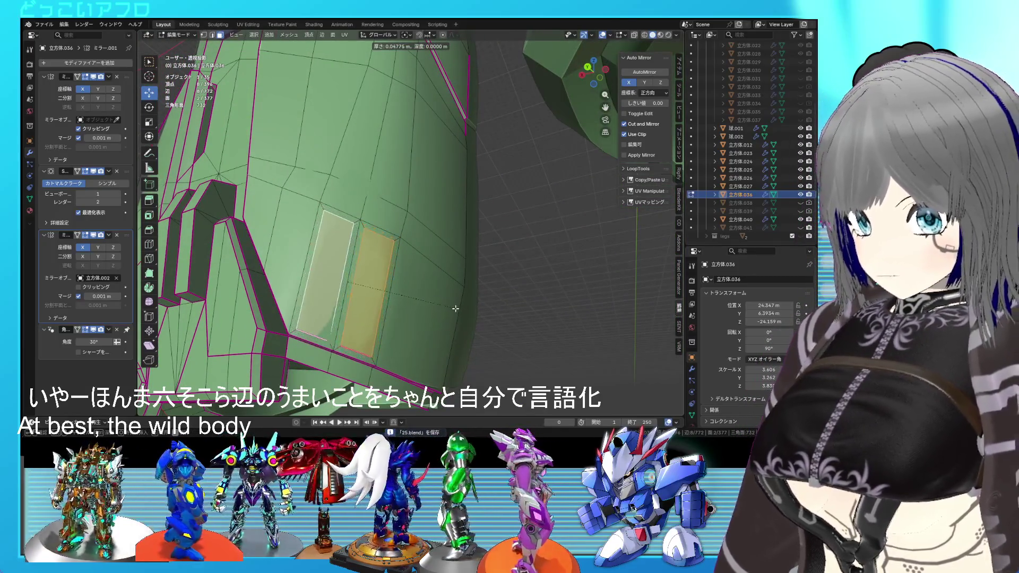
click(455, 305)
mouse_move(454, 306)
middle_down()
mouse_move(443, 273)
mouse_move(371, 276)
middle_up()
key(ctrl+z)
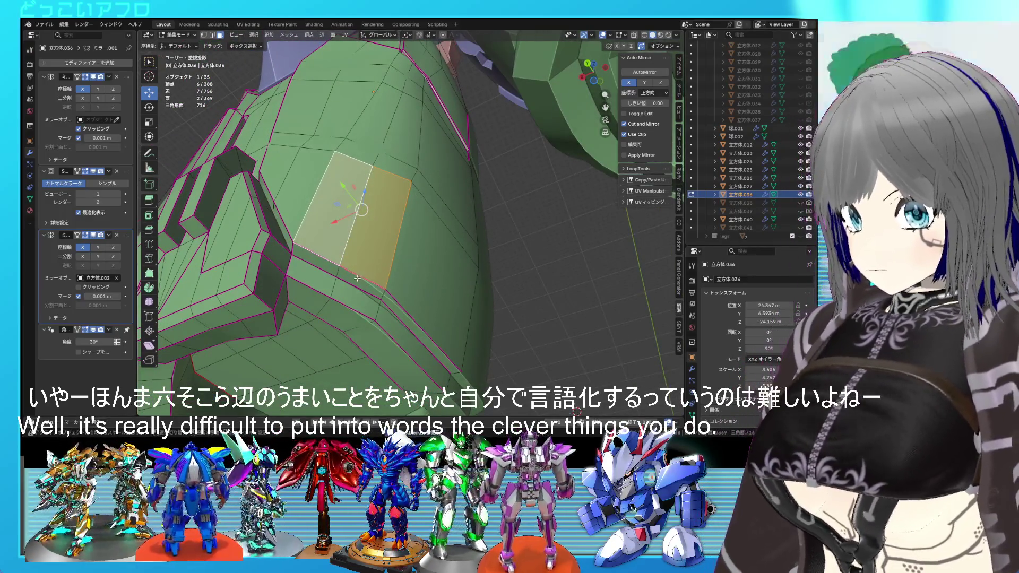
Step: Add the narrow strip face and try a per-face individual inset, then save
shift+click(361, 277)
shift+click(320, 263)
key(i)
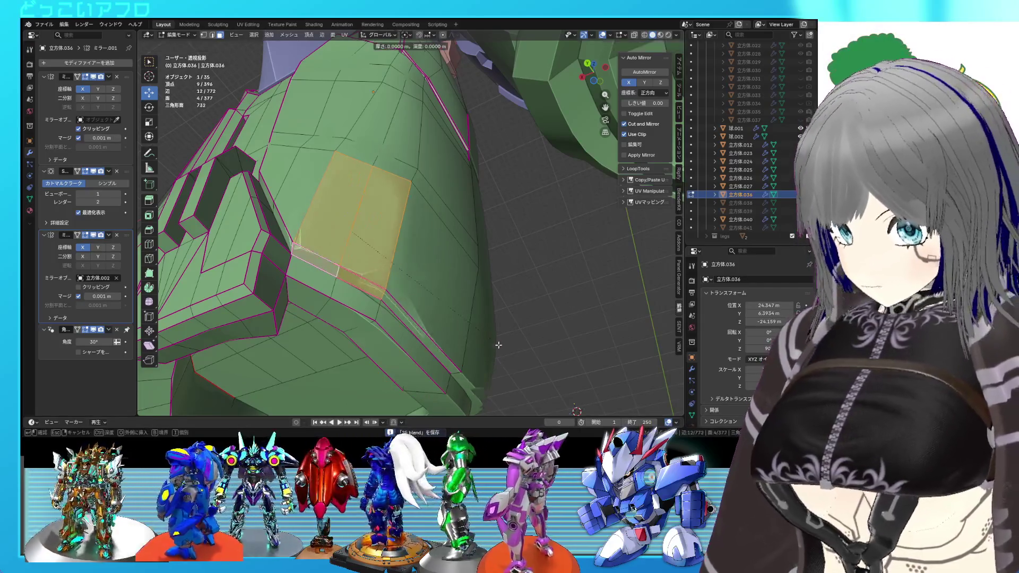
key(i)
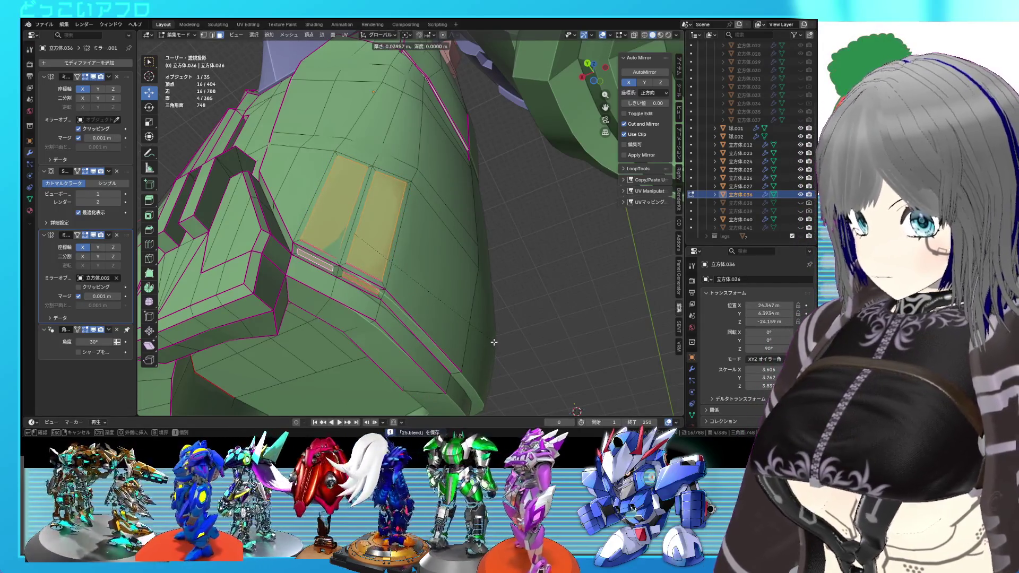
click(495, 342)
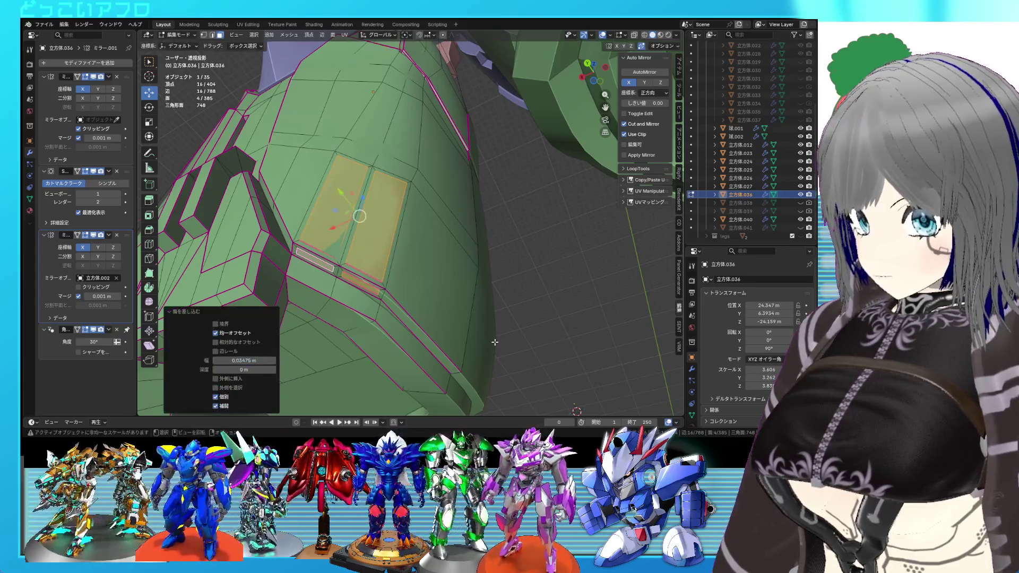
key(ctrl+z)
key(ctrl+z)
key(ctrl+shift+z)
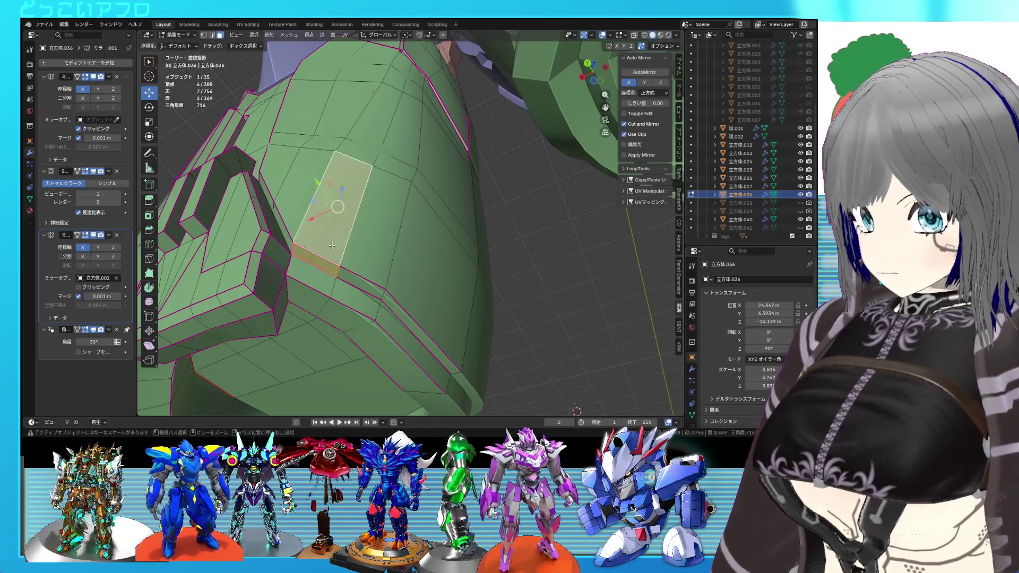
key(ctrl+s)
Step: Test another inset, undo it, and select edges on the armour face
key(i)
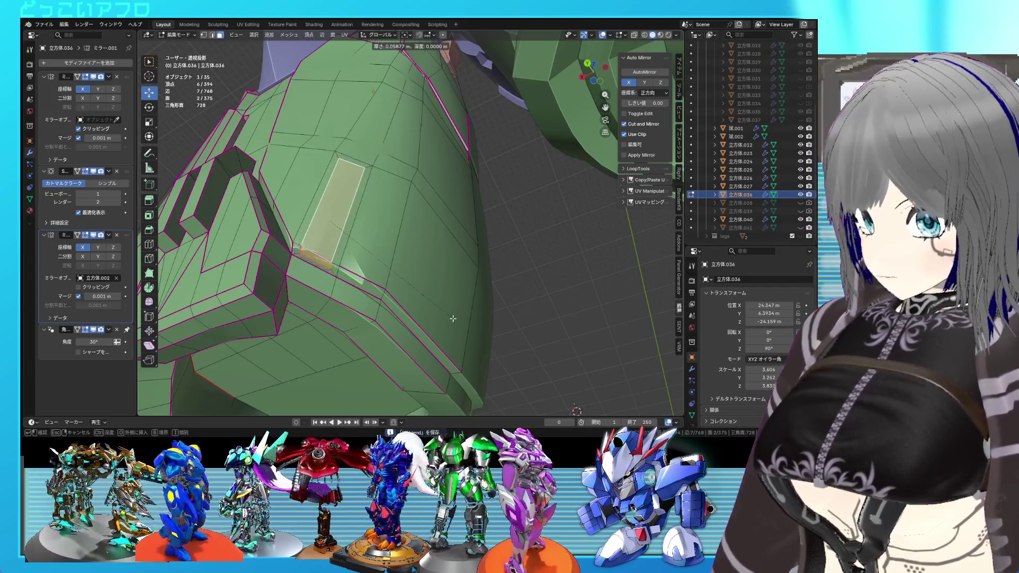
click(453, 318)
mouse_move(452, 318)
middle_down()
mouse_move(526, 270)
mouse_move(451, 260)
middle_up()
key(ctrl+z)
key(2)
click(402, 248)
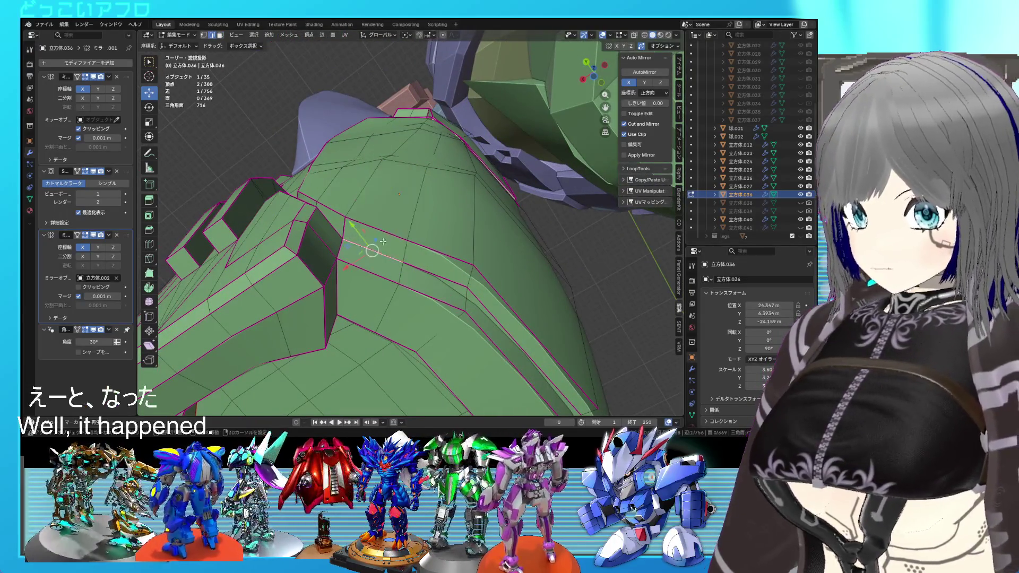
Step: Subdivide the selected armour edges, undoing an accidental extrusion first
right_click(451, 252)
click(424, 99)
click(382, 200)
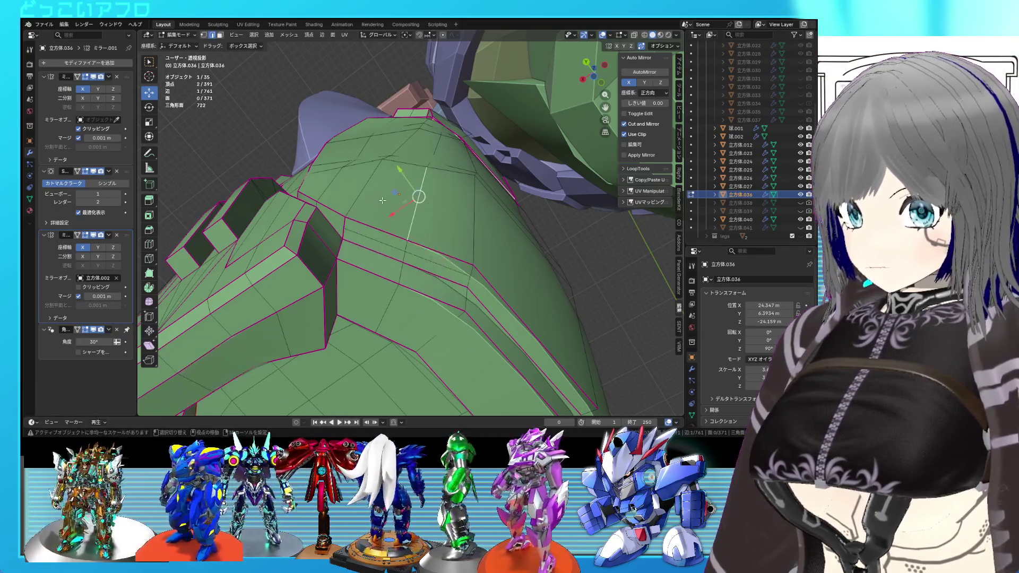
right_click(469, 212)
click(439, 186)
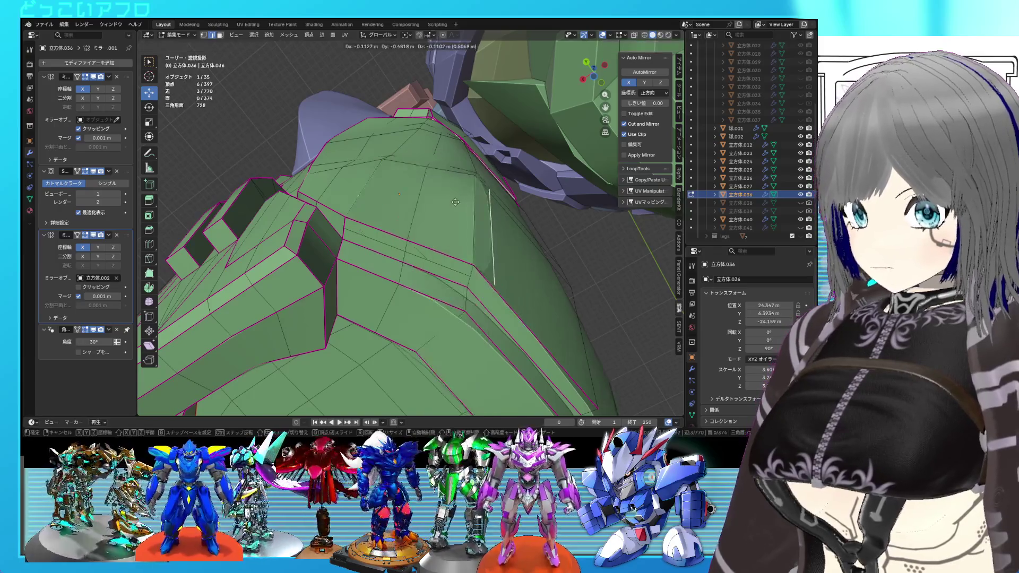
right_click(455, 201)
key(ctrl+z)
right_click(451, 159)
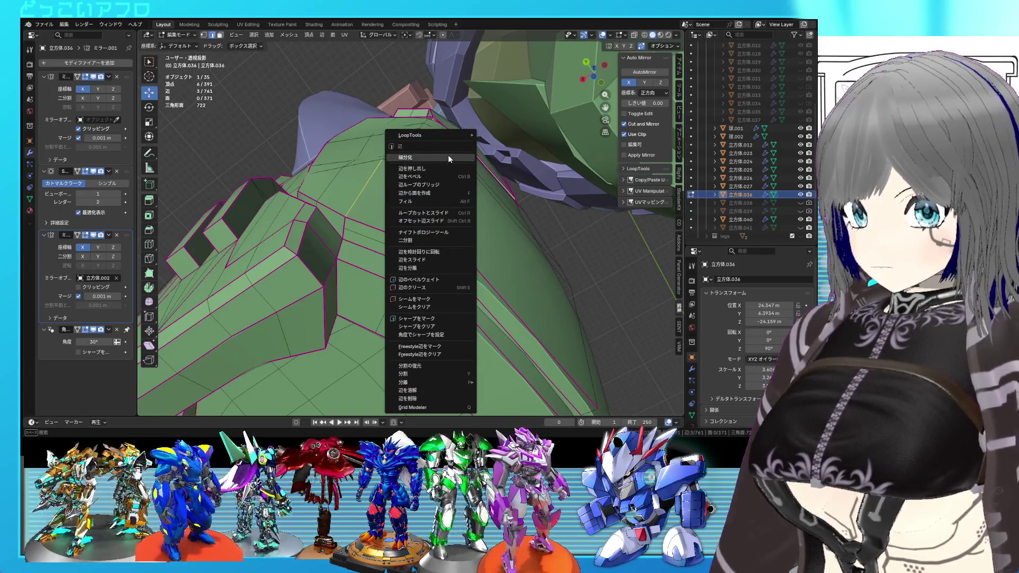
click(448, 158)
Step: Select the right-side and lower edge chains and redo the narrow strip's subdivision
click(410, 196)
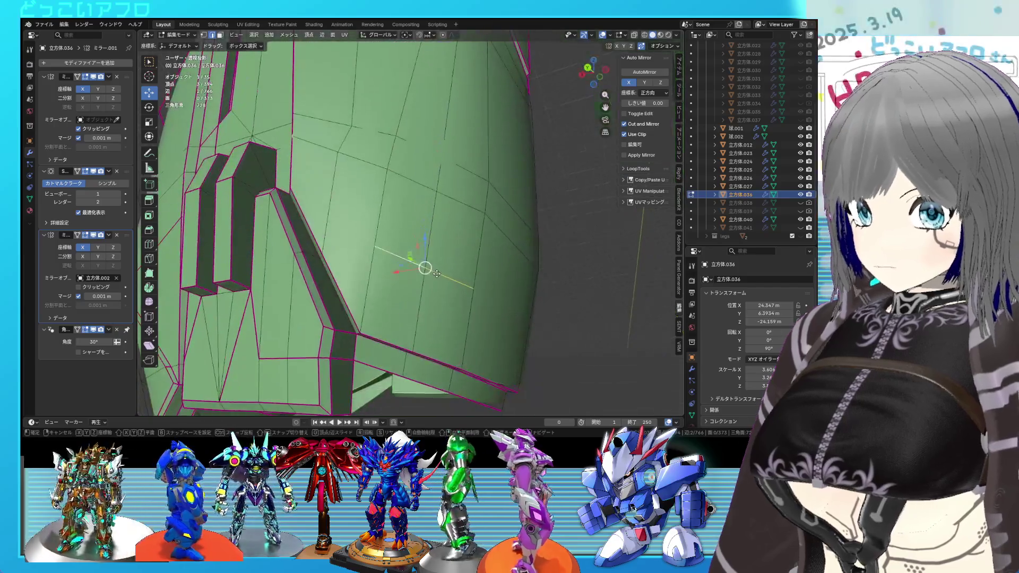
click(466, 207)
click(465, 183)
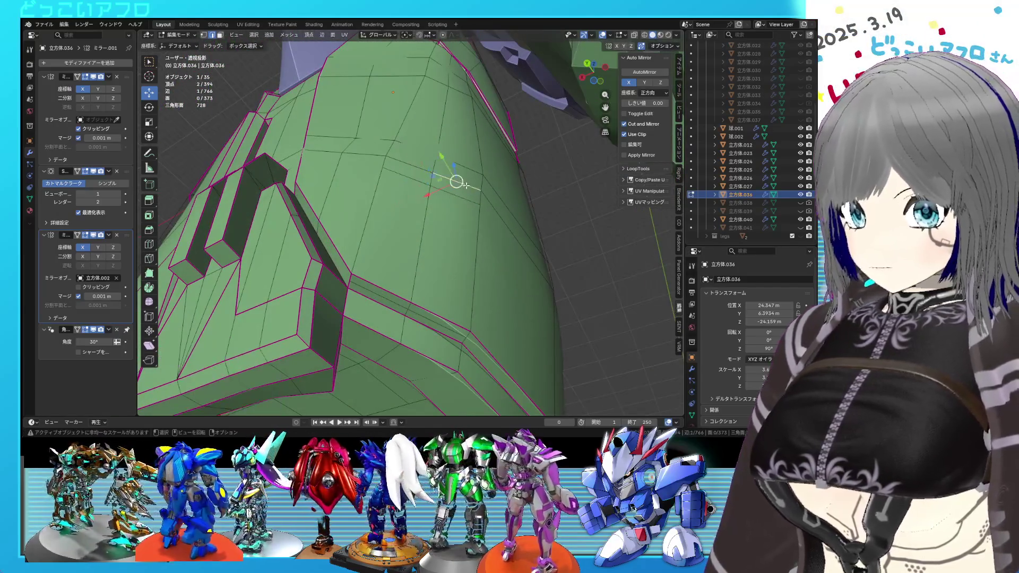
shift+click(475, 268)
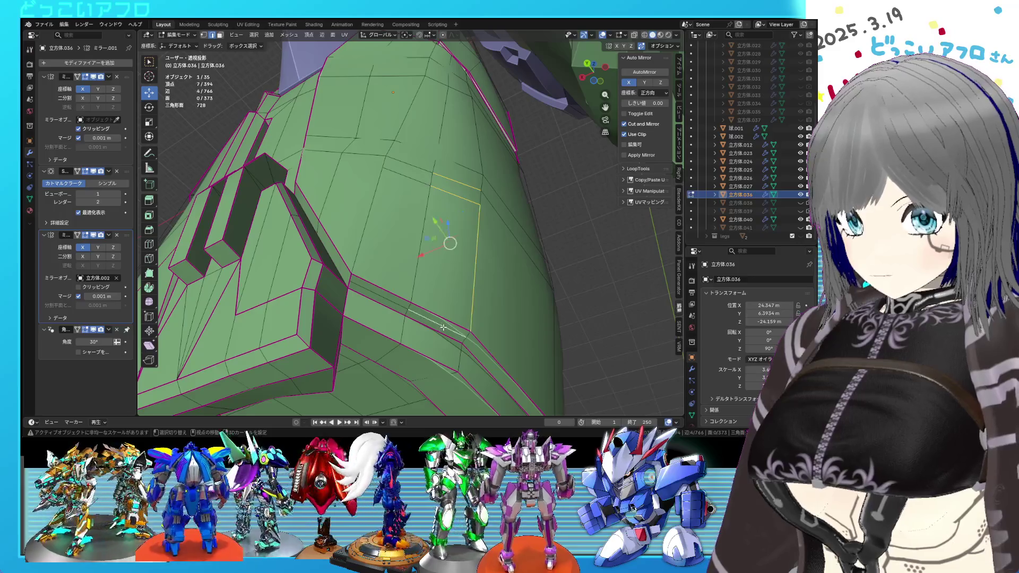
shift+click(446, 329)
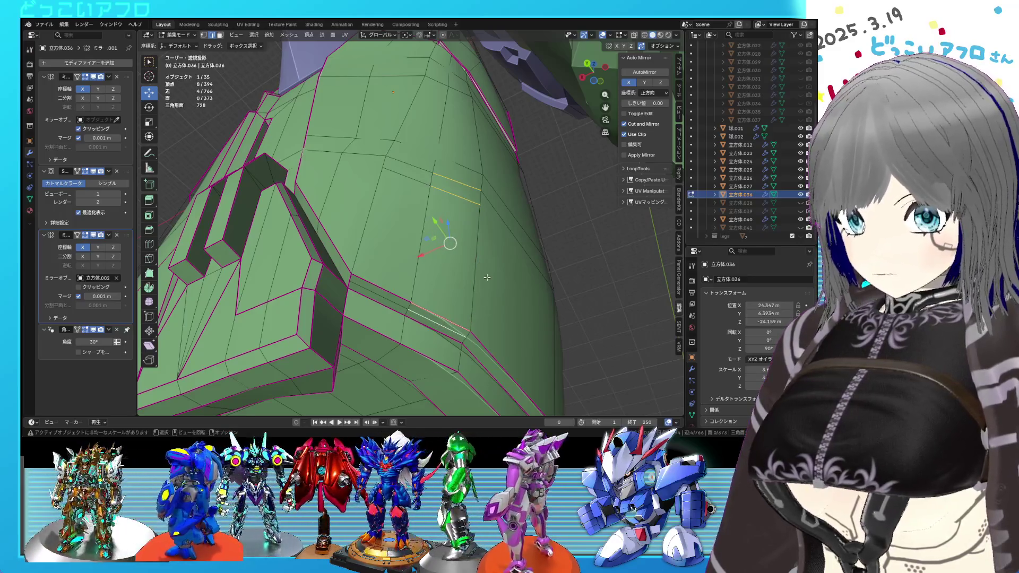
right_click(472, 206)
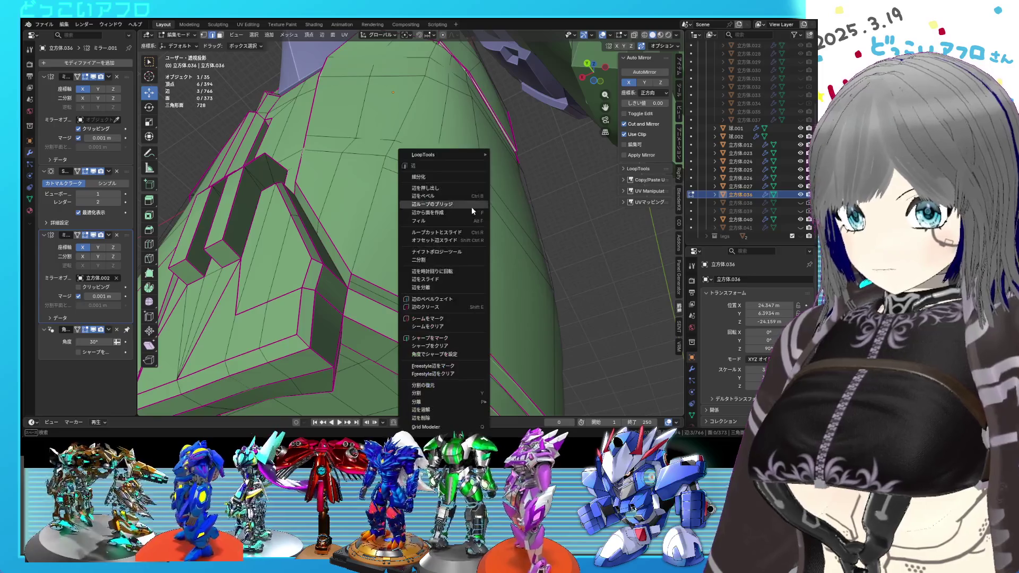
click(450, 176)
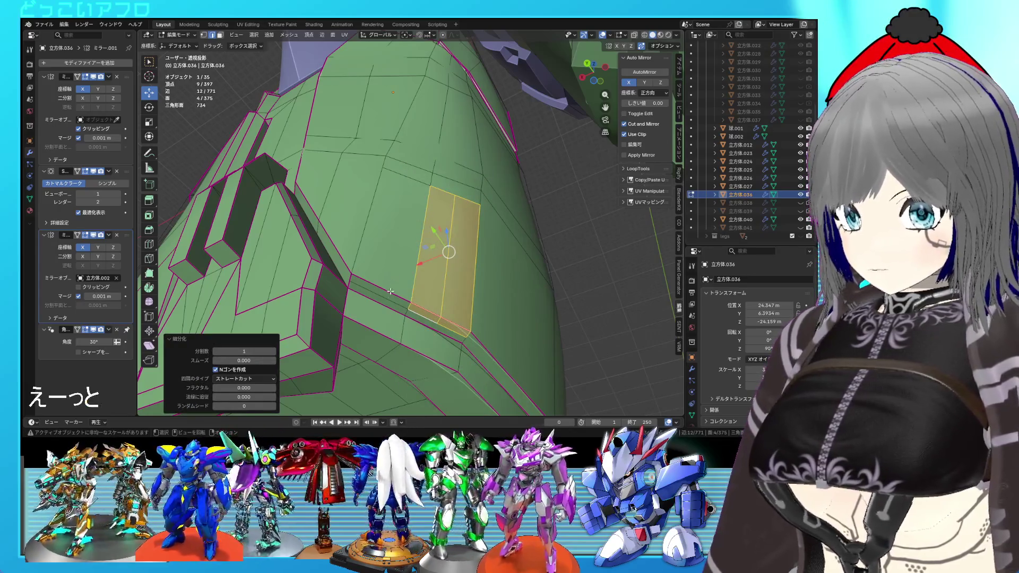
key(ctrl+z)
right_click(410, 190)
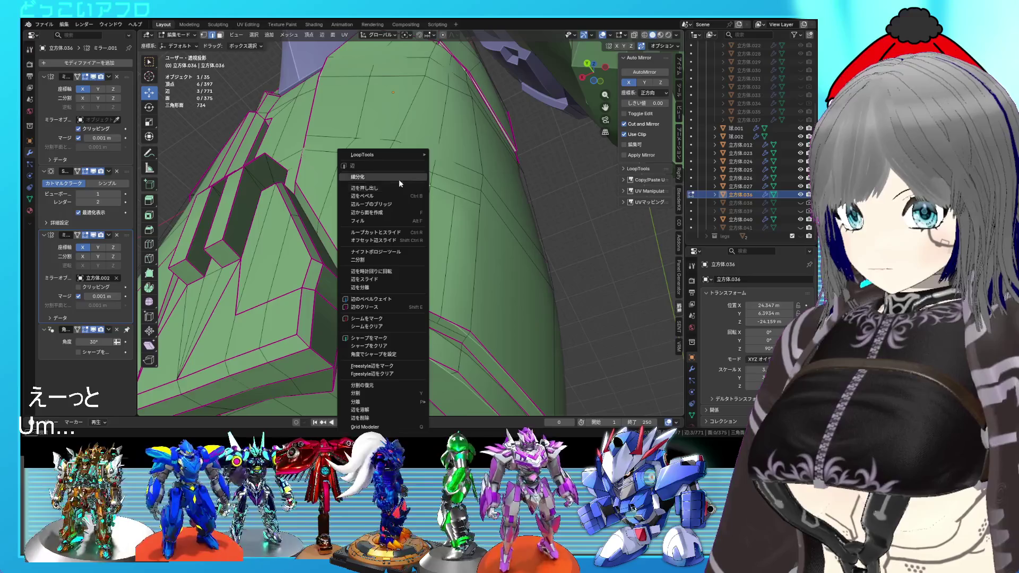
click(399, 176)
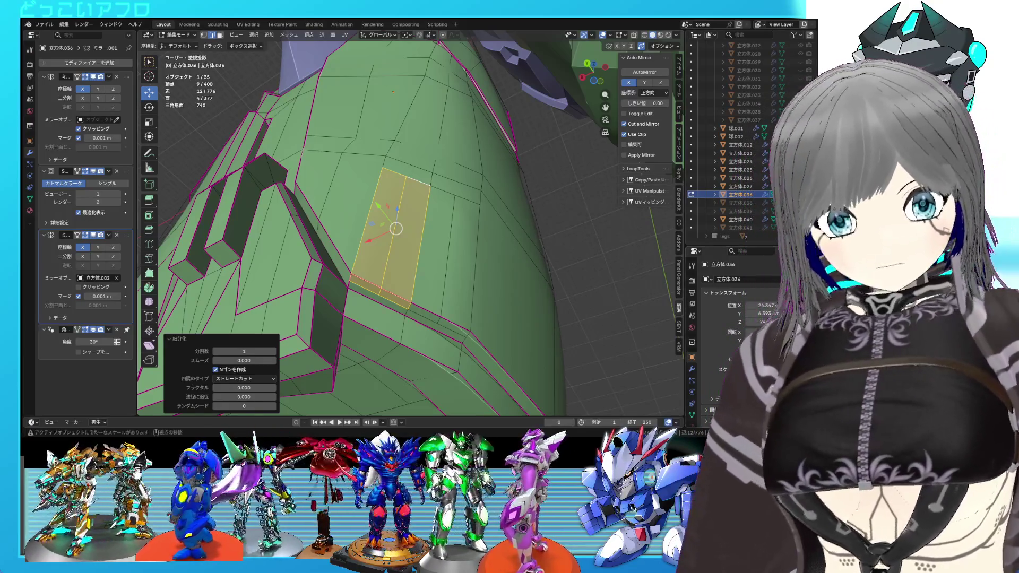
Step: Slide two vertical edge paths on the green plate to new positions
mouse_move(403, 238)
middle_down()
mouse_move(442, 274)
mouse_move(467, 267)
middle_up()
click(438, 186)
ctrl+click(441, 273)
key(ctrl+s)
key(g)
key(g)
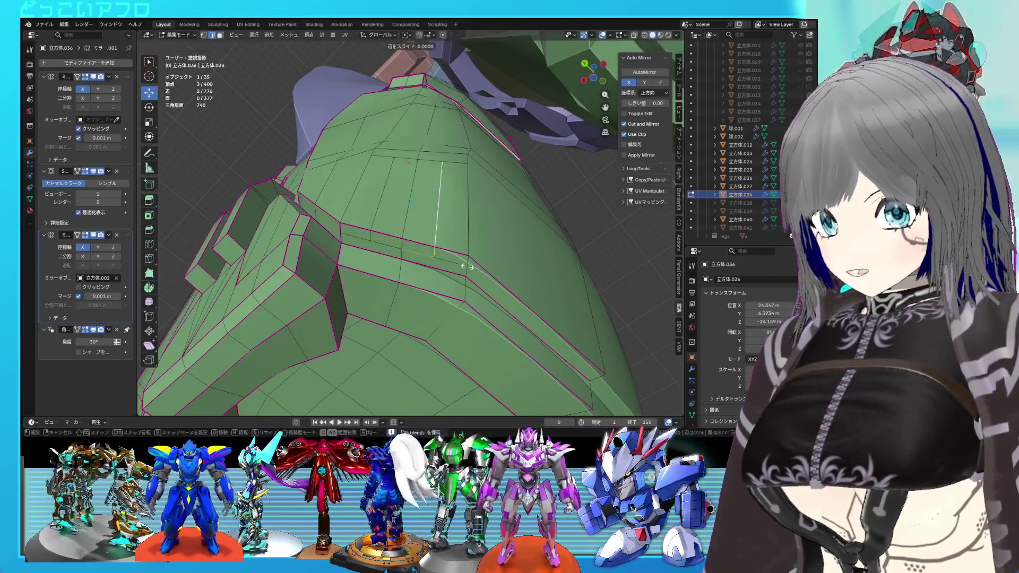
click(485, 278)
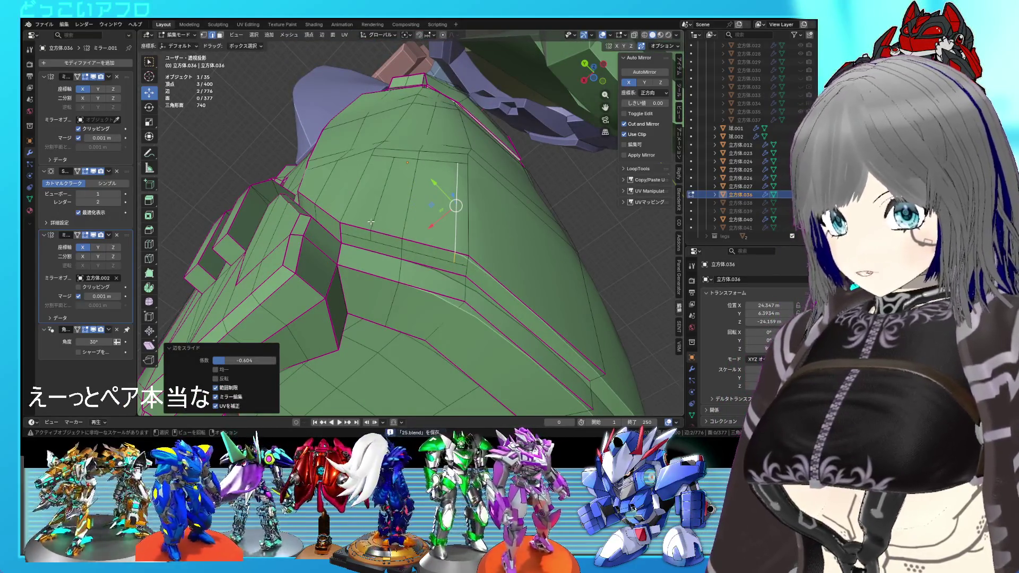
key(alt+a)
key(g)
key(g)
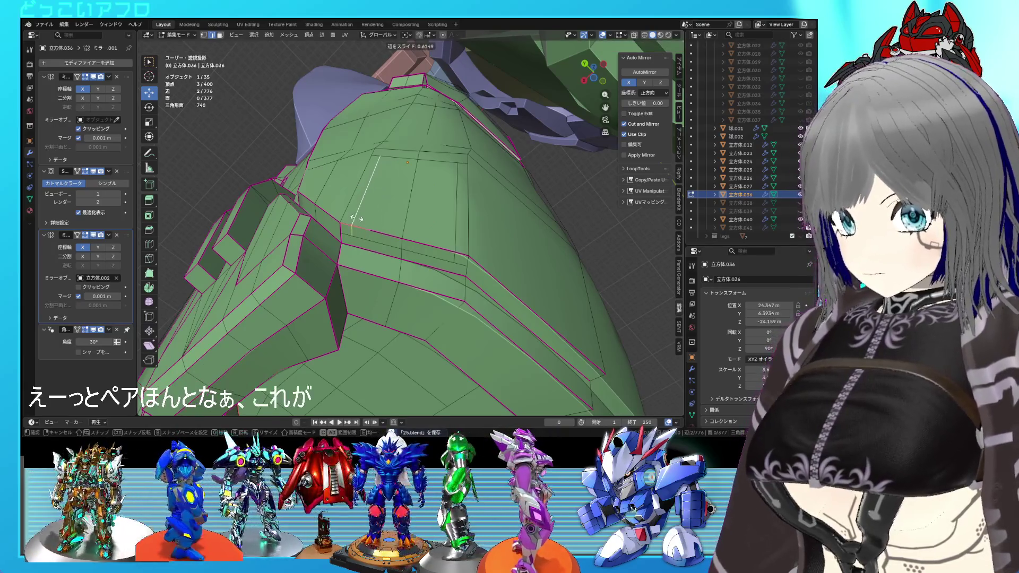
click(352, 218)
Step: Merge four stray vertices onto their neighbours with vertex slide
click(466, 265)
key(shift+v)
click(390, 260)
click(336, 237)
key(shift+v)
click(338, 242)
mouse_move(337, 242)
middle_down()
mouse_move(498, 195)
mouse_move(467, 189)
middle_up()
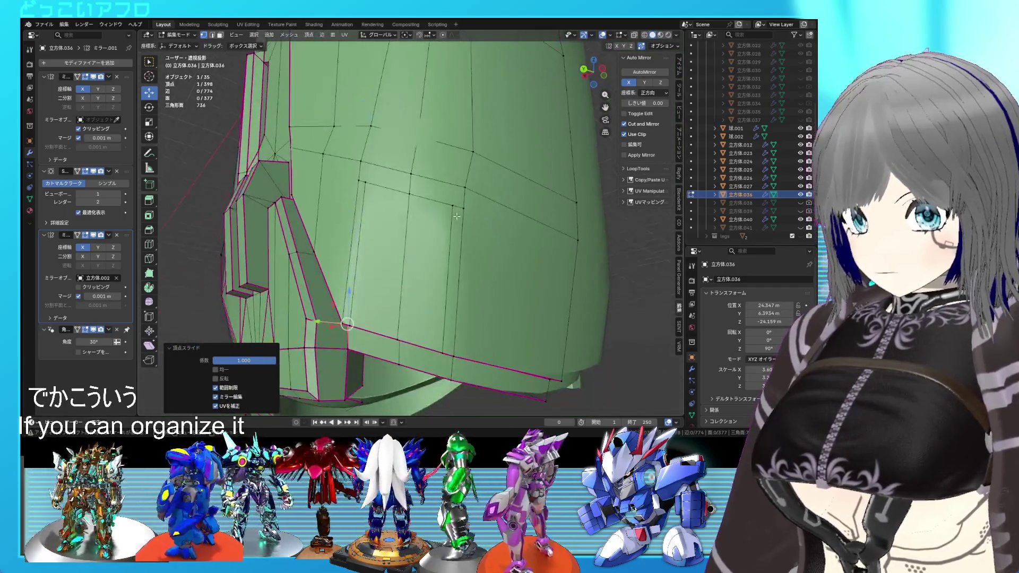
click(464, 187)
key(shift+v)
click(382, 180)
click(360, 181)
key(shift+v)
click(358, 165)
Step: Subdivide the short top edge and the lower edges of the plate
click(398, 190)
middle_drag(398, 190, 392, 254)
key(ctrl+s)
shift+click(380, 249)
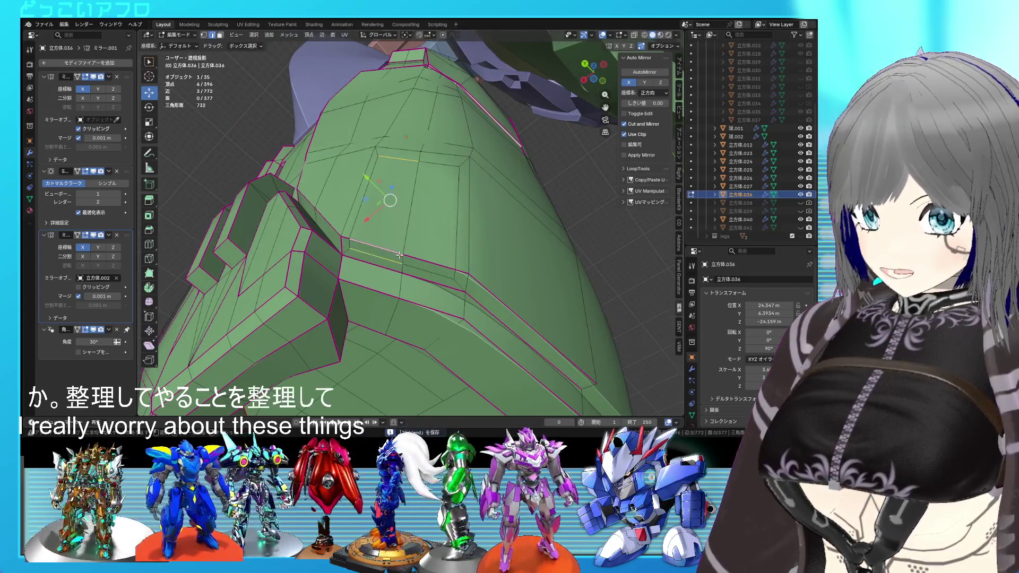
click(405, 240)
click(439, 165)
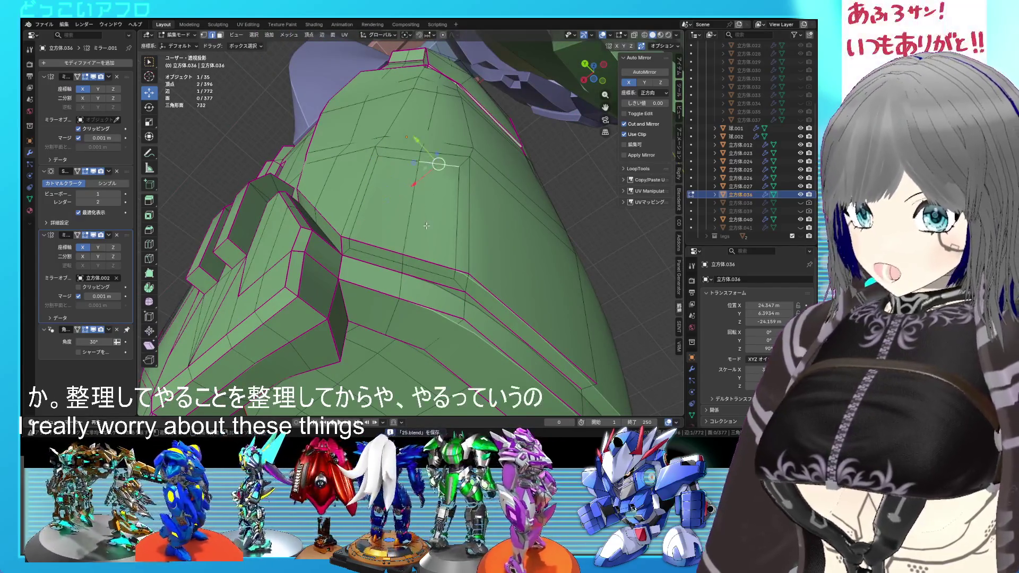
shift+click(422, 270)
shift+click(389, 255)
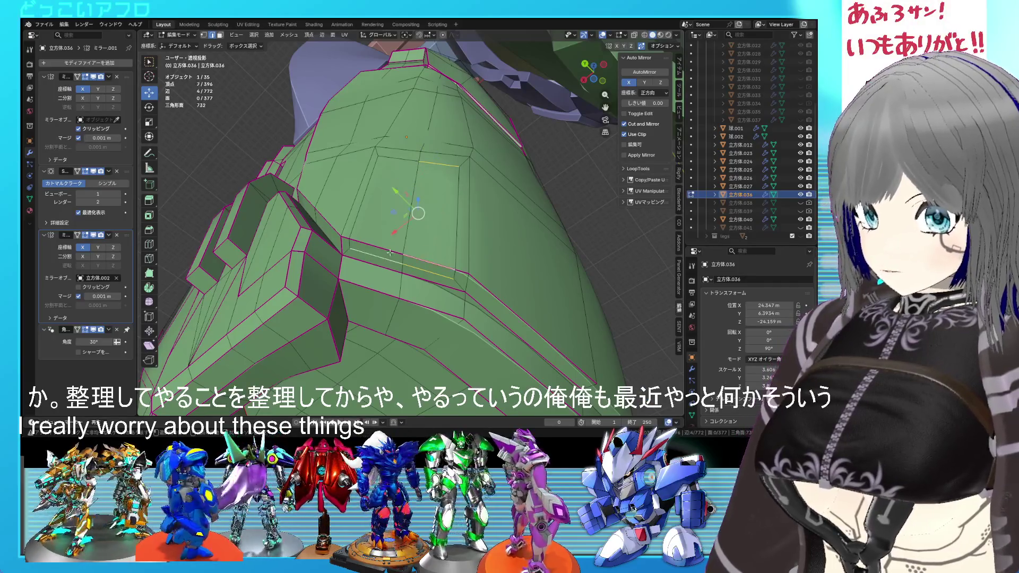
right_click(378, 160)
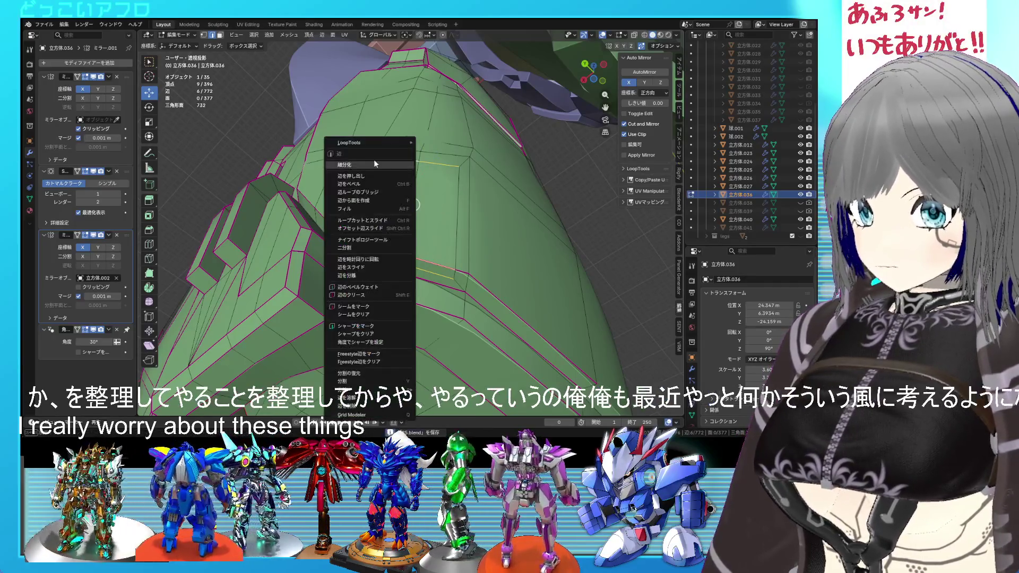
click(379, 160)
Step: Slide the newly created vertical edge into place
click(431, 189)
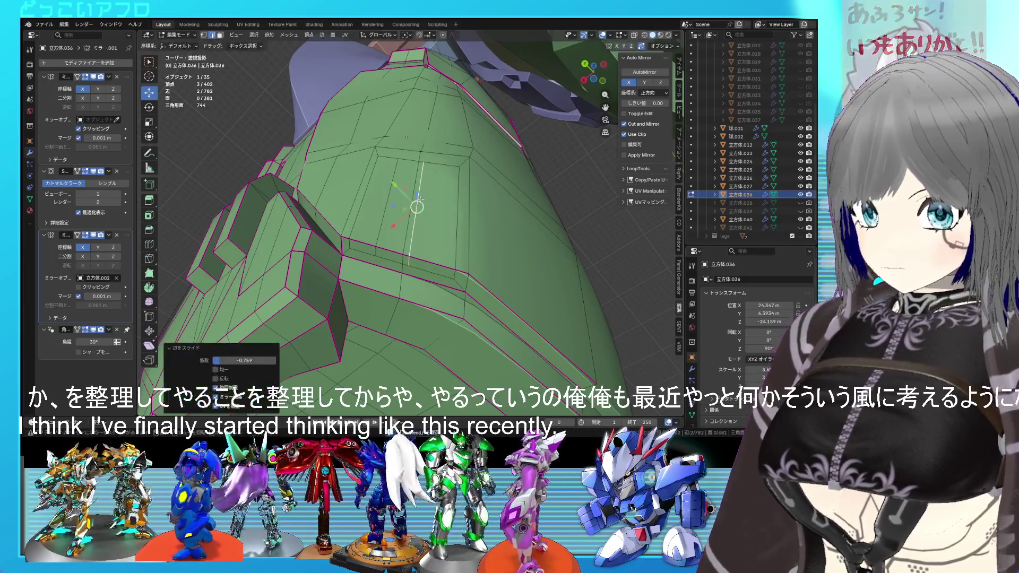
click(388, 197)
key(g)
key(g)
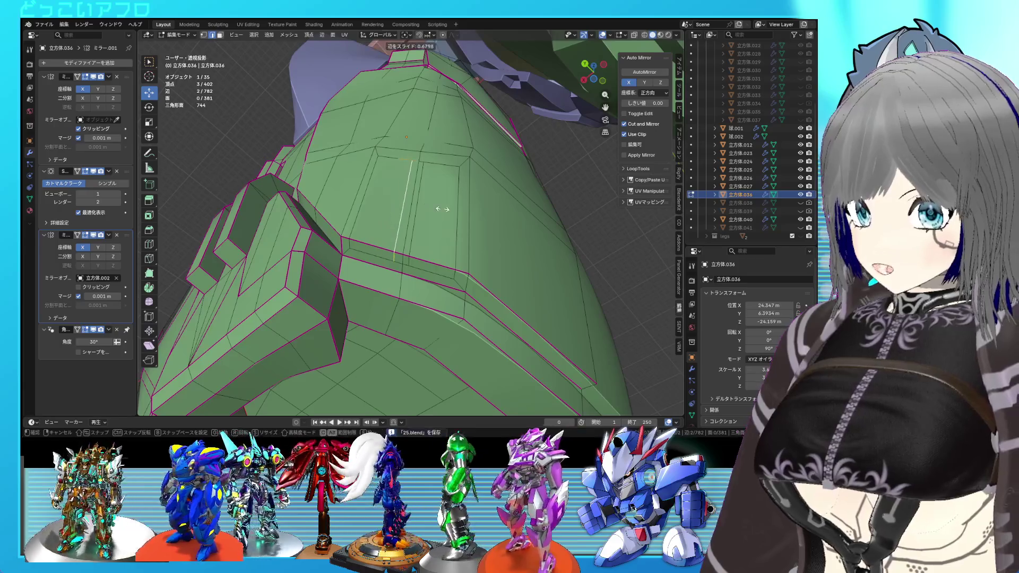
click(445, 211)
Step: Connect vertex pairs at the plate's lower cut and top with new edges
key(1)
click(404, 269)
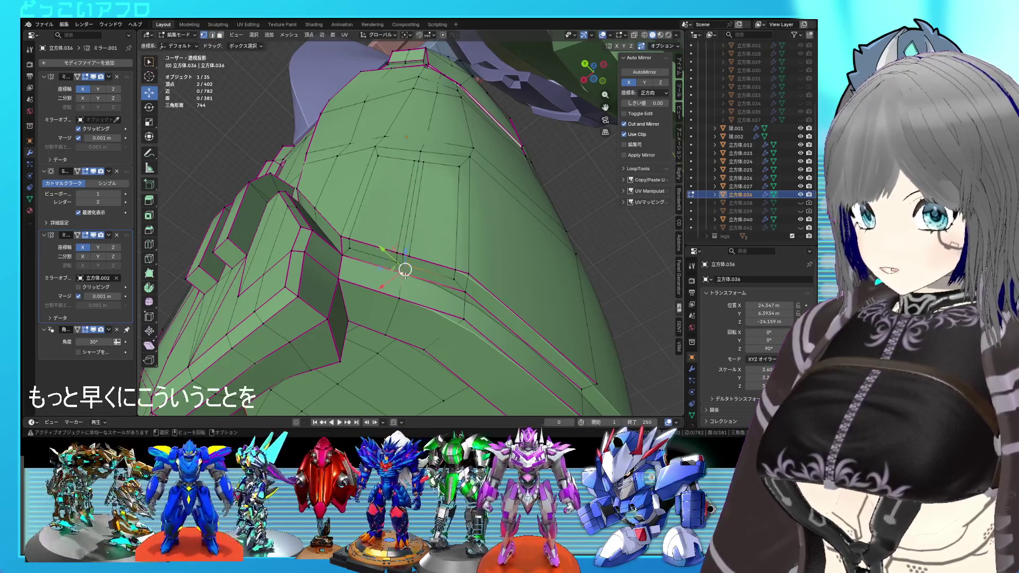
key(2)
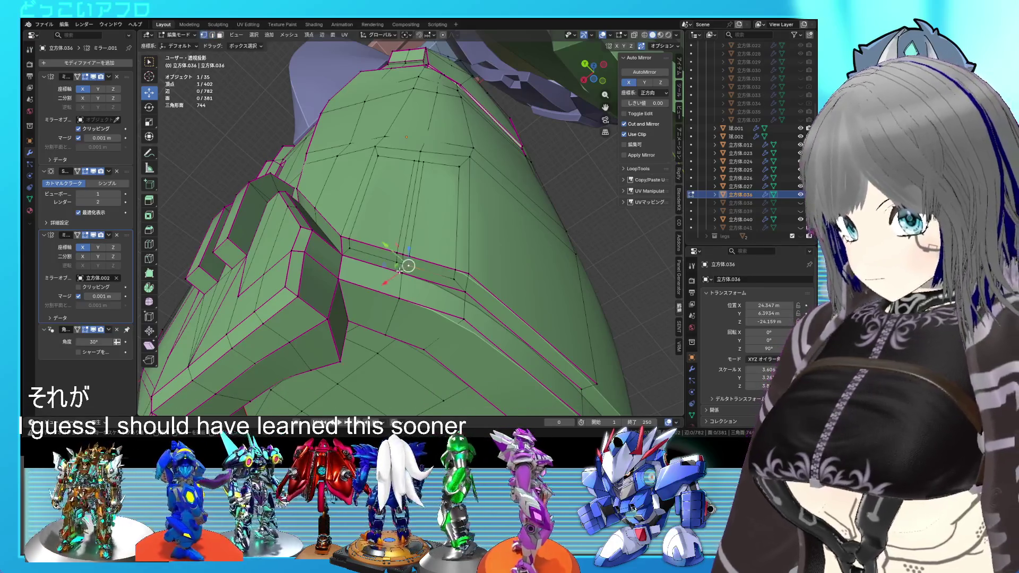
key(j)
click(391, 268)
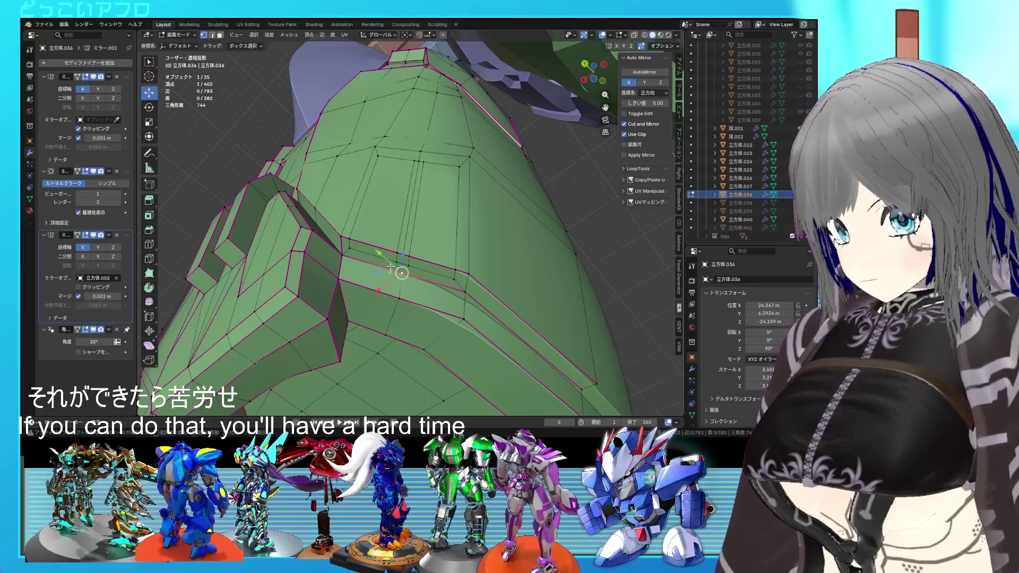
shift+click(395, 261)
key(j)
click(416, 161)
shift+click(423, 159)
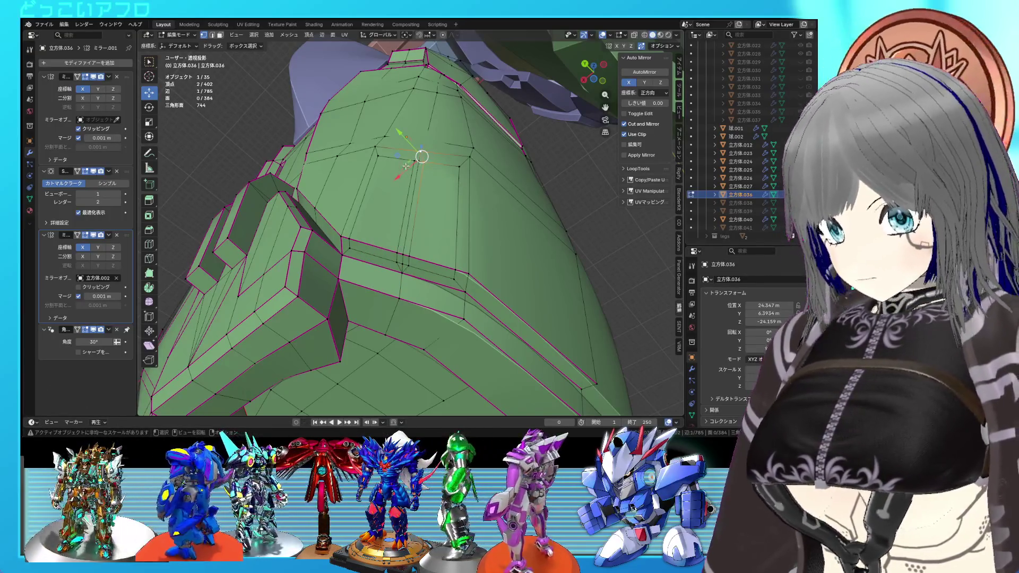
key(j)
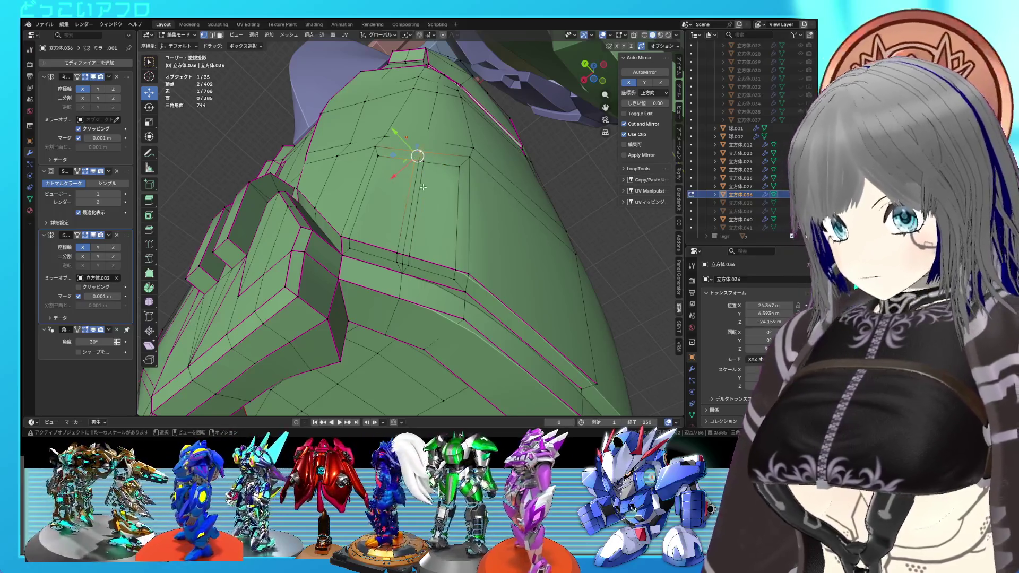
key(j)
Step: Dissolve the extra vertical edge and save the file
shift+click(407, 253)
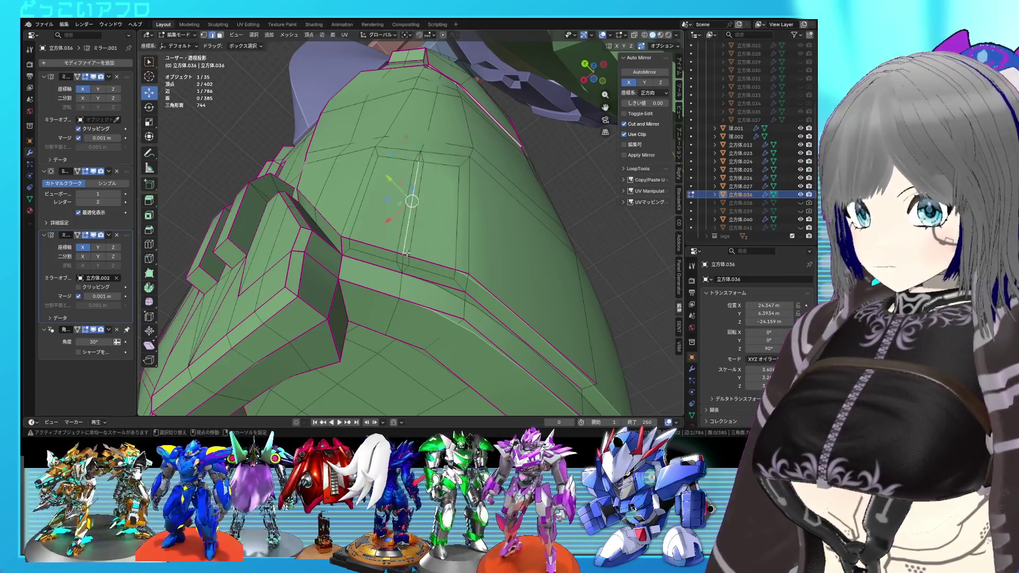
shift+click(409, 259)
key(x)
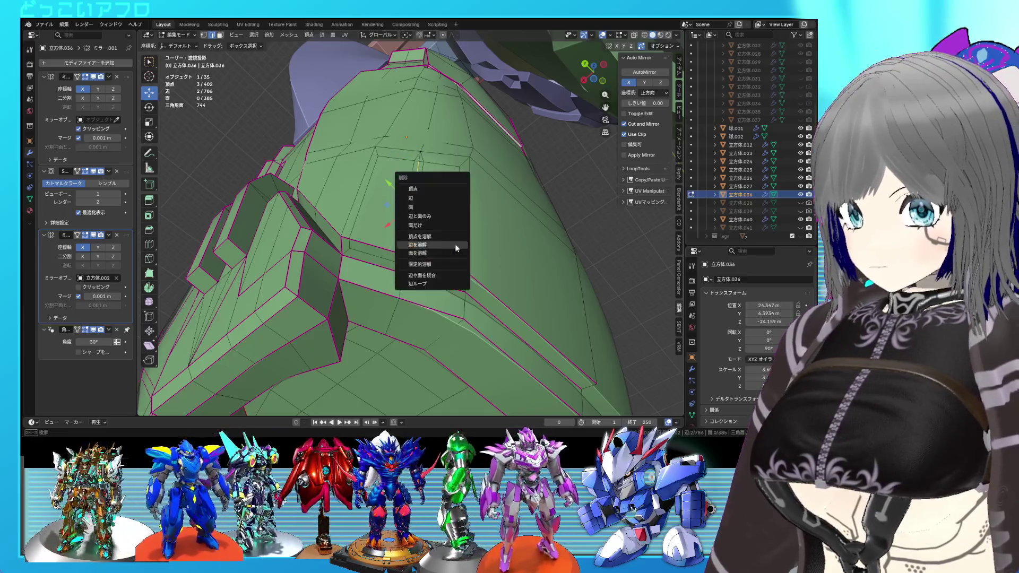
click(439, 197)
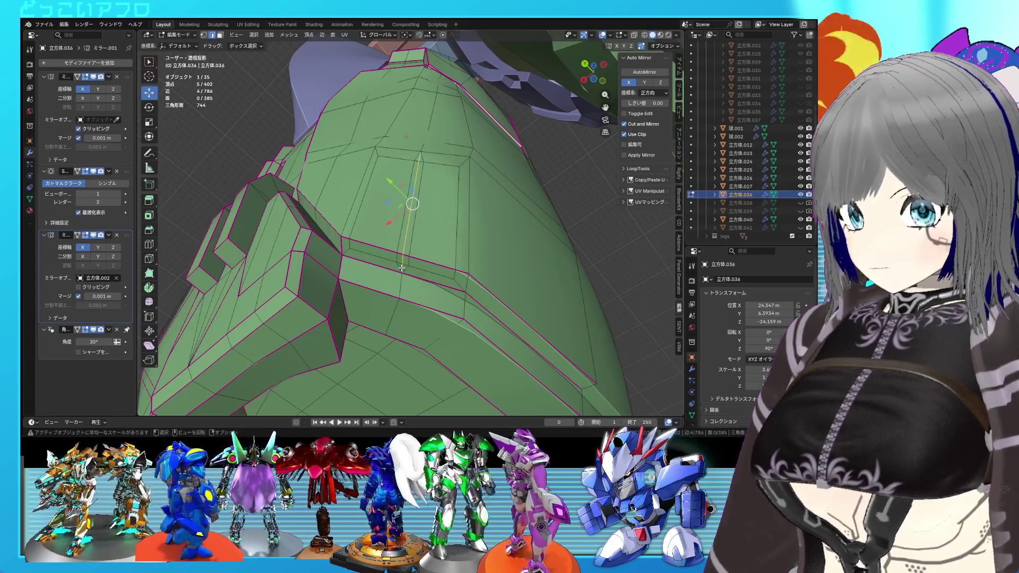
key(x)
click(384, 316)
key(ctrl+s)
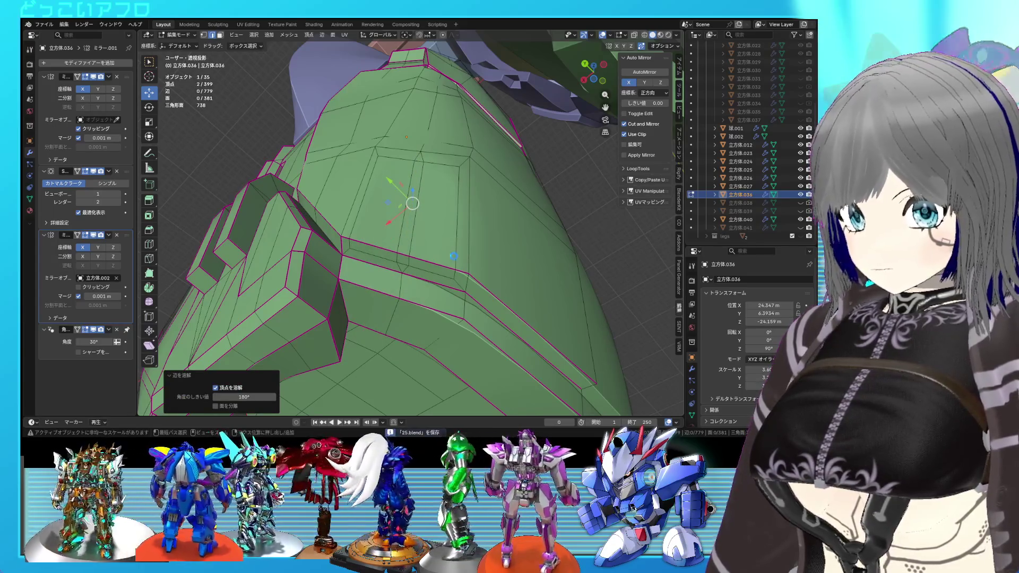
middle_drag(454, 256, 484, 263)
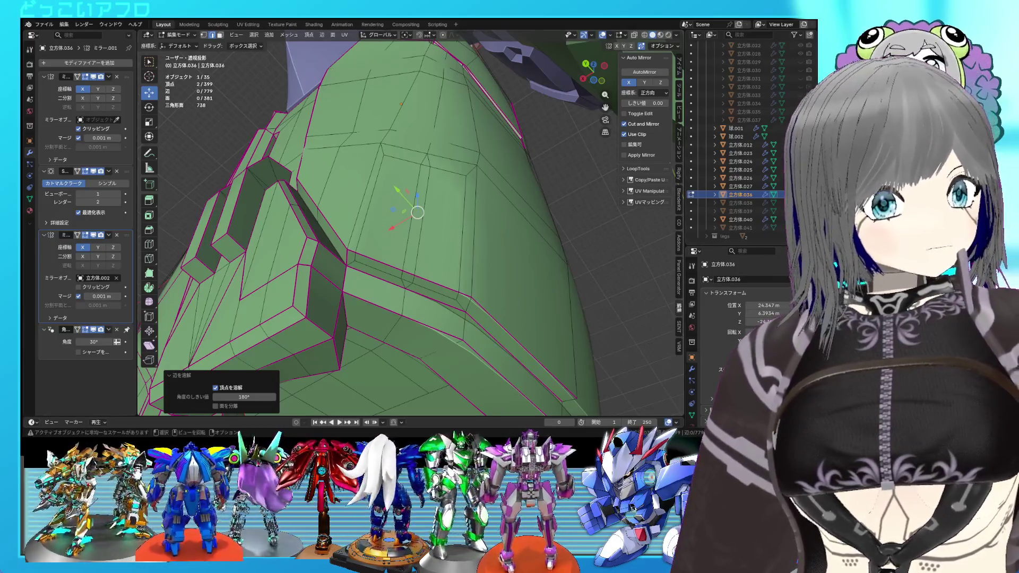
middle_drag(417, 212, 434, 294)
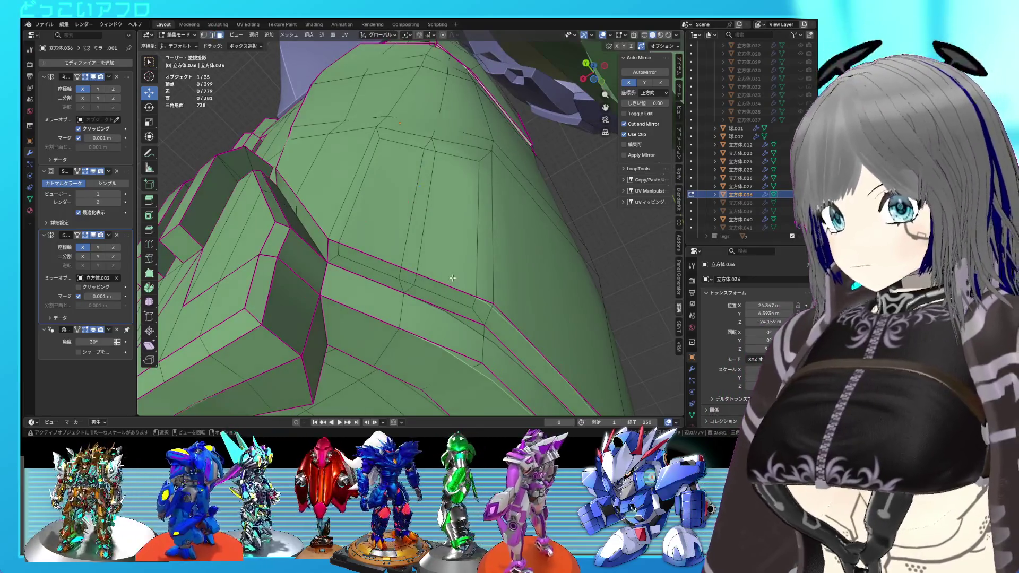
Step: Extrude the two panel faces outward from the plate
click(435, 293)
shift+click(435, 296)
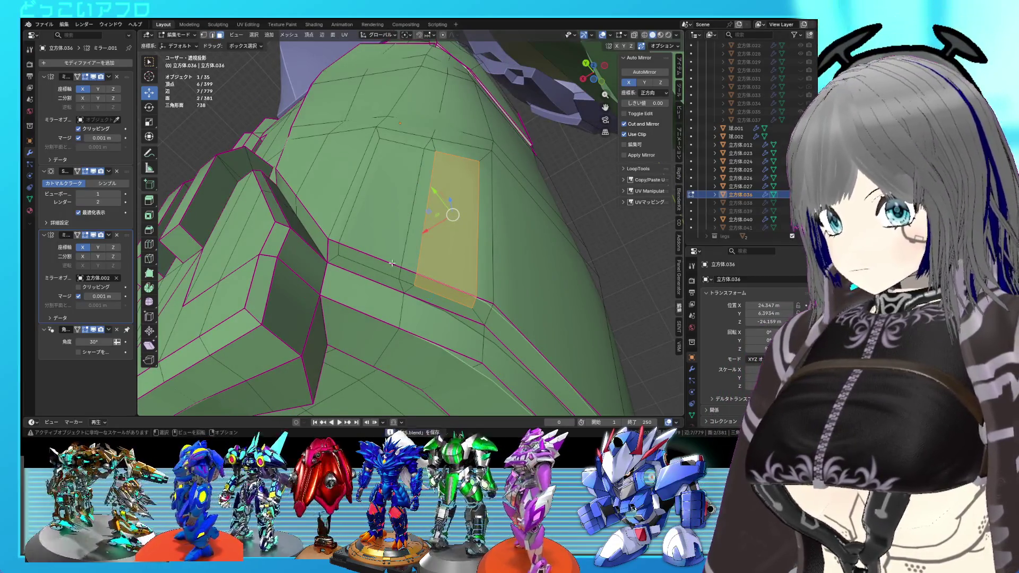
shift+click(387, 260)
shift+click(397, 270)
mouse_move(396, 270)
middle_down()
mouse_move(444, 279)
mouse_move(361, 284)
middle_up()
key(e)
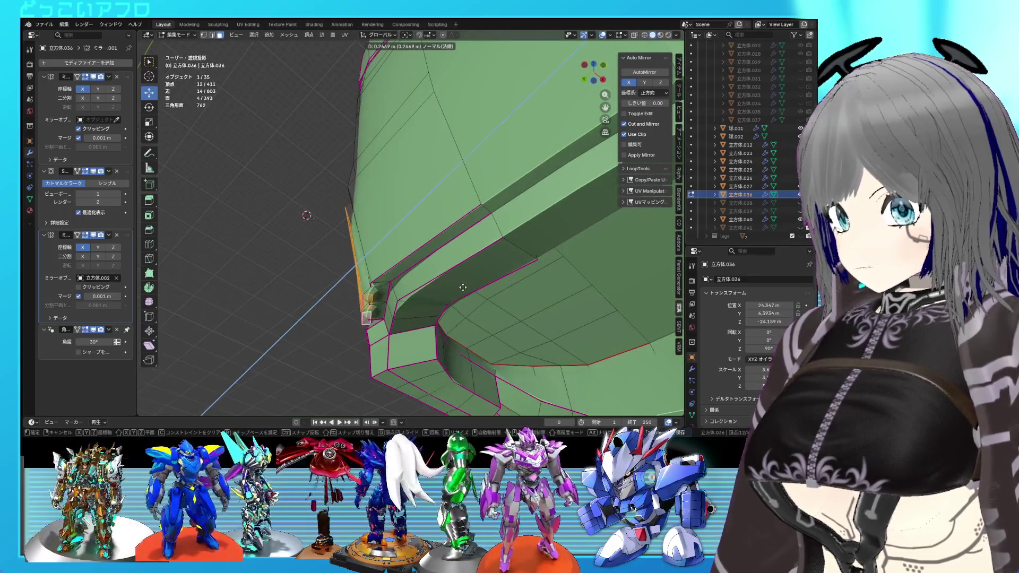
click(475, 290)
mouse_move(474, 290)
middle_down()
mouse_move(571, 332)
mouse_move(524, 287)
mouse_move(432, 261)
mouse_move(443, 271)
mouse_move(433, 250)
middle_up()
key(ctrl+z)
key(ctrl+s)
key(e)
click(446, 275)
Step: Select both raised panel faces and inspect them in see-through view
click(426, 242)
key(ctrl+s)
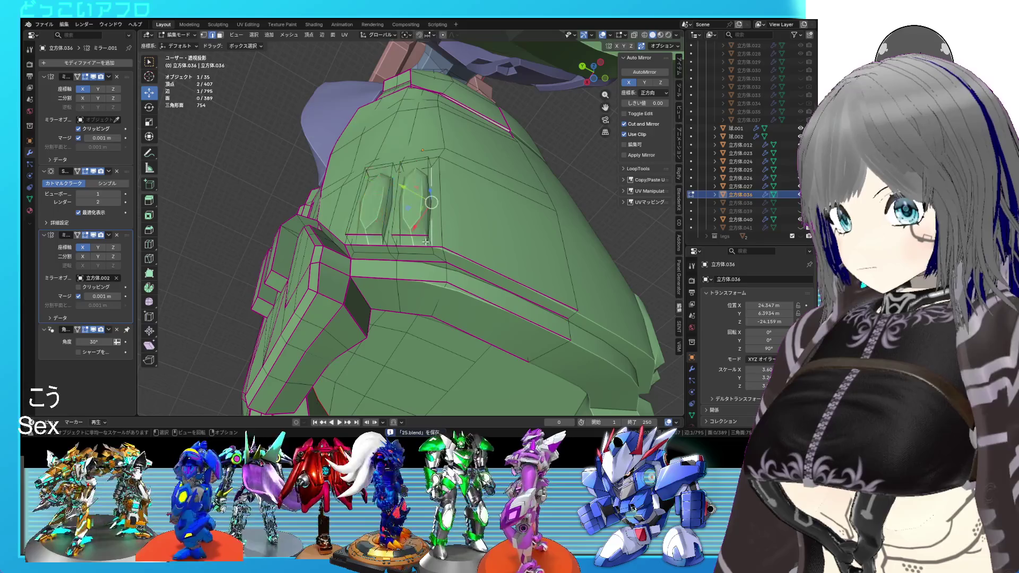
key(3)
click(411, 199)
shift+click(376, 217)
key(2)
key(shift+z)
mouse_move(431, 235)
middle_down()
mouse_move(377, 204)
mouse_move(434, 215)
mouse_move(440, 228)
middle_up()
key(shift+z)
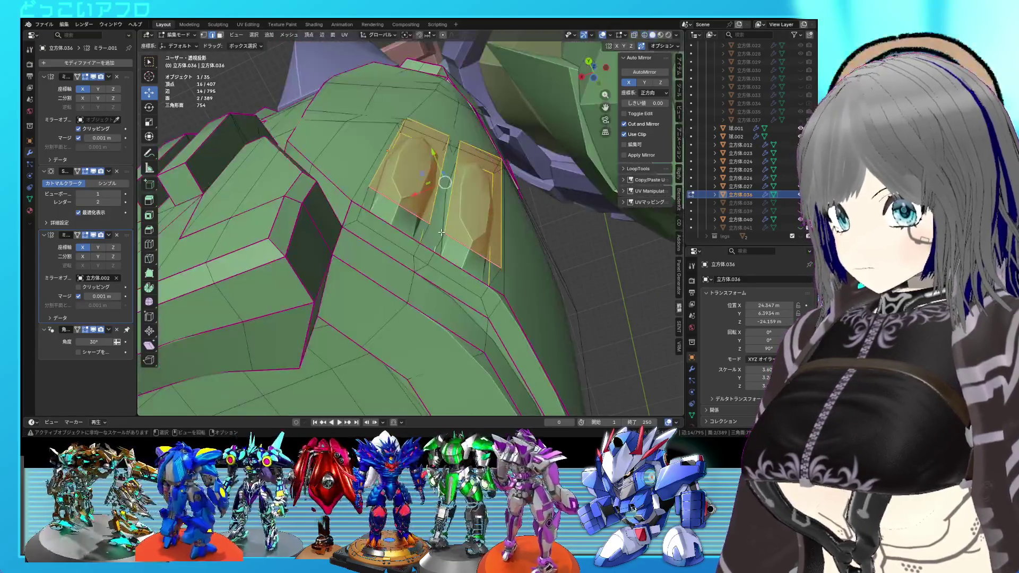
Step: Give the raised panels' edges a full crease of 1.0
key(shift+e)
key(1)
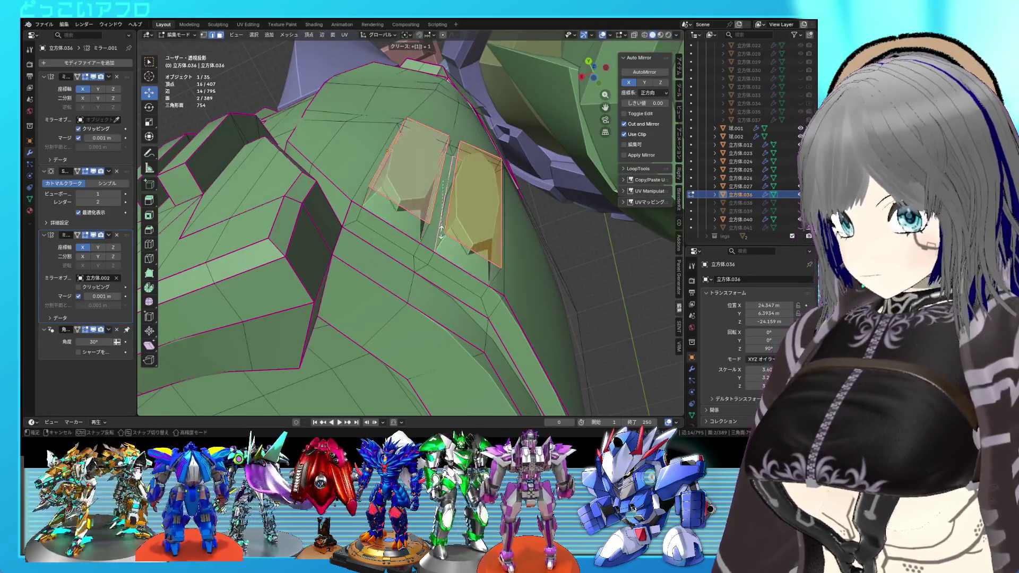
key(Return)
key(ctrl+z)
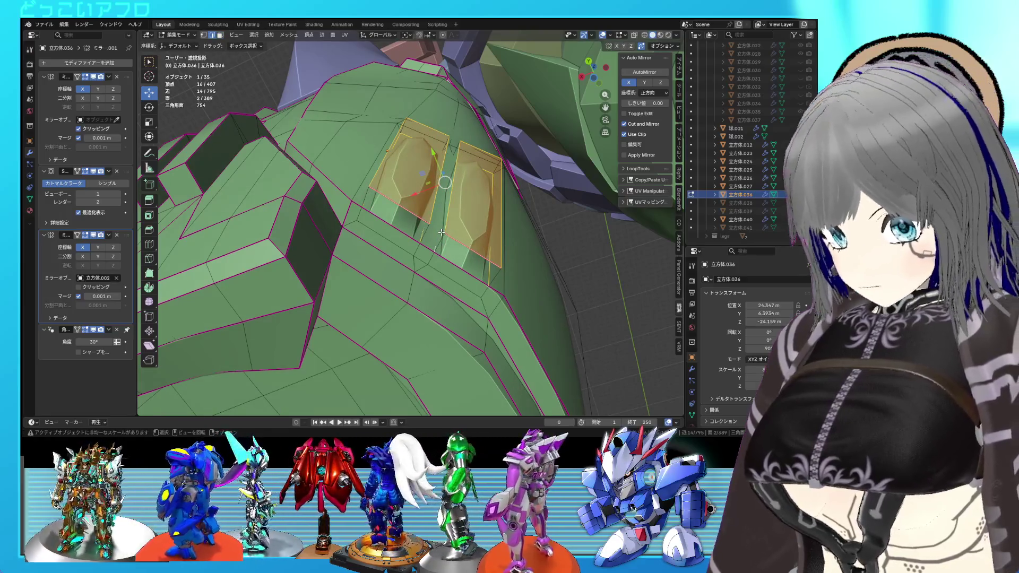
key(ctrl+shift+z)
middle_drag(441, 232, 423, 233)
click(392, 242)
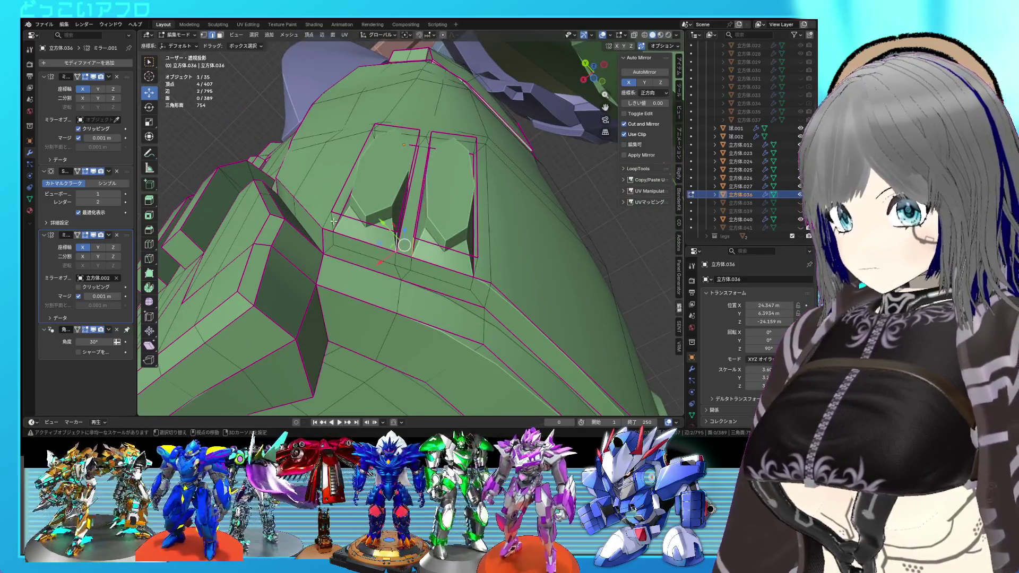
Step: Crease four top edges of the slotted plates at full strength 1
shift+click(334, 221)
mouse_move(333, 221)
middle_down()
mouse_move(402, 182)
mouse_move(427, 257)
middle_up()
shift+click(378, 250)
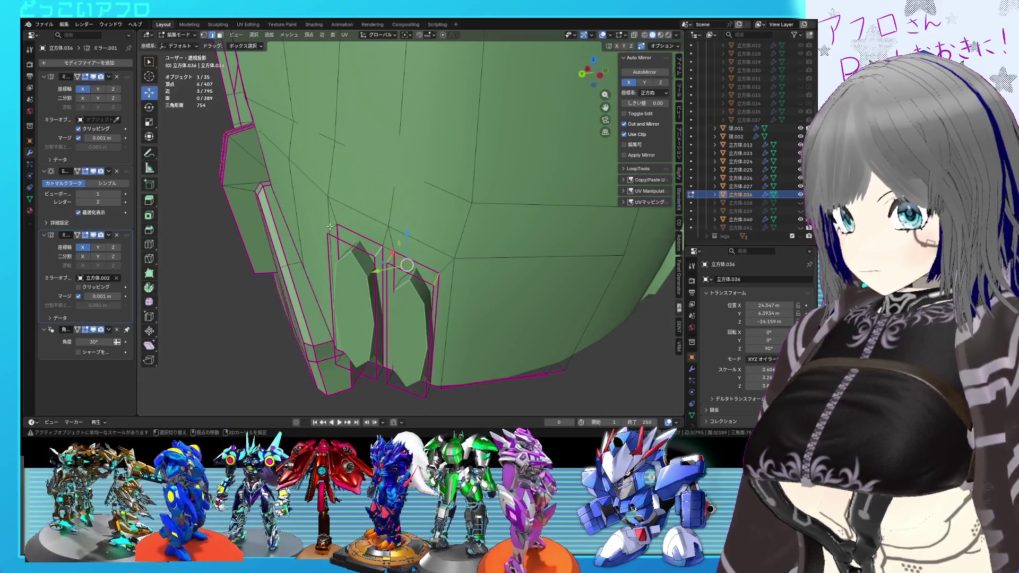
shift+click(330, 225)
key(s)
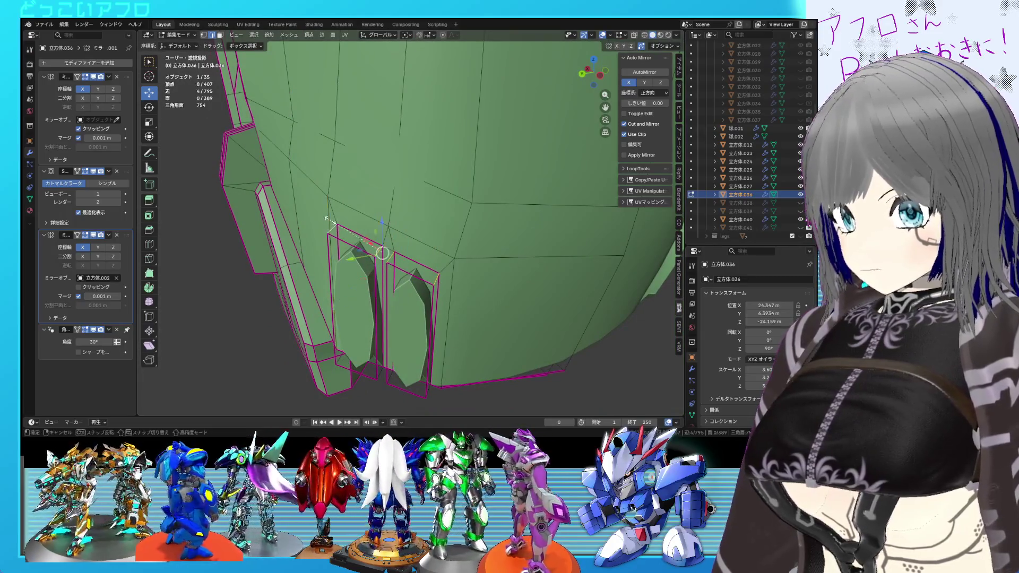
key(1)
key(Return)
middle_drag(438, 270, 459, 252)
Step: Select the right plate's top edge and check hidden edges in see-through view
click(473, 230)
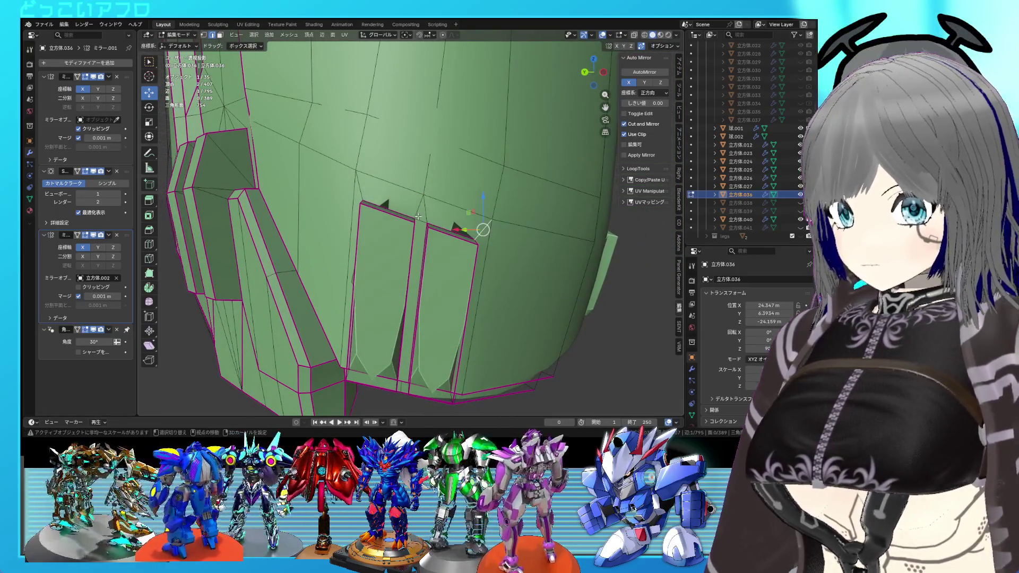
key(shift+e)
key(Escape)
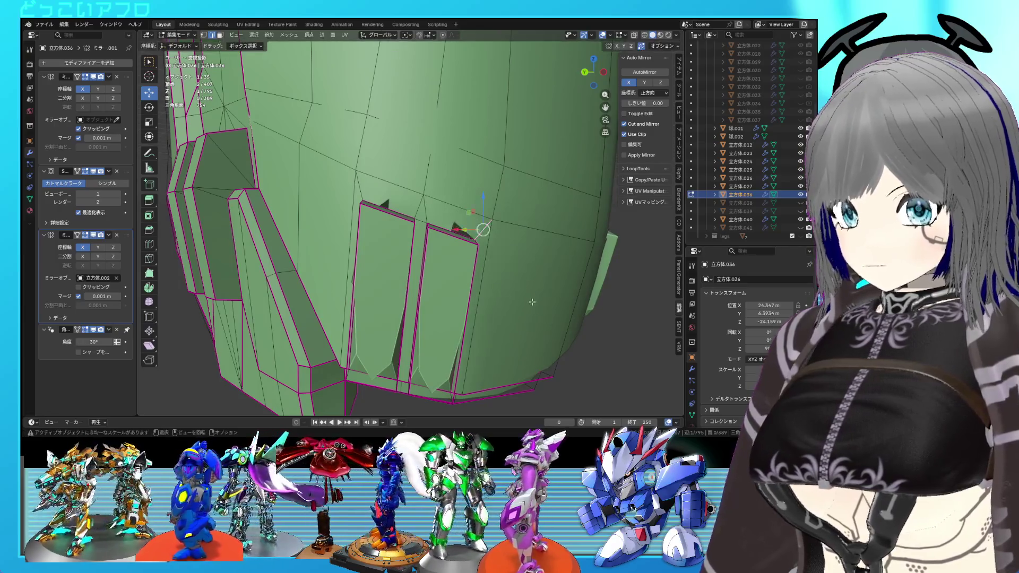
key(shift+z)
mouse_move(488, 273)
middle_down()
mouse_move(467, 281)
mouse_move(521, 282)
mouse_move(527, 270)
mouse_move(435, 287)
middle_up()
key(shift+z)
key(shift+z)
key(shift+z)
key(shift+z)
key(shift+z)
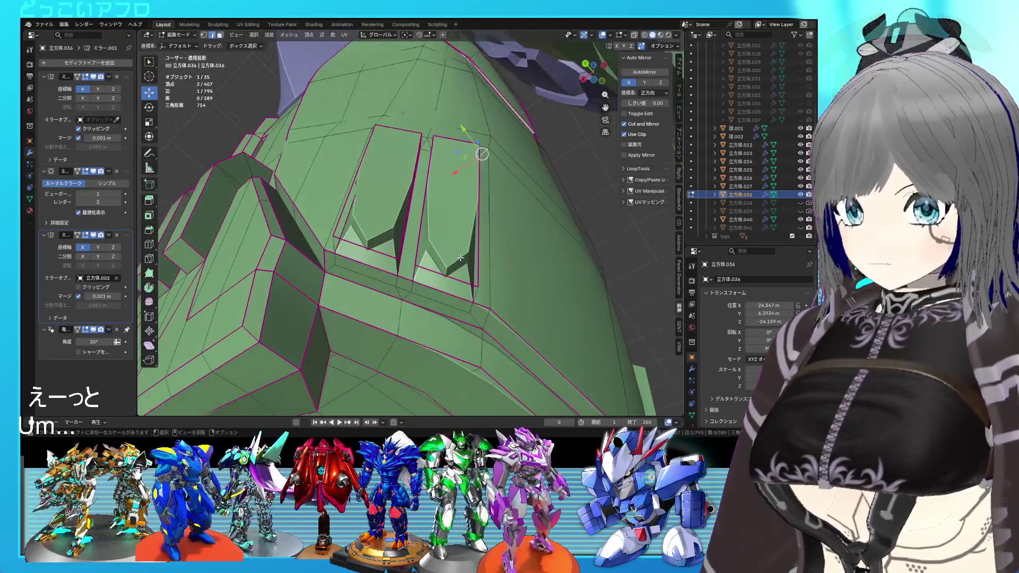
Step: Select the bottom faces of both recesses in face mode
key(3)
click(435, 287)
ctrl+click(383, 268)
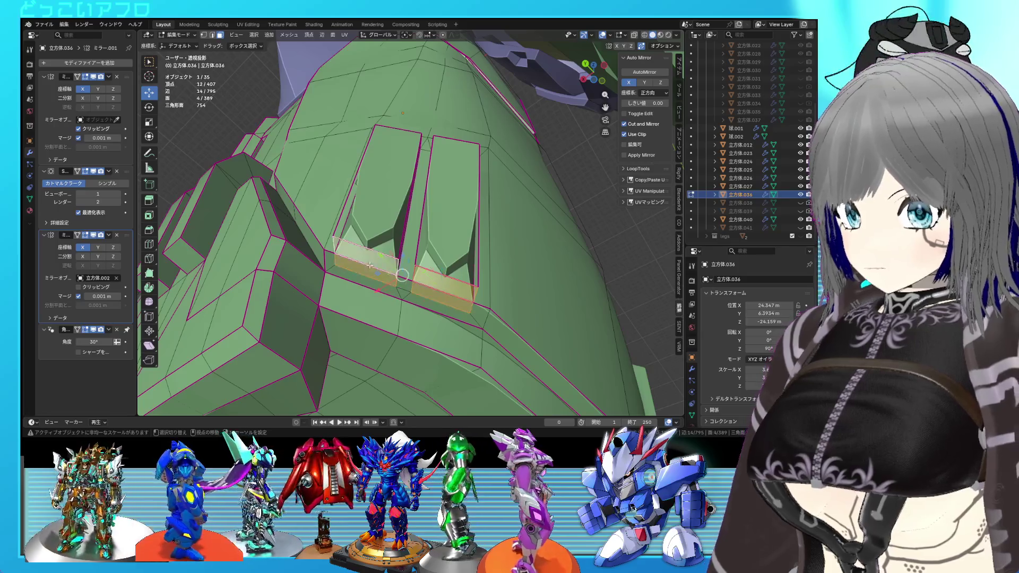
middle_drag(383, 268, 448, 321)
Step: Finish extruding the recess bottom faces and save 25.blend
key(e)
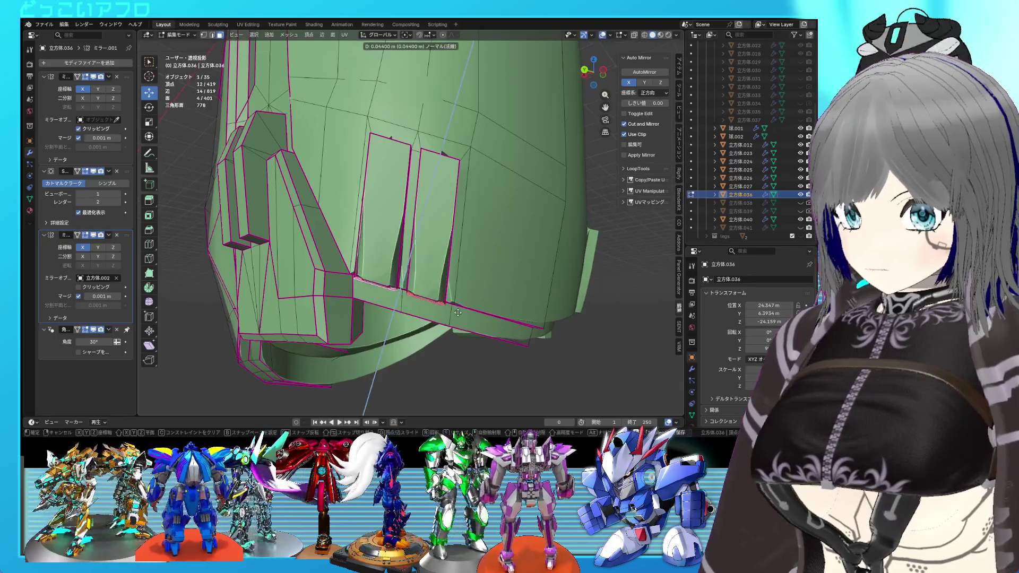
click(454, 330)
key(ctrl+s)
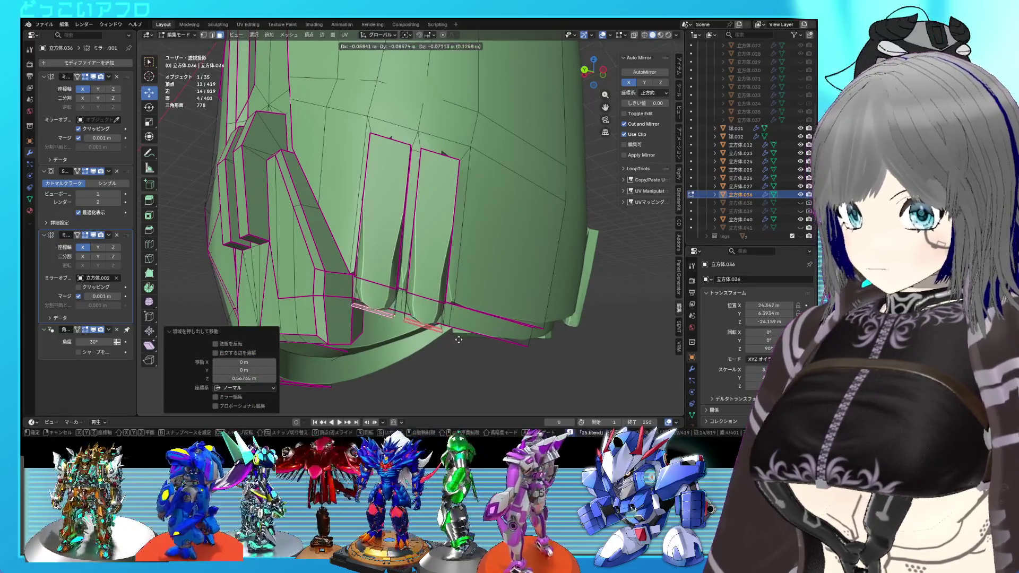
Step: Select the extruded recess and slot edges in edge mode and crease them to 1.0
mouse_move(455, 333)
middle_down()
mouse_move(382, 299)
mouse_move(456, 294)
middle_up()
key(2)
click(374, 297)
shift+click(456, 294)
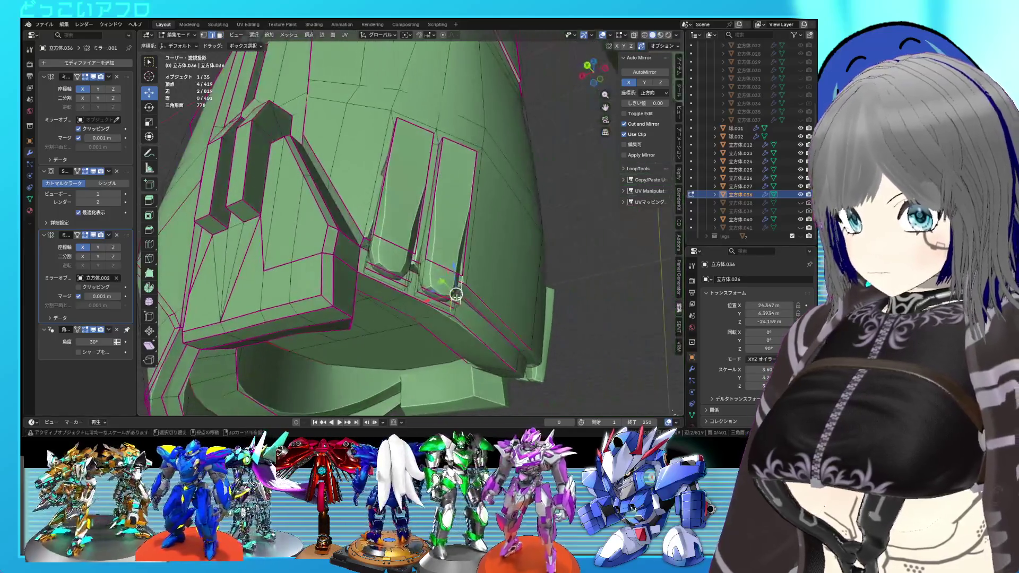
mouse_move(382, 255)
middle_down()
mouse_move(380, 265)
mouse_move(381, 239)
middle_up()
shift+click(380, 265)
shift+click(382, 240)
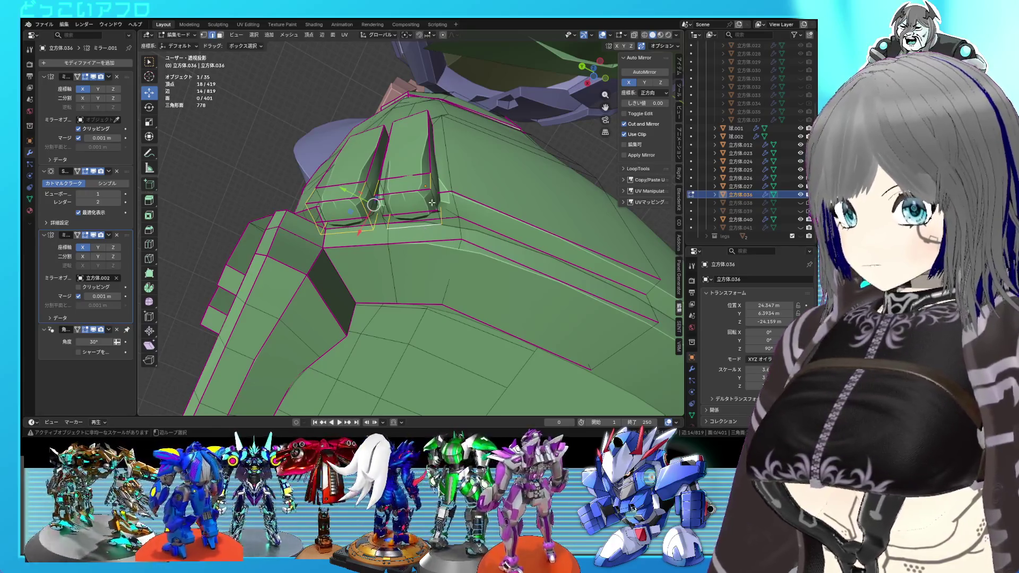
key(shift+e)
text(1)
key(Return)
Step: In see-through view, crease two more slot edges to 1.0
mouse_move(405, 217)
middle_down()
mouse_move(389, 240)
mouse_move(424, 241)
mouse_move(366, 253)
mouse_move(477, 289)
mouse_move(416, 241)
middle_up()
key(alt+z)
Step: Crease another pair of plate edges to 1.0
key(alt+z)
key(alt+z)
click(410, 236)
shift+click(365, 253)
key(shift+e)
text(1)
key(Return)
key(alt+z)
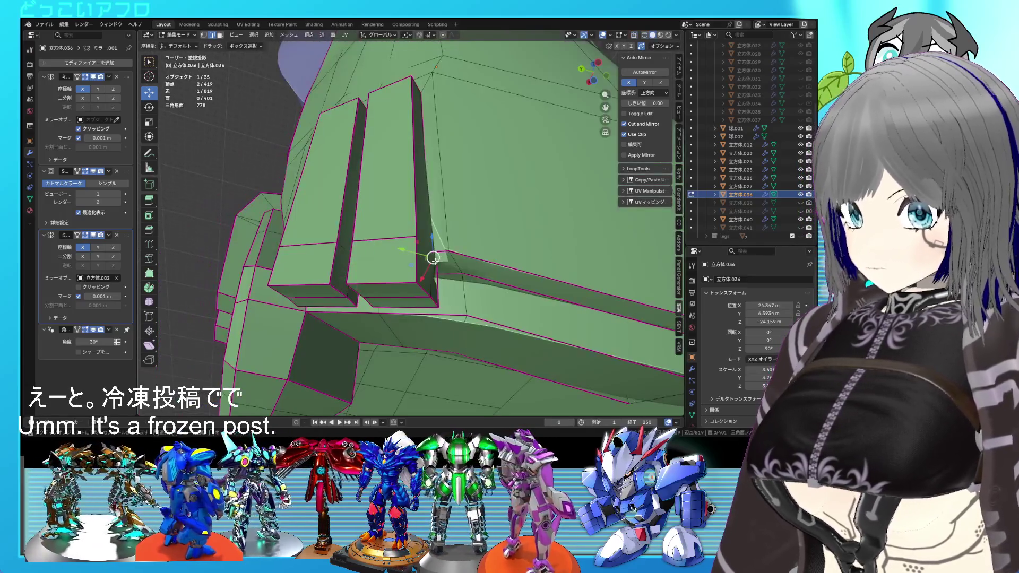
key(alt+z)
key(alt+z)
shift+click(414, 233)
key(alt+z)
key(shift+e)
text(1)
key(Return)
key(alt+z)
middle_drag(441, 250, 439, 277)
Step: Fully crease two long plate-tip edges, and crease a single plate edge to about 0.684
key(Tab)
key(Tab)
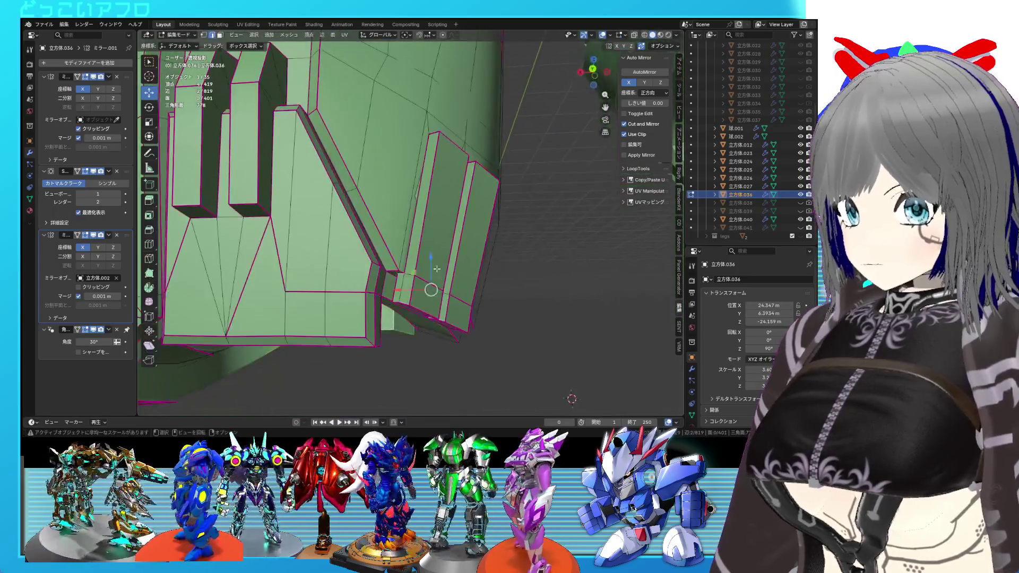
key(alt+z)
key(alt+z)
middle_drag(422, 233, 376, 223)
click(397, 224)
shift+click(396, 155)
key(shift+e)
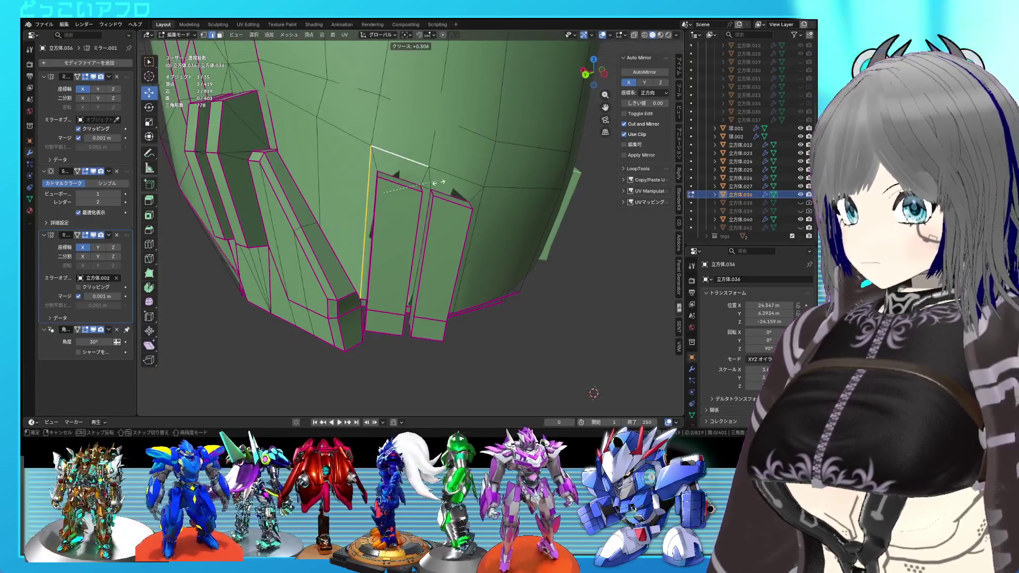
click(493, 205)
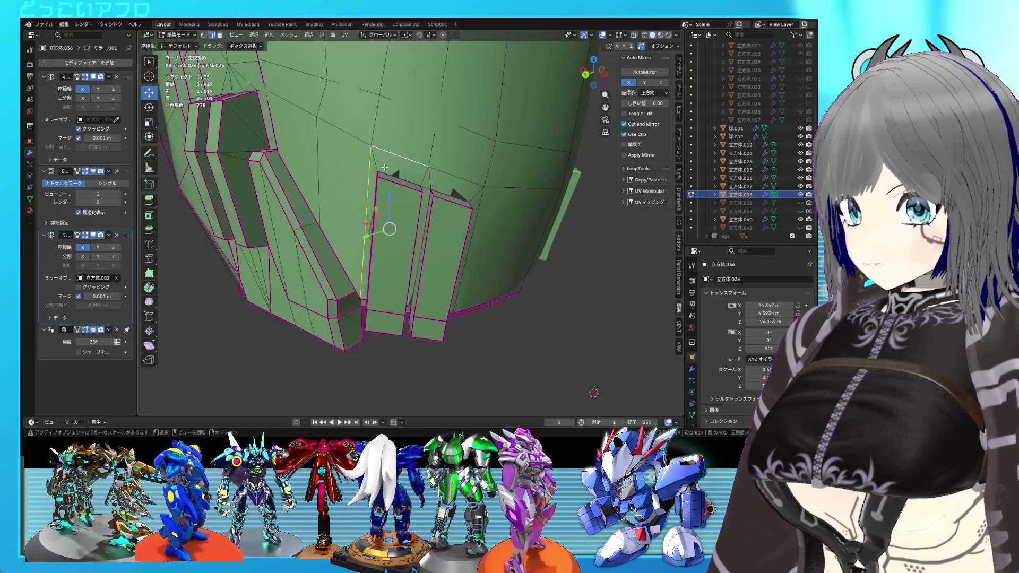
click(376, 165)
key(shift+e)
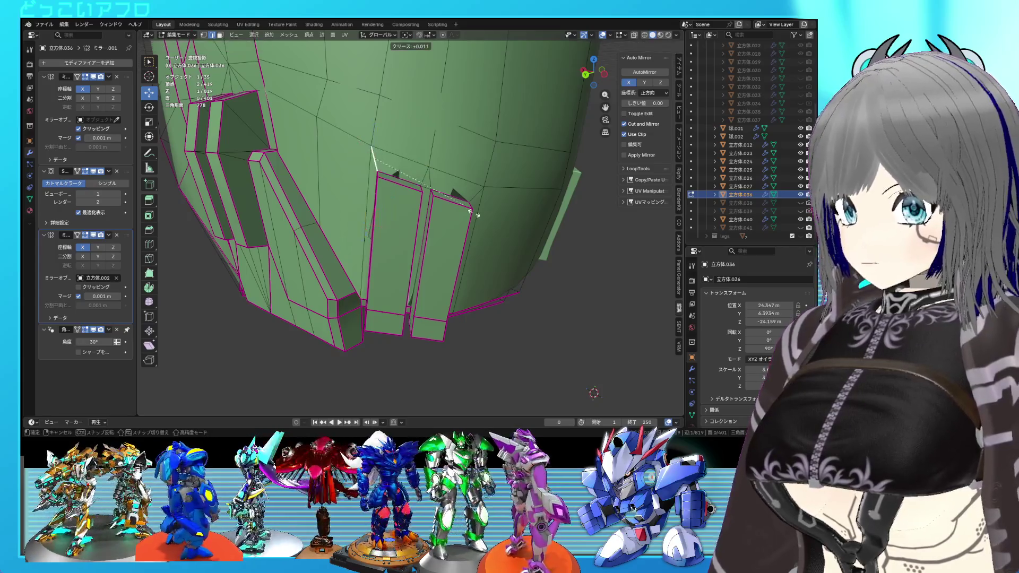
click(521, 241)
Step: Crease further plate edges on other sides, including hidden ones at full strength in wireframe
mouse_move(521, 242)
middle_down()
mouse_move(489, 232)
mouse_move(451, 195)
middle_up()
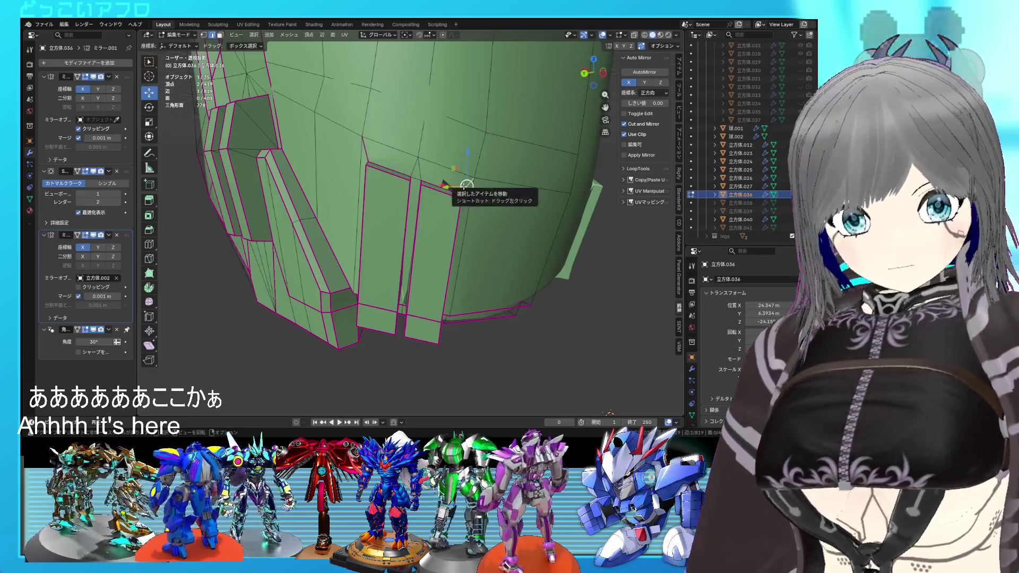
middle_drag(466, 187, 432, 182)
key(shift+e)
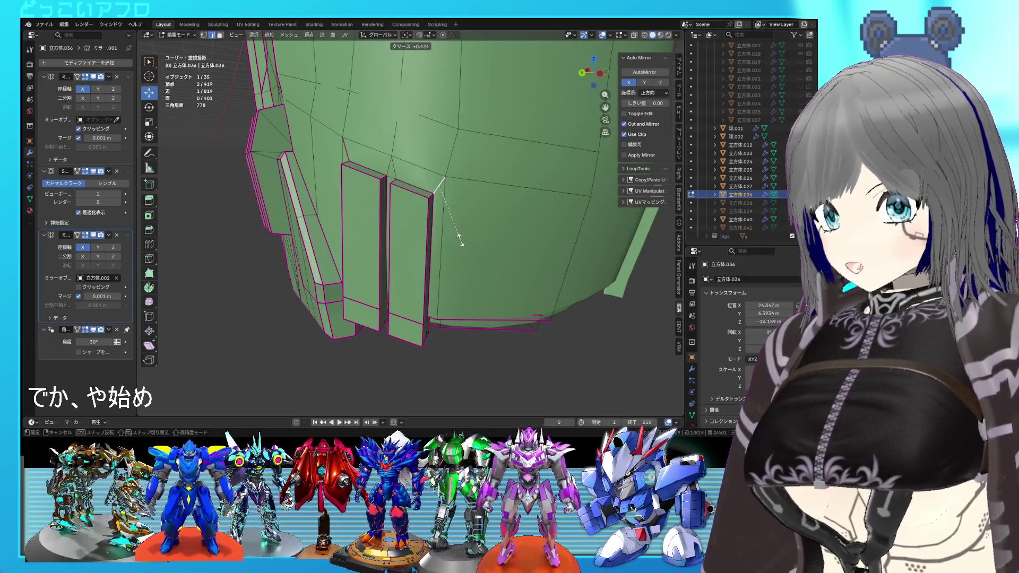
click(461, 241)
mouse_move(461, 241)
middle_down()
mouse_move(478, 174)
mouse_move(447, 202)
mouse_move(478, 168)
mouse_move(422, 216)
middle_up()
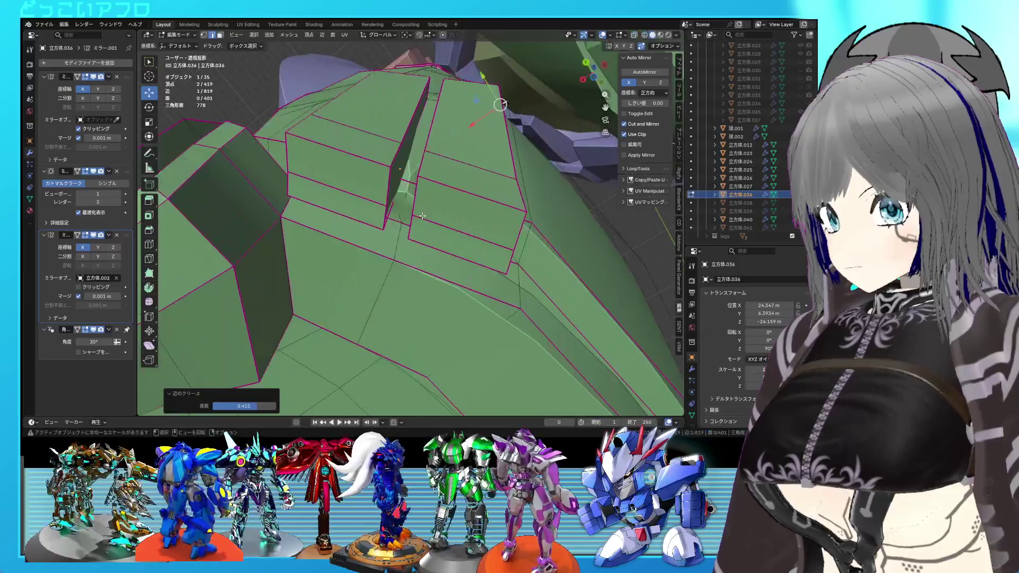
key(shift+z)
key(shift+e)
click(440, 253)
Step: Inspect the creased plates in wireframe and solid shading, then return to Object Mode
key(shift+z)
mouse_move(439, 254)
middle_down()
mouse_move(431, 218)
mouse_move(373, 173)
middle_up()
key(shift+z)
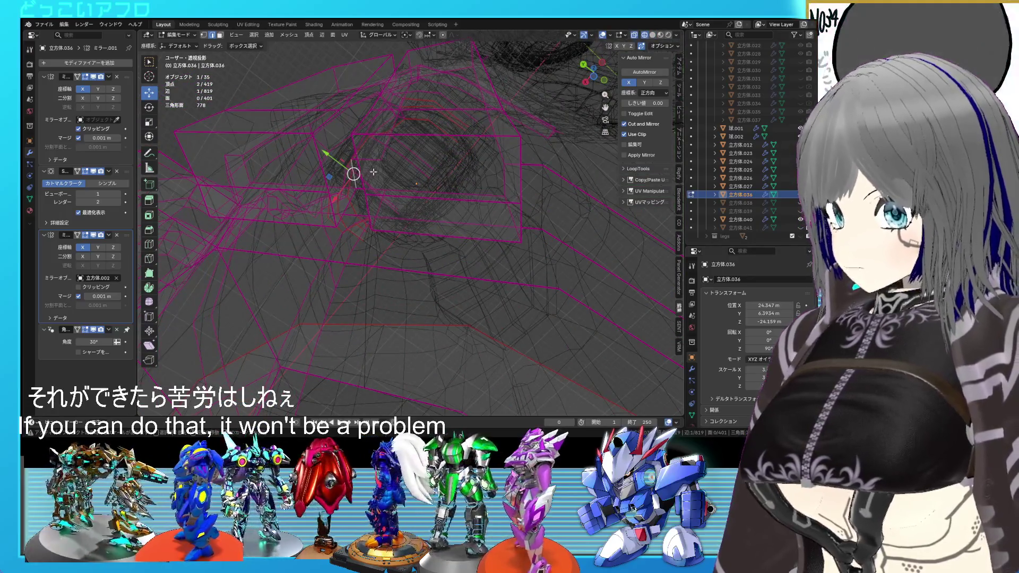
key(shift+z)
key(shift+z)
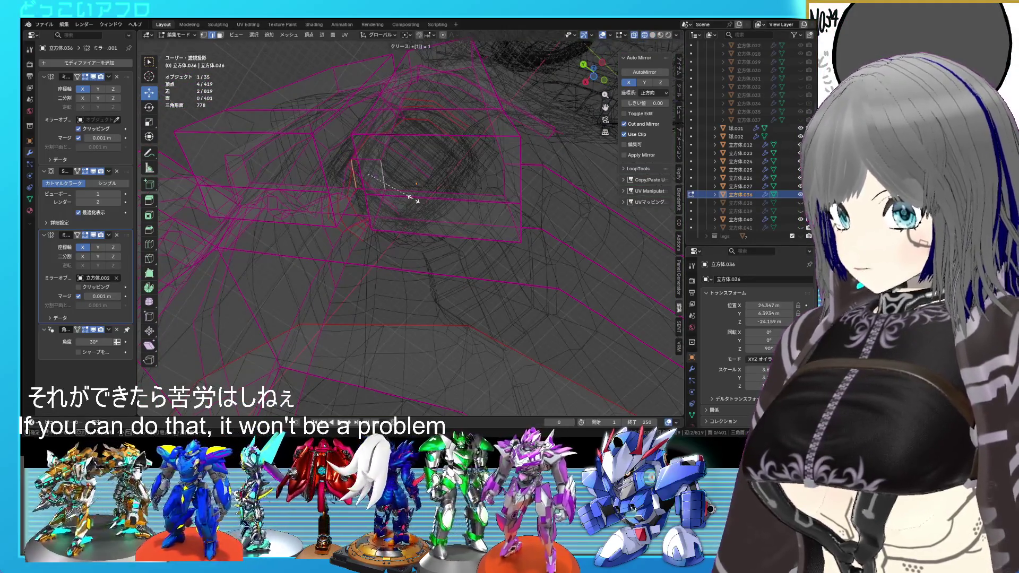
key(shift+z)
mouse_move(414, 199)
middle_down()
mouse_move(425, 290)
mouse_move(461, 226)
mouse_move(497, 222)
mouse_move(463, 279)
middle_up()
key(Tab)
key(Tab)
Step: Select the edge loops of the two raised boxes and mark them sharp
scroll(458, 263, up, 4)
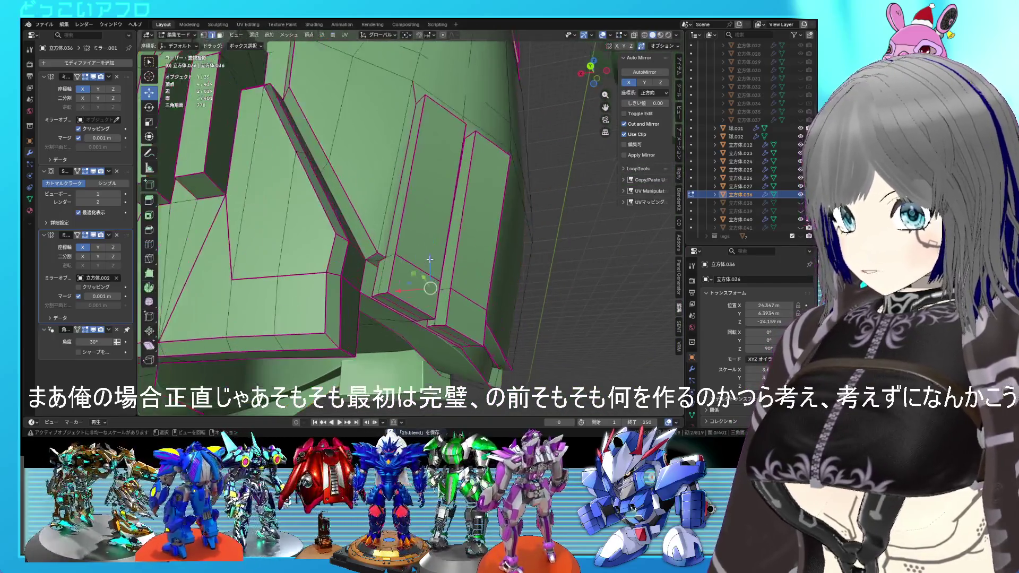
key(ctrl+s)
scroll(428, 253, down, 5)
mouse_move(467, 265)
middle_down()
mouse_move(478, 268)
mouse_move(434, 271)
mouse_move(420, 219)
middle_up()
scroll(434, 271, up, 3)
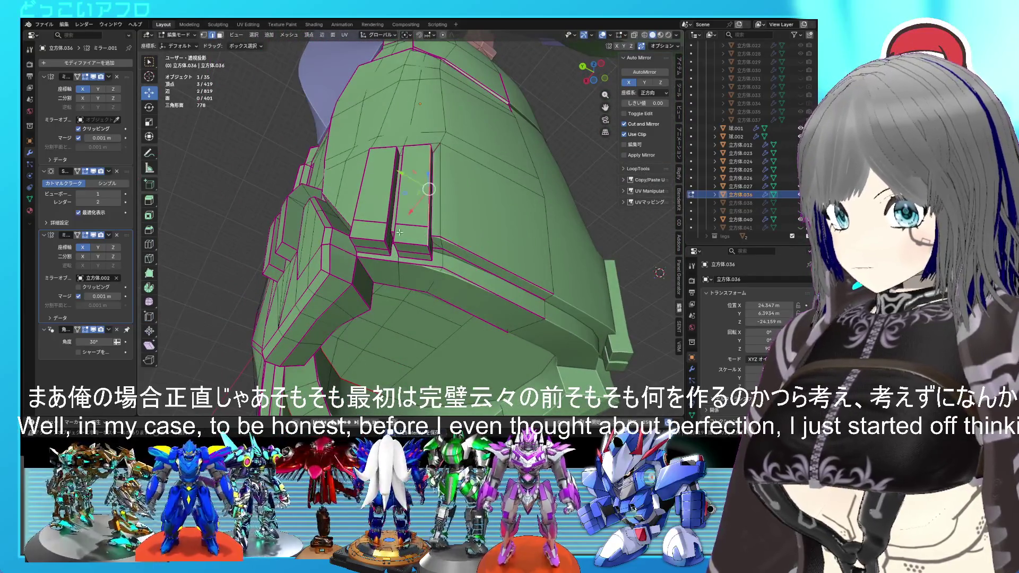
alt+shift+click(375, 197)
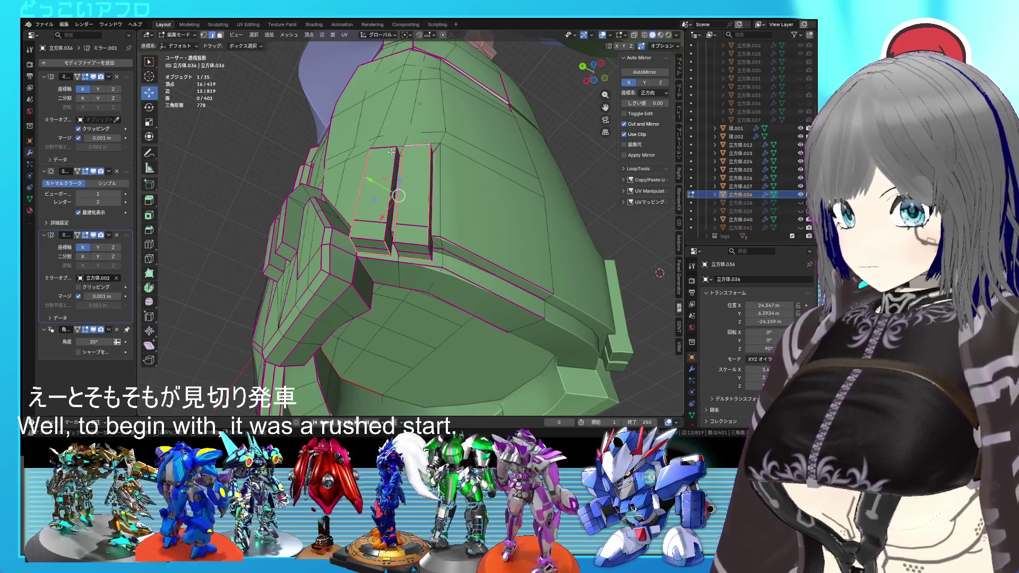
middle_drag(390, 160, 390, 259)
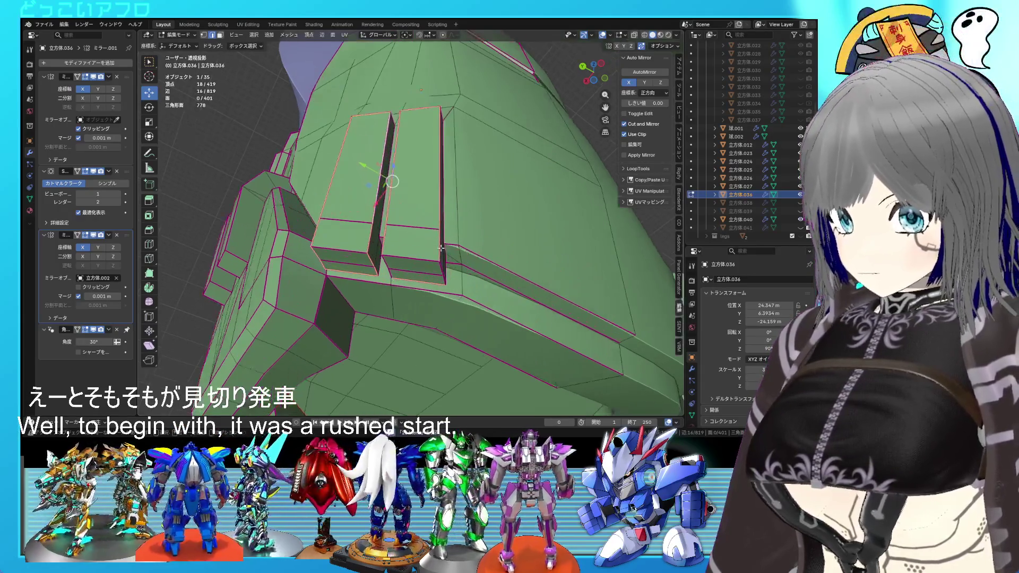
shift+click(390, 258)
key(shift+z)
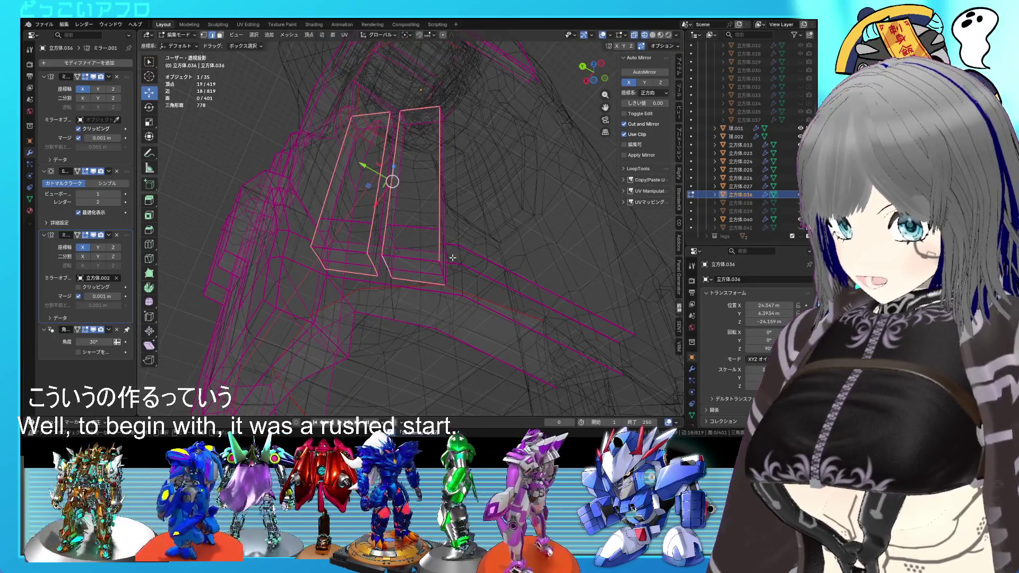
key(shift+z)
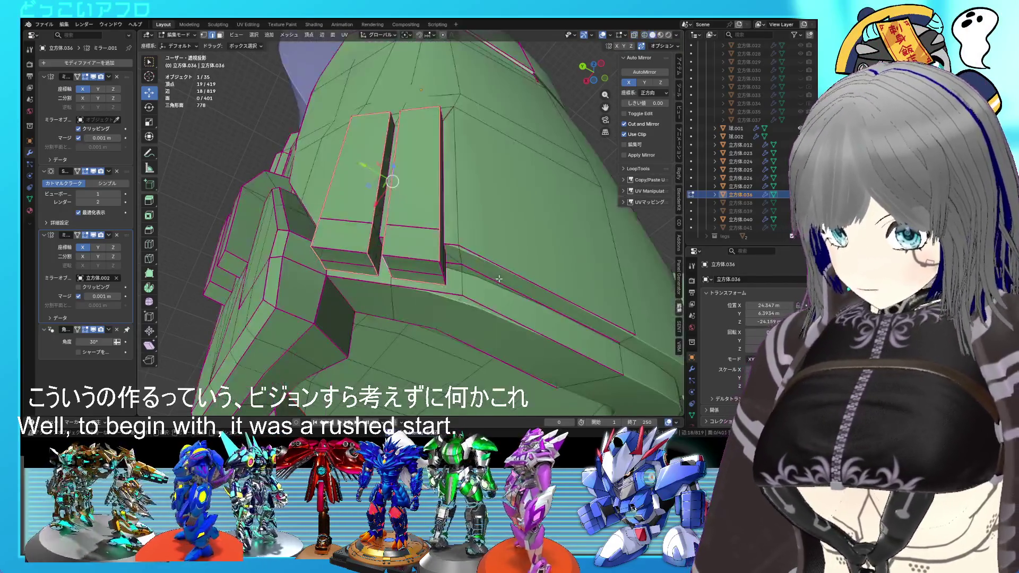
right_click(498, 275)
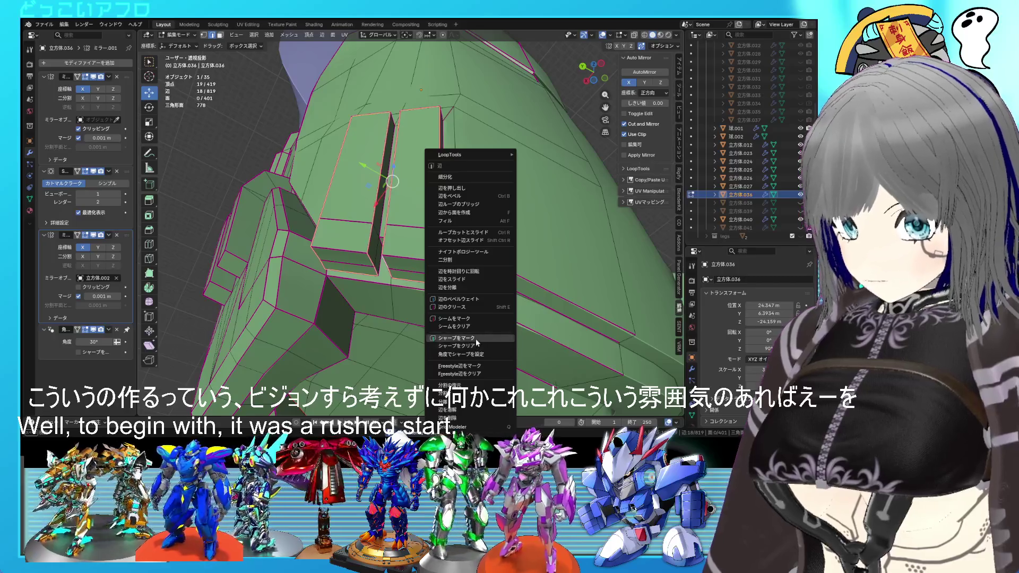
click(476, 339)
Step: Bevel the selected box edges to a width of 0.0237 m
key(ctrl+b)
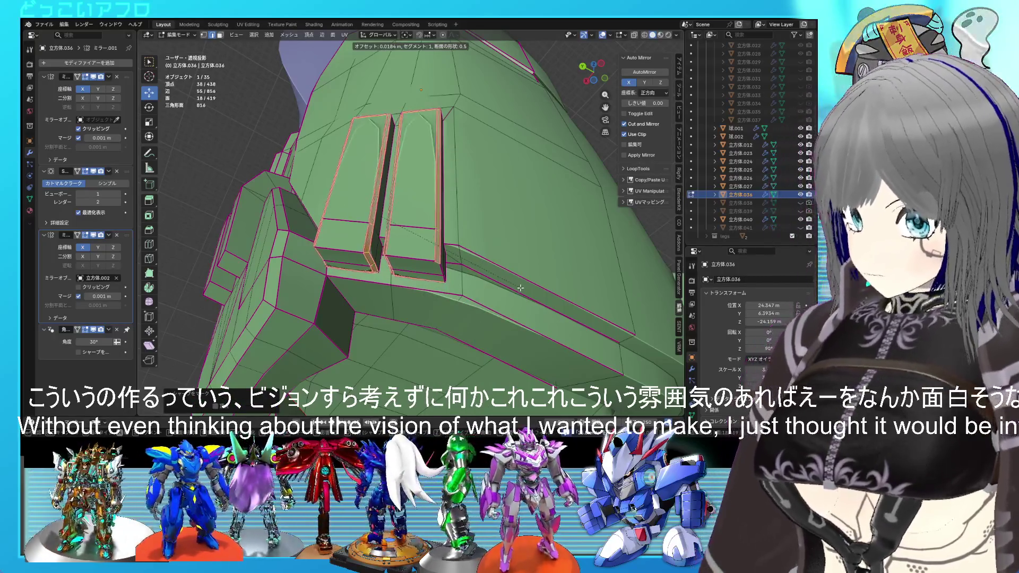
click(522, 287)
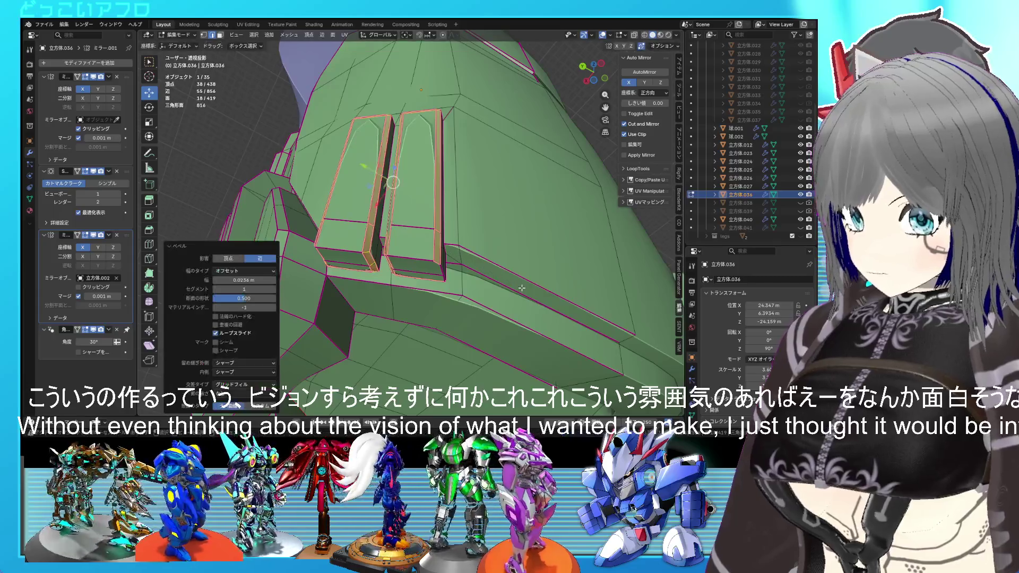
middle_drag(521, 288, 449, 177)
key(ctrl+z)
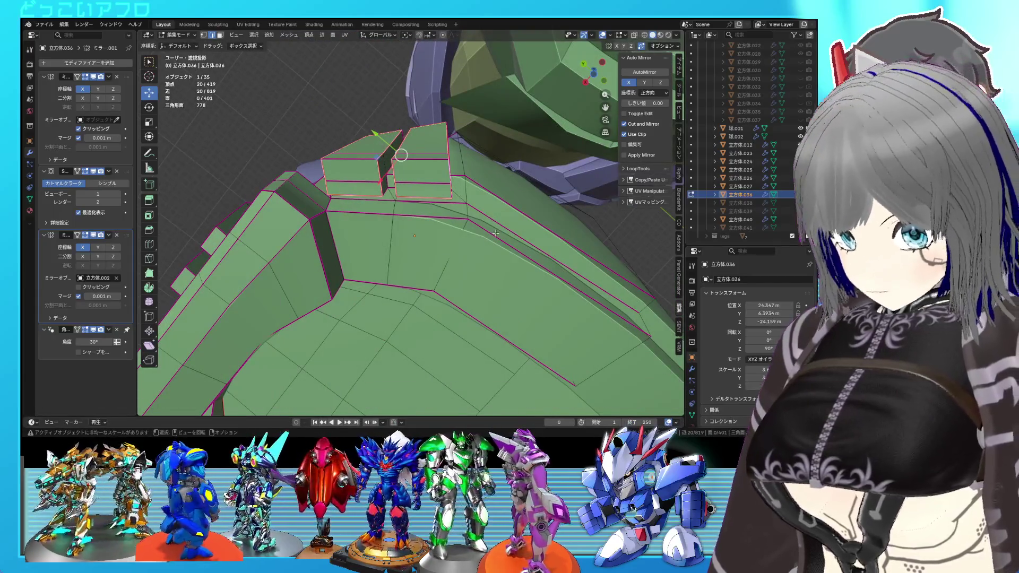
key(ctrl+b)
click(462, 202)
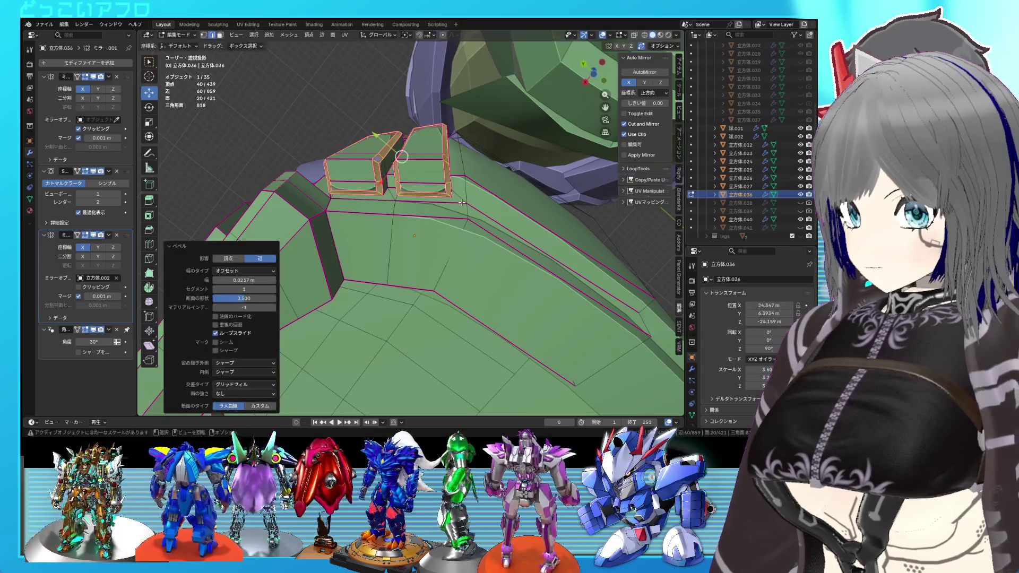
Step: Try separating selected box edges into their own object, then undo the separation
click(449, 195)
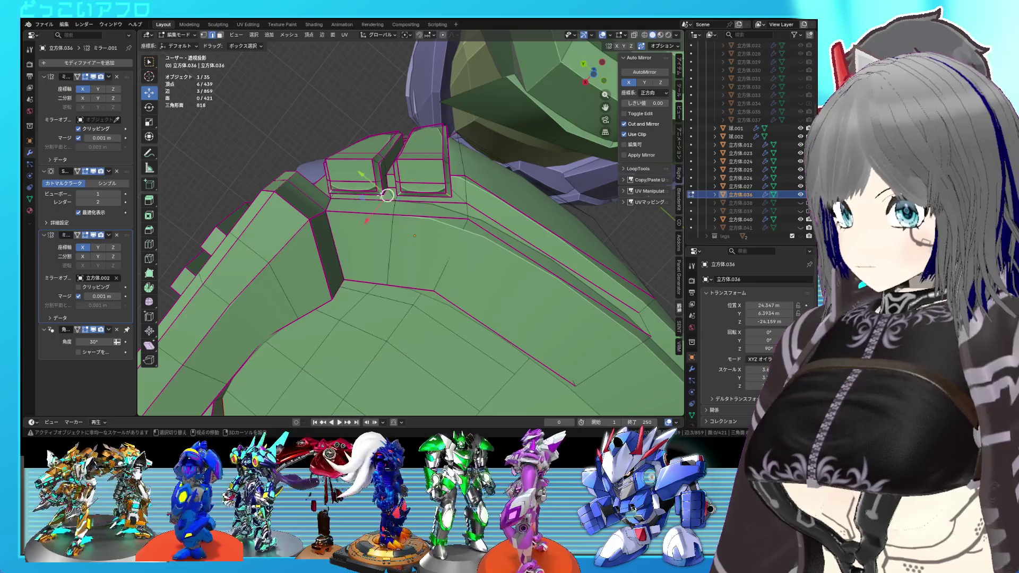
shift+click(379, 192)
middle_drag(379, 192, 432, 234)
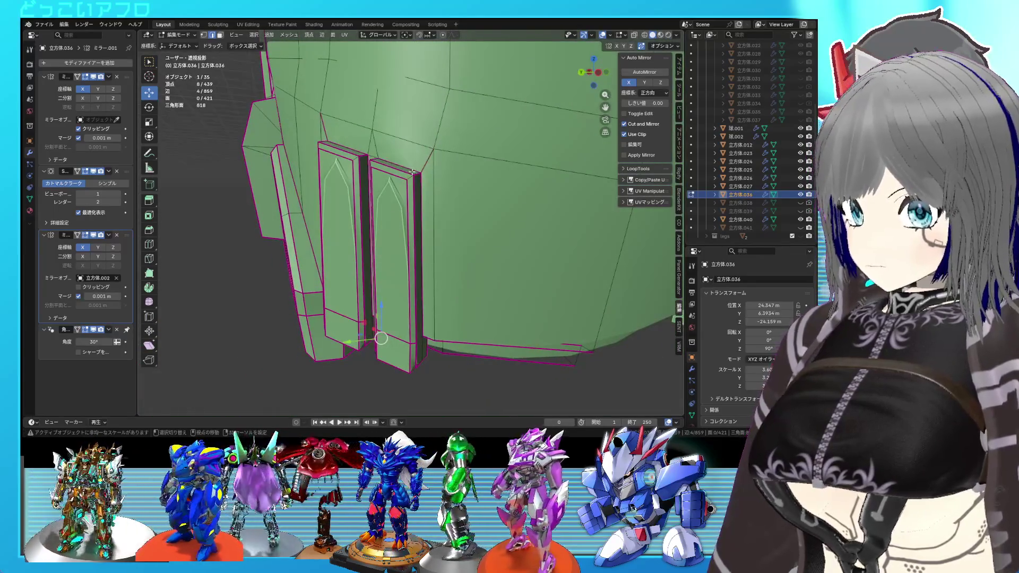
shift+click(408, 177)
middle_drag(409, 177, 475, 199)
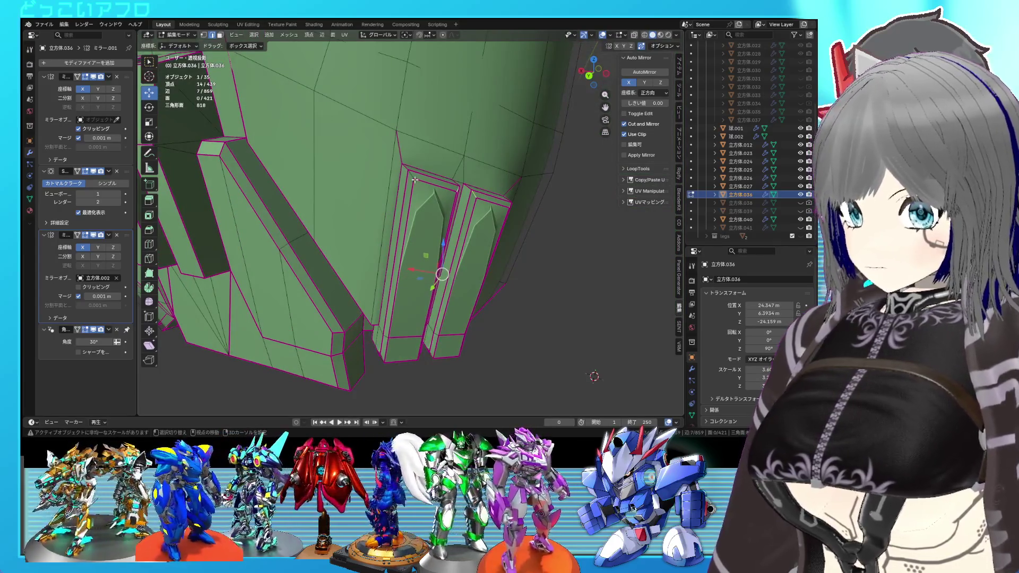
key(p)
click(440, 185)
key(Tab)
scroll(483, 240, down, 5)
mouse_move(483, 241)
middle_down()
mouse_move(425, 214)
mouse_move(441, 177)
mouse_move(440, 205)
mouse_move(388, 255)
middle_up()
key(ctrl+z)
key(ctrl+z)
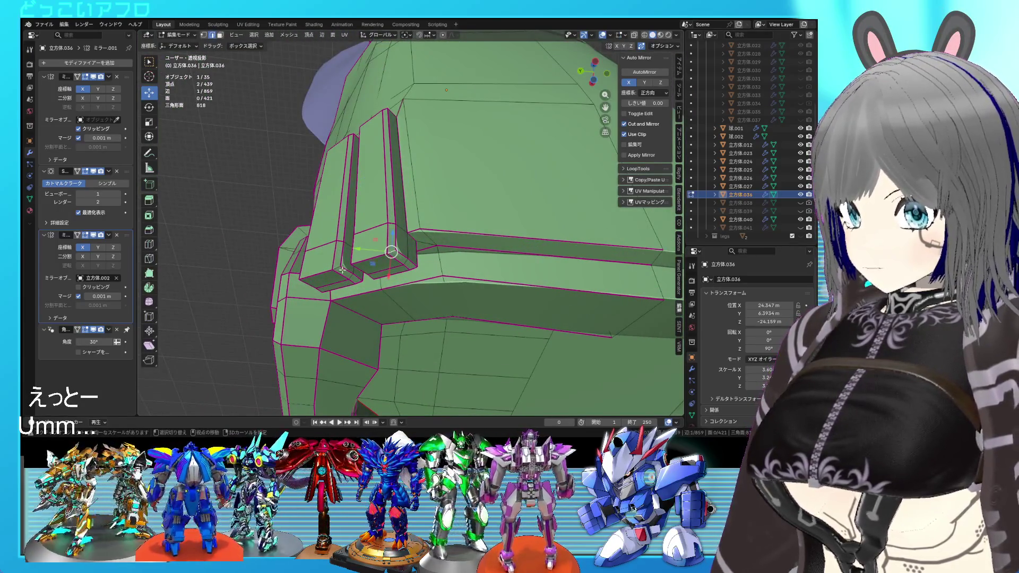
Step: Return to Object Mode and save 25.blend
middle_drag(499, 271, 552, 285)
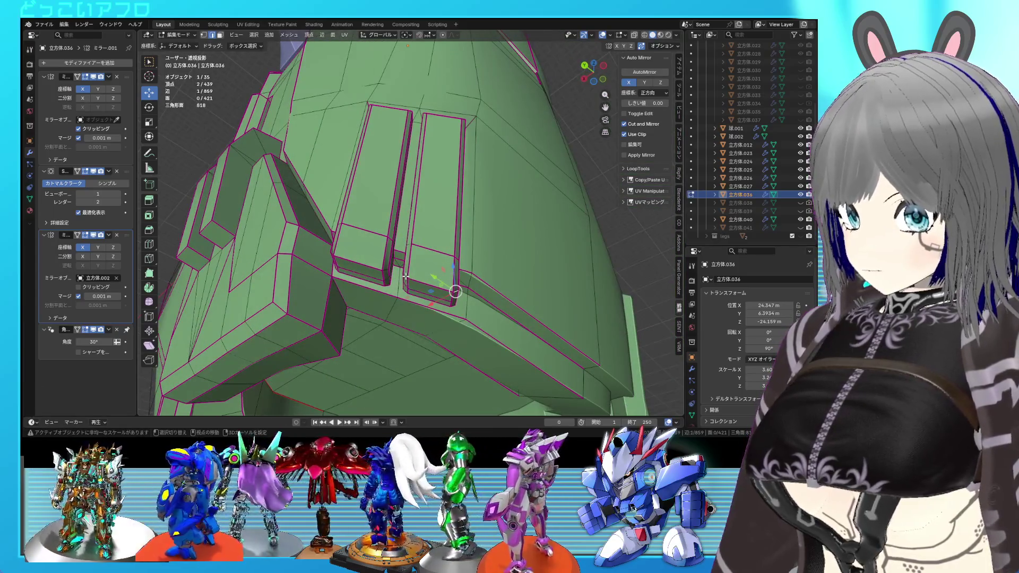
middle_drag(385, 270, 387, 278)
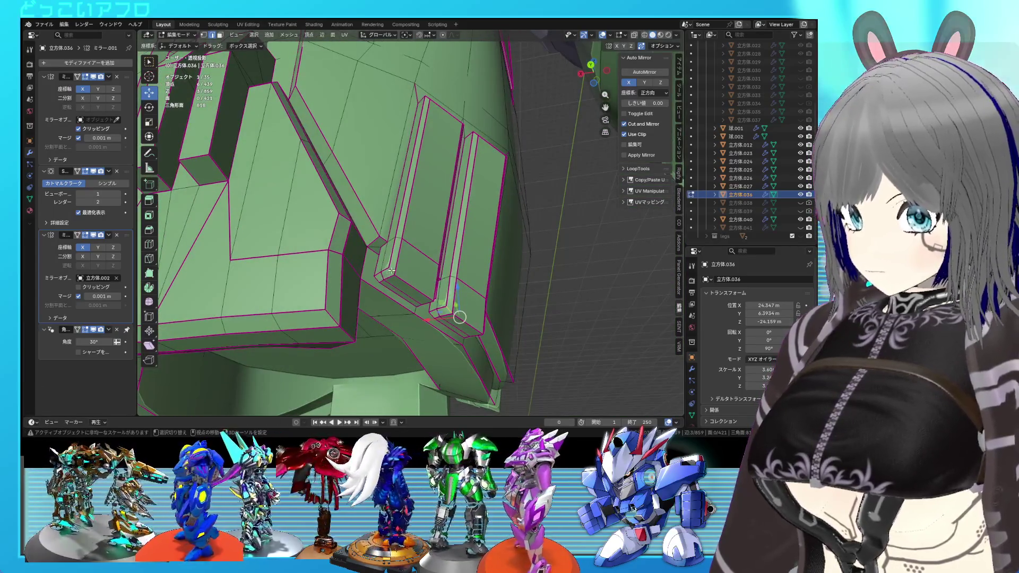
key(Tab)
scroll(468, 282, down, 5)
key(ctrl+s)
mouse_move(468, 281)
middle_down()
mouse_move(472, 295)
mouse_move(434, 306)
mouse_move(460, 293)
mouse_move(622, 299)
mouse_move(146, 291)
mouse_move(668, 288)
mouse_move(492, 249)
mouse_move(570, 254)
mouse_move(557, 263)
mouse_move(371, 250)
middle_up()
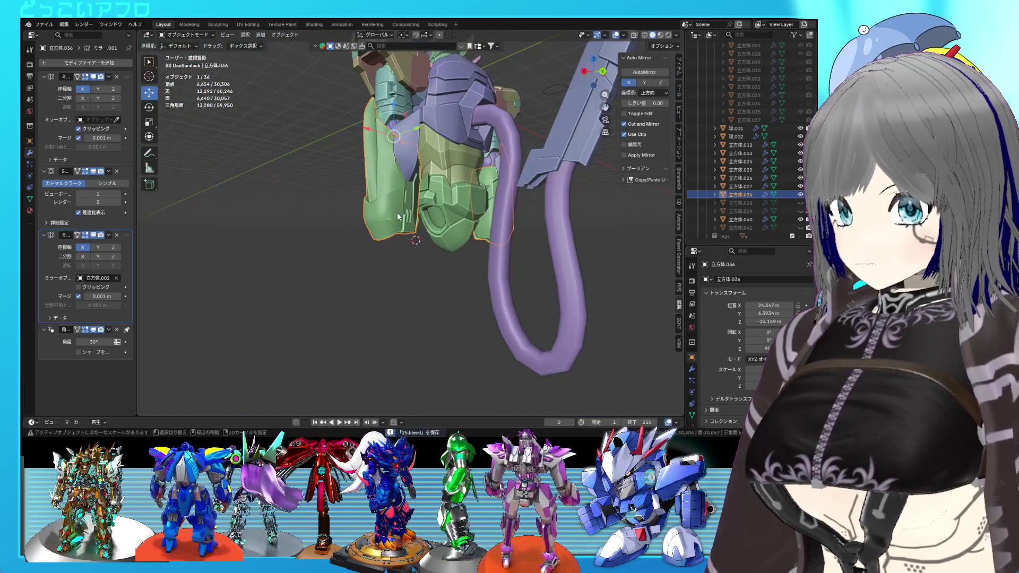
Step: Inspect the green leg armour and hip tubes from several angles and save
middle_drag(398, 216, 387, 246)
scroll(393, 246, up, 4)
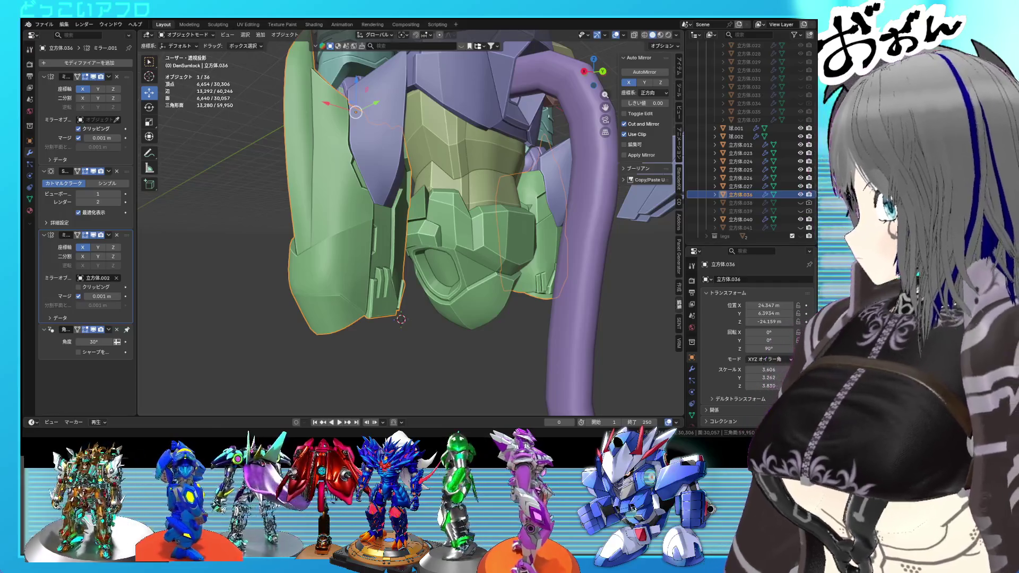
mouse_move(423, 232)
shift+middle_down()
mouse_move(376, 218)
mouse_move(361, 234)
mouse_move(383, 243)
mouse_move(392, 218)
mouse_move(415, 210)
mouse_move(361, 237)
mouse_move(424, 247)
mouse_move(393, 205)
mouse_move(426, 240)
mouse_move(475, 233)
mouse_move(417, 224)
mouse_move(415, 267)
mouse_move(432, 213)
mouse_move(416, 250)
mouse_move(450, 247)
mouse_move(425, 241)
shift+middle_up()
scroll(393, 215, up, 5)
scroll(407, 249, up, 4)
key(ctrl+s)
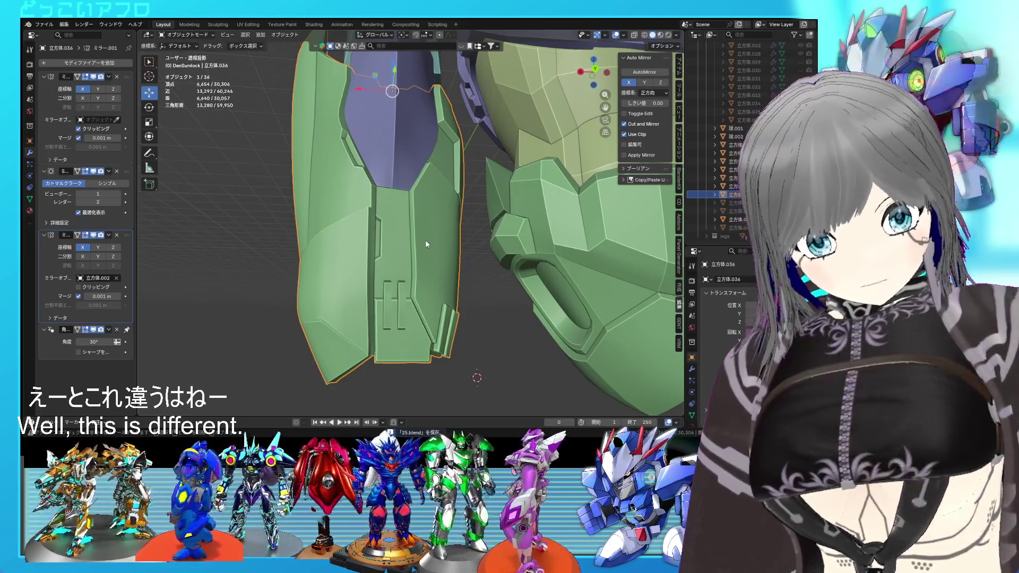
mouse_move(438, 229)
middle_down()
mouse_move(404, 224)
mouse_move(443, 217)
middle_up()
scroll(434, 233, up, 1)
scroll(438, 176, up, 1)
scroll(427, 244, down, 1)
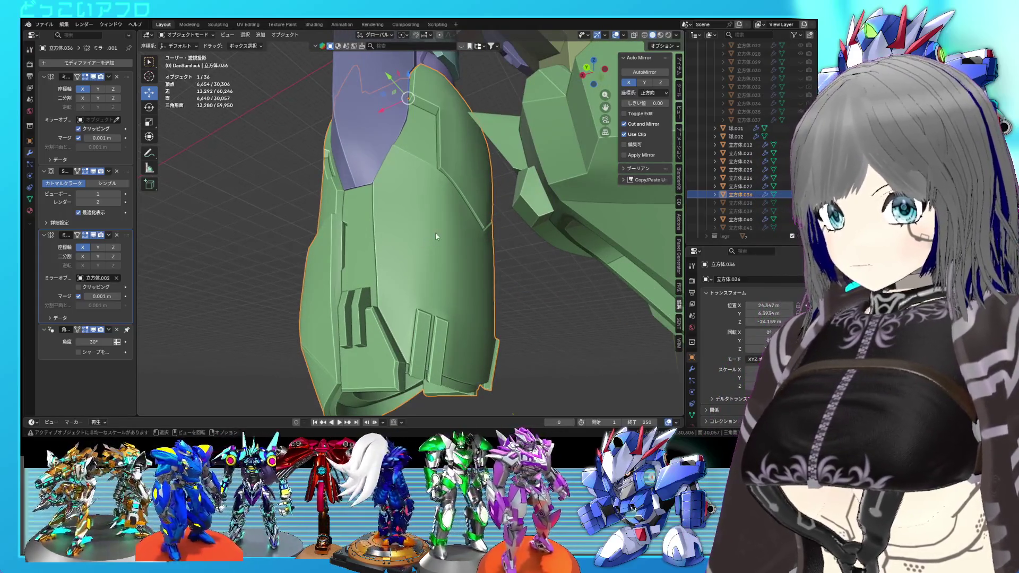
scroll(431, 234, down, 1)
middle_drag(431, 233, 458, 259)
scroll(458, 259, down, 2)
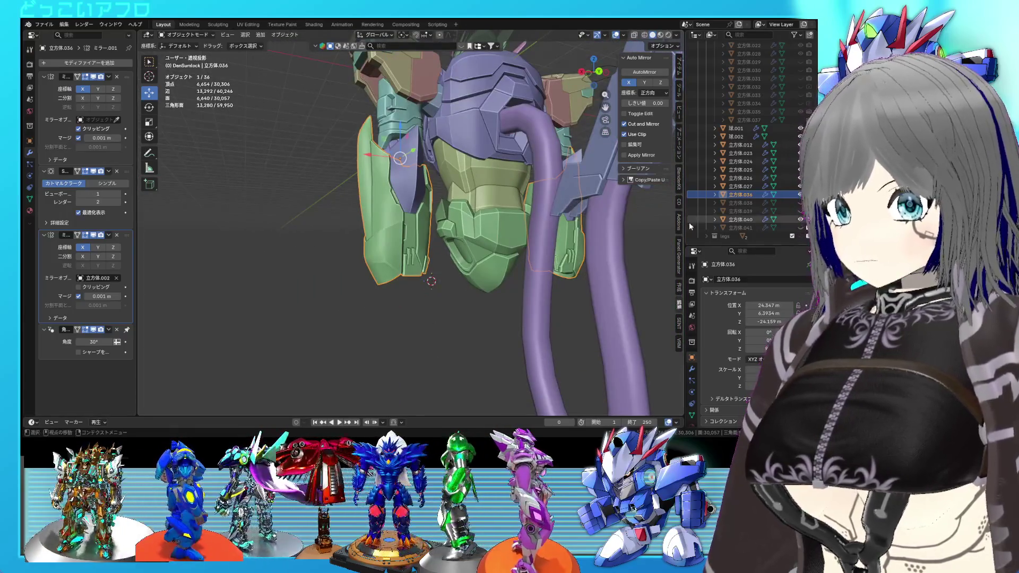
Step: Unhide the pink armour plates, clear the selection, and save 25.blend
click(800, 228)
scroll(358, 231, down, 5)
click(380, 308)
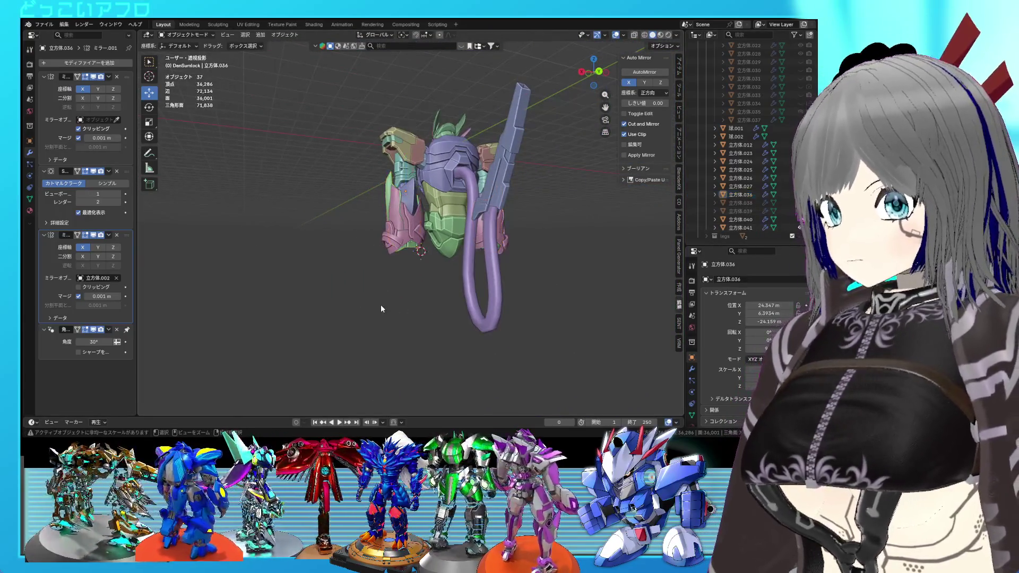
scroll(381, 304, up, 3)
key(ctrl+s)
mouse_move(380, 304)
middle_down()
mouse_move(379, 225)
mouse_move(405, 253)
mouse_move(391, 270)
mouse_move(377, 246)
mouse_move(474, 284)
mouse_move(546, 295)
mouse_move(351, 268)
middle_up()
scroll(378, 246, up, 3)
scroll(450, 273, down, 3)
scroll(428, 265, up, 3)
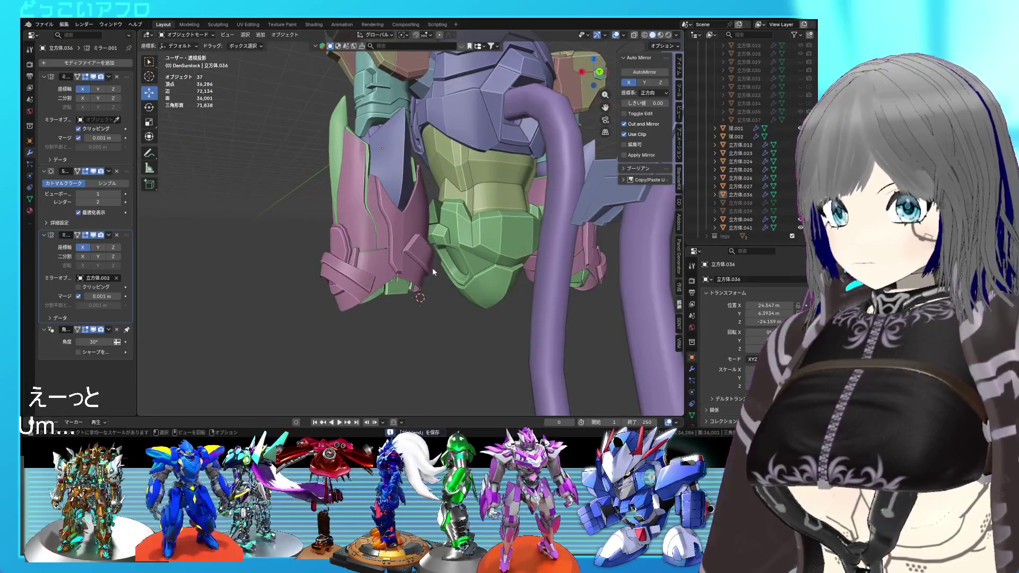
middle_drag(431, 267, 475, 259)
scroll(476, 259, up, 3)
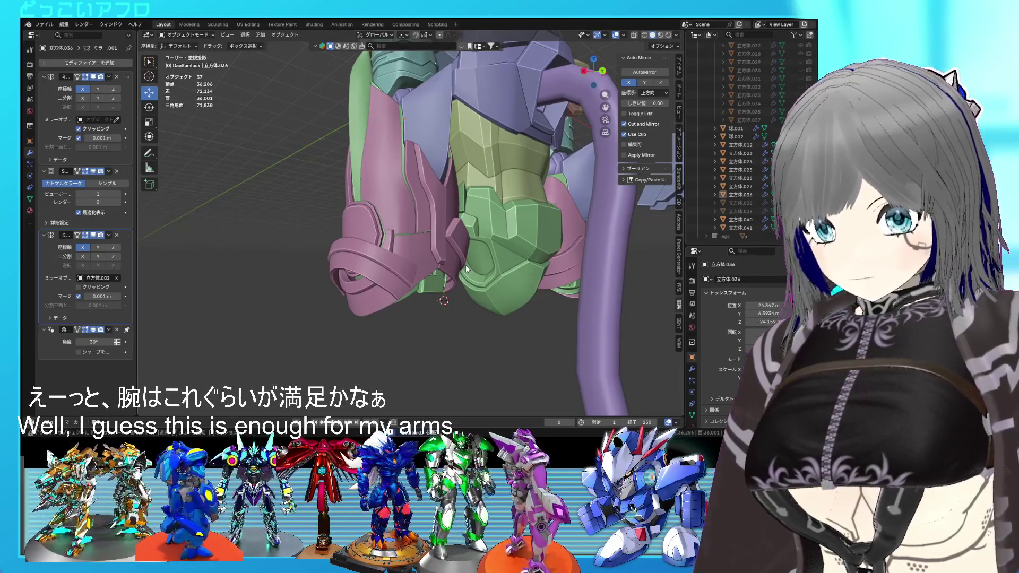
key(ctrl+s)
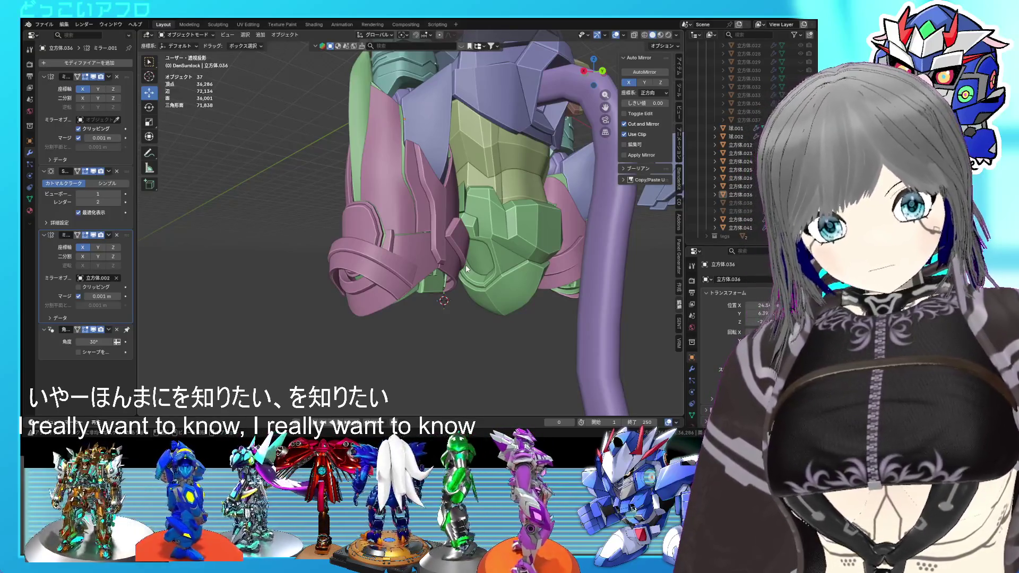
Step: Open the purple spike plate 立方体.040 in Edit Mode and select an edge loop across it
mouse_move(448, 247)
middle_down()
mouse_move(453, 292)
mouse_move(470, 303)
mouse_move(571, 298)
mouse_move(465, 272)
mouse_move(473, 303)
middle_up()
key(ctrl+s)
scroll(387, 302, up, 6)
mouse_move(387, 303)
middle_down()
mouse_move(390, 246)
mouse_move(348, 253)
mouse_move(341, 243)
mouse_move(356, 221)
mouse_move(375, 214)
mouse_move(412, 249)
mouse_move(390, 266)
mouse_move(470, 269)
mouse_move(459, 282)
mouse_move(387, 270)
mouse_move(385, 260)
mouse_move(414, 236)
mouse_move(450, 238)
middle_up()
scroll(413, 250, up, 5)
click(378, 238)
key(Tab)
alt+click(381, 240)
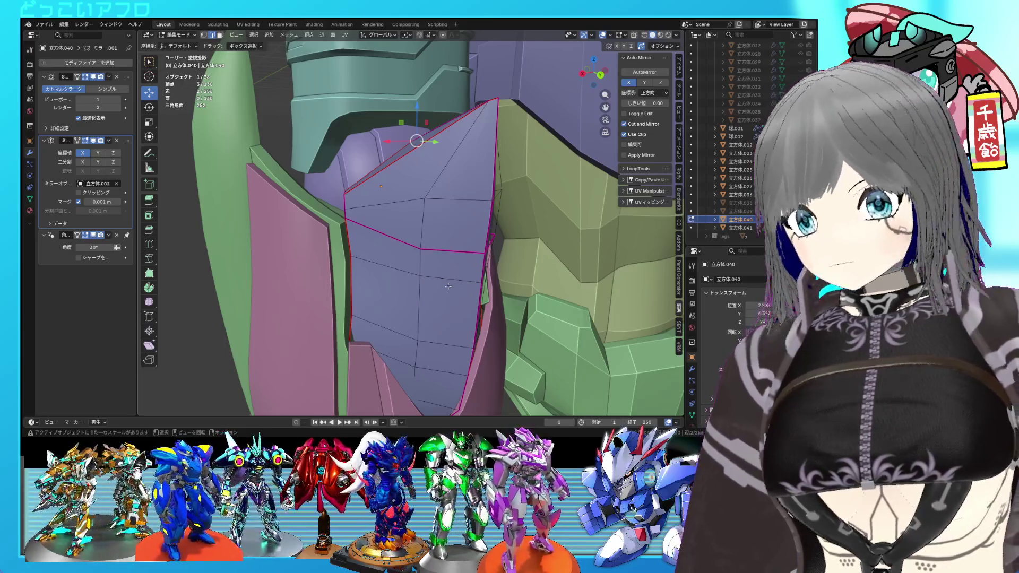
Step: Select the pink armor plate and adjust its top corner vertex in see-through Edit Mode
middle_drag(448, 286, 480, 282)
key(Tab)
key(Tab)
key(Tab)
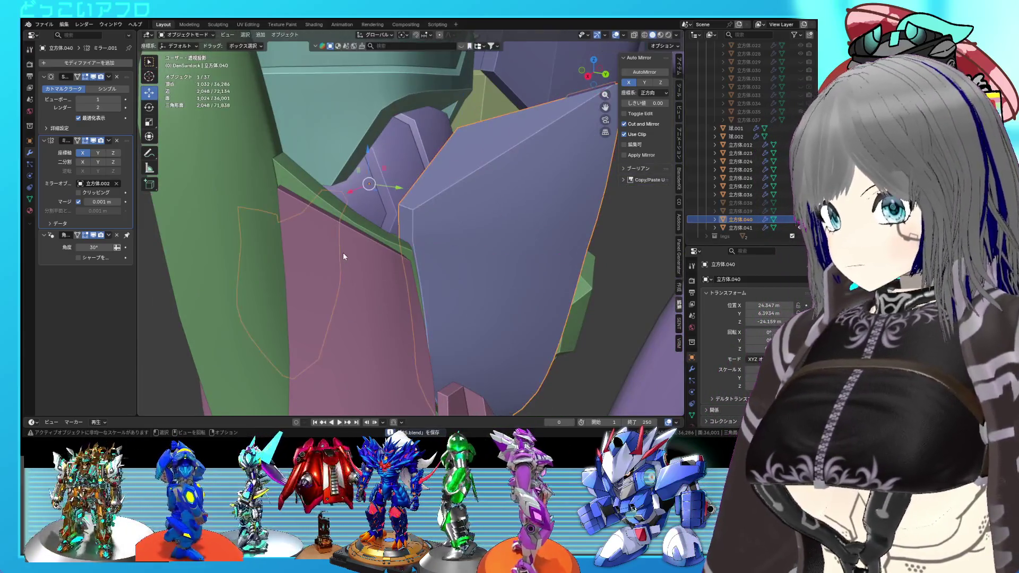
click(343, 252)
key(Tab)
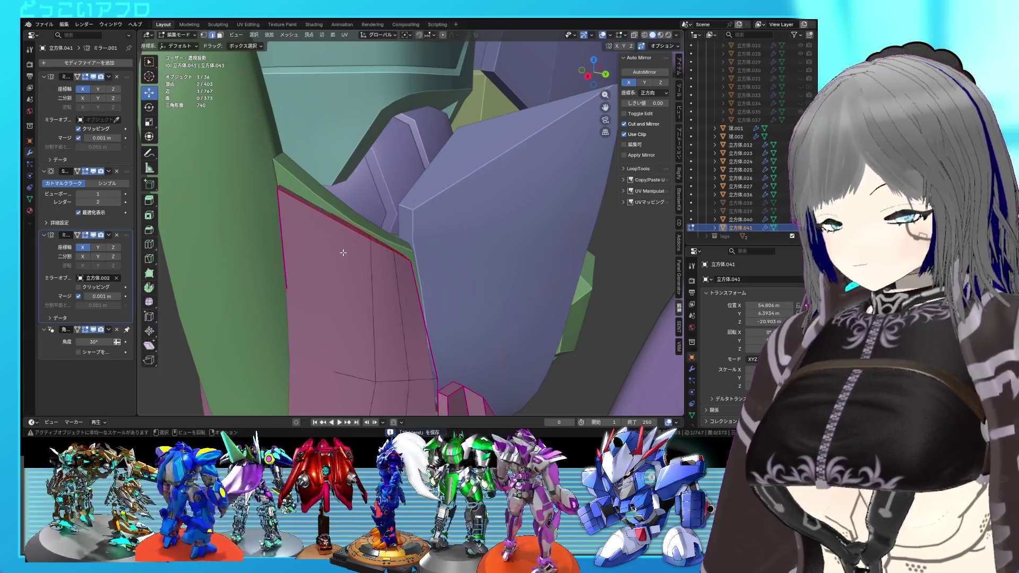
key(shift+z)
drag(267, 168, 281, 154)
key(shift+z)
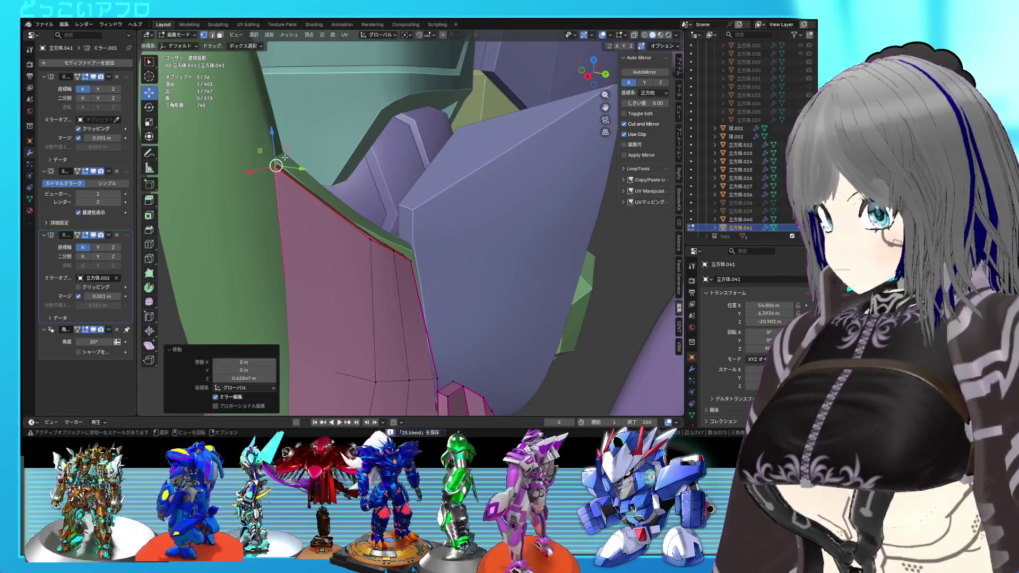
key(Tab)
Step: Orbit and zoom out to review the whole mecha with the pink plate deselected
scroll(318, 191, down, 5)
mouse_move(349, 226)
middle_down()
mouse_move(489, 262)
mouse_move(481, 240)
middle_up()
mouse_move(465, 257)
middle_down()
mouse_move(422, 262)
mouse_move(451, 310)
mouse_move(416, 310)
mouse_move(432, 307)
mouse_move(398, 289)
mouse_move(400, 268)
middle_up()
scroll(422, 262, down, 5)
click(450, 310)
scroll(450, 310, up, 4)
scroll(432, 307, up, 2)
Step: Reselect the pink plate in Edit Mode and slide its first edge along the plate
click(434, 307)
key(Tab)
scroll(434, 306, up, 3)
scroll(396, 304, up, 1)
scroll(400, 254, up, 2)
key(shift+z)
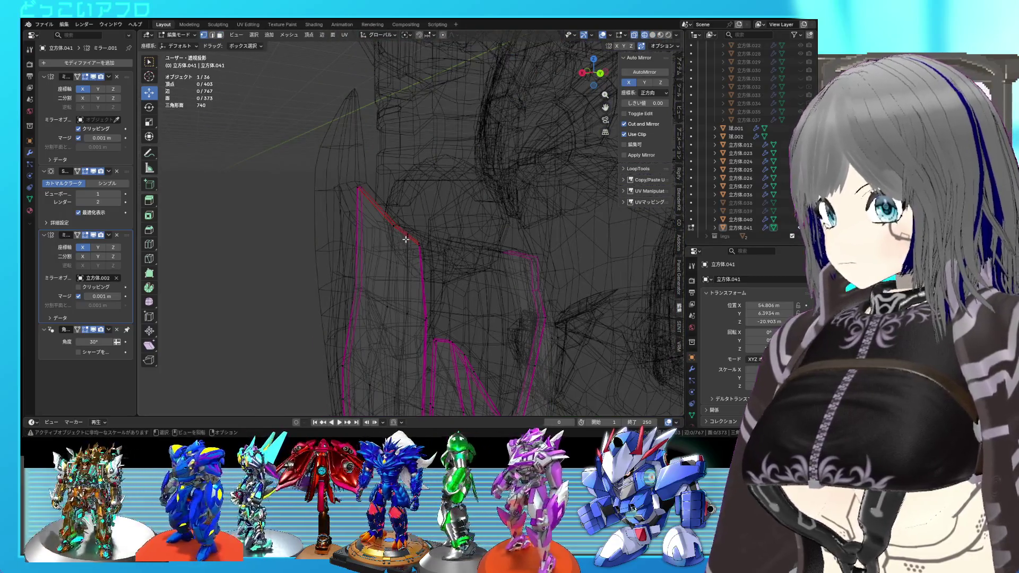
key(shift+z)
key(g)
key(g)
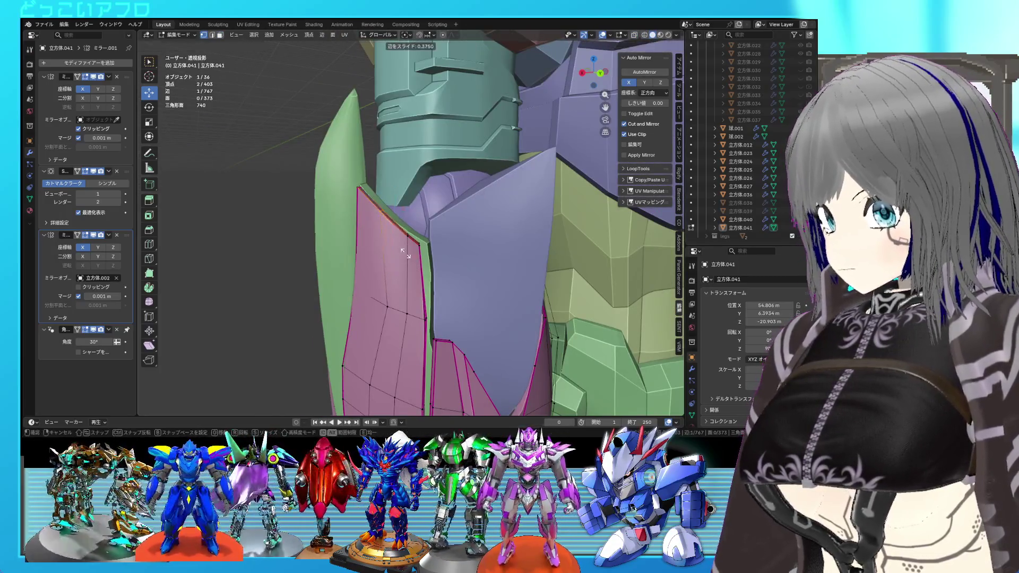
click(404, 248)
Step: Slide two more edges of the pink plate, including the edge at its top corner
key(shift+z)
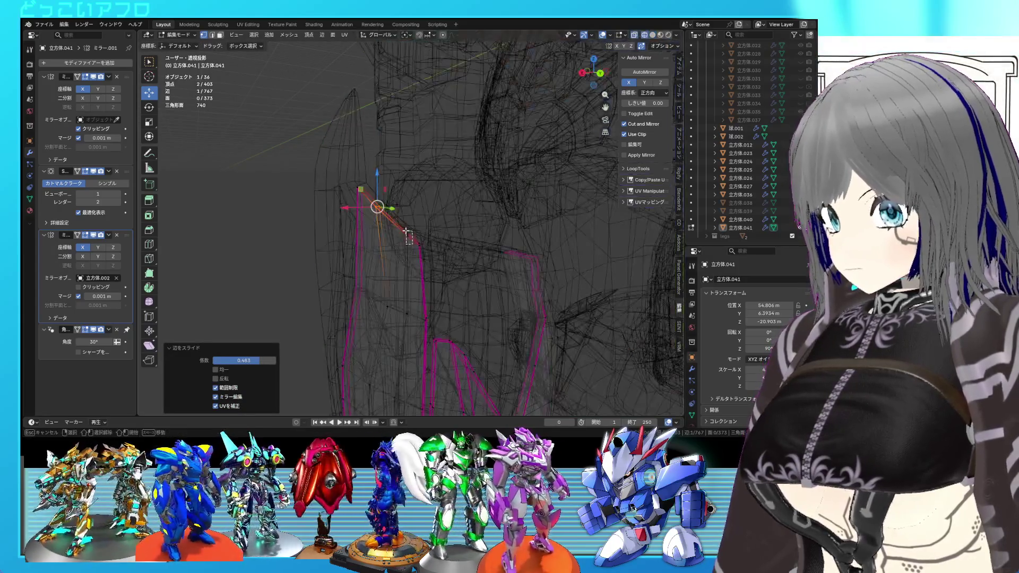
key(shift+z)
key(g)
key(g)
click(409, 257)
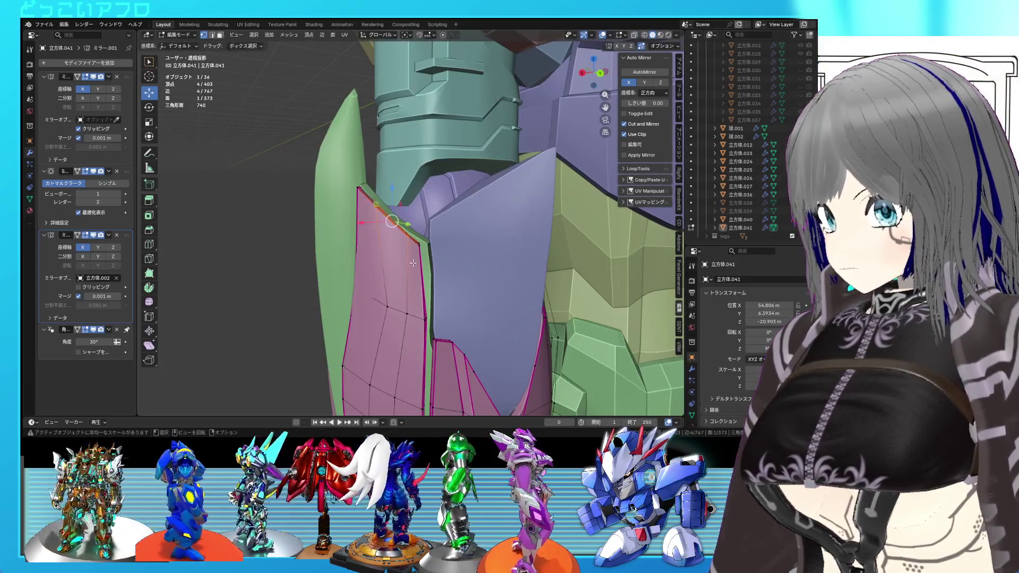
key(shift+z)
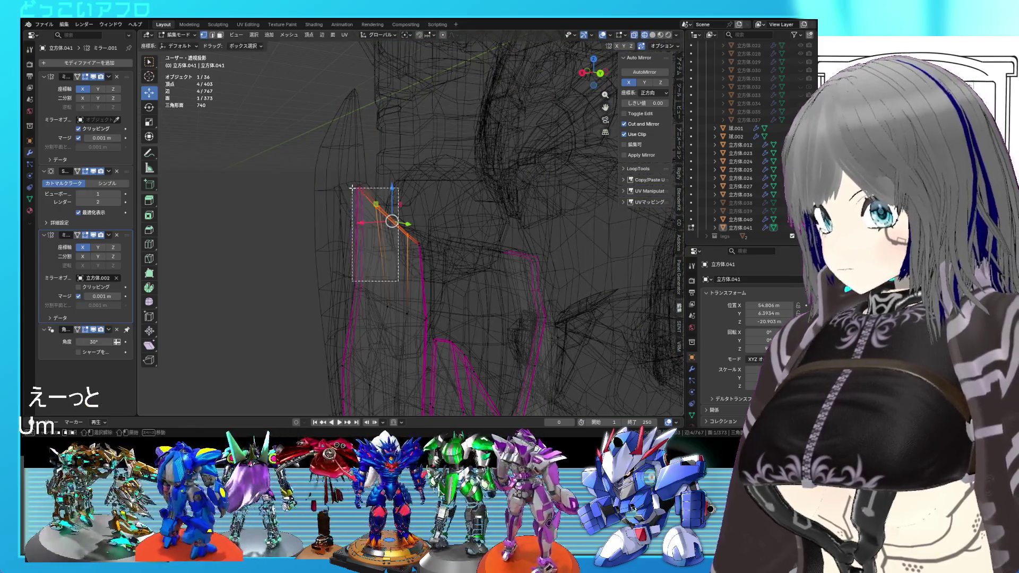
drag(352, 189, 353, 189)
key(shift+z)
key(g)
key(g)
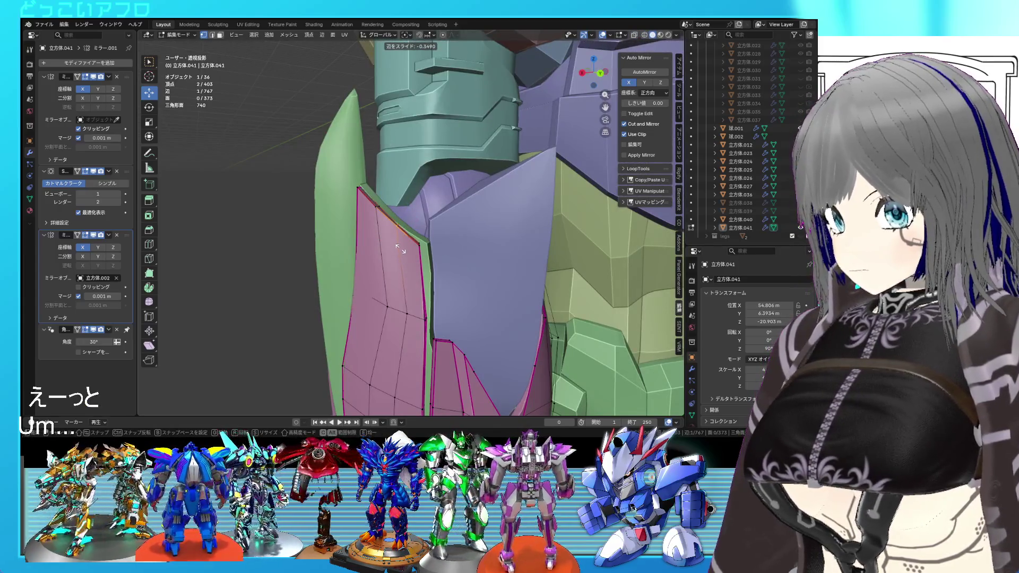
click(422, 255)
Step: Vertex-slide the remaining edge vertices of the pink plate, ending at factor 0.255
key(shift+z)
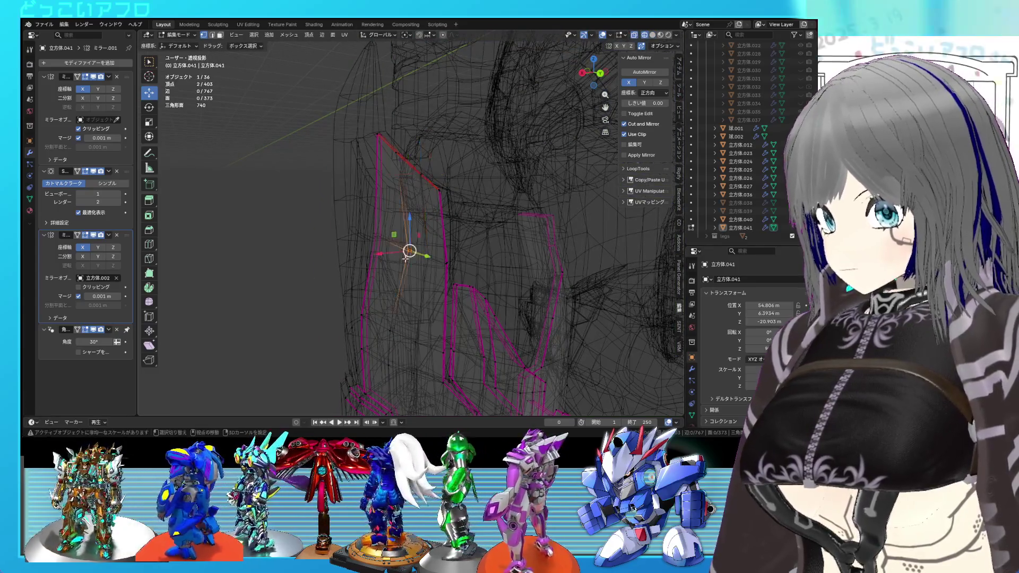
key(shift+z)
key(g)
key(g)
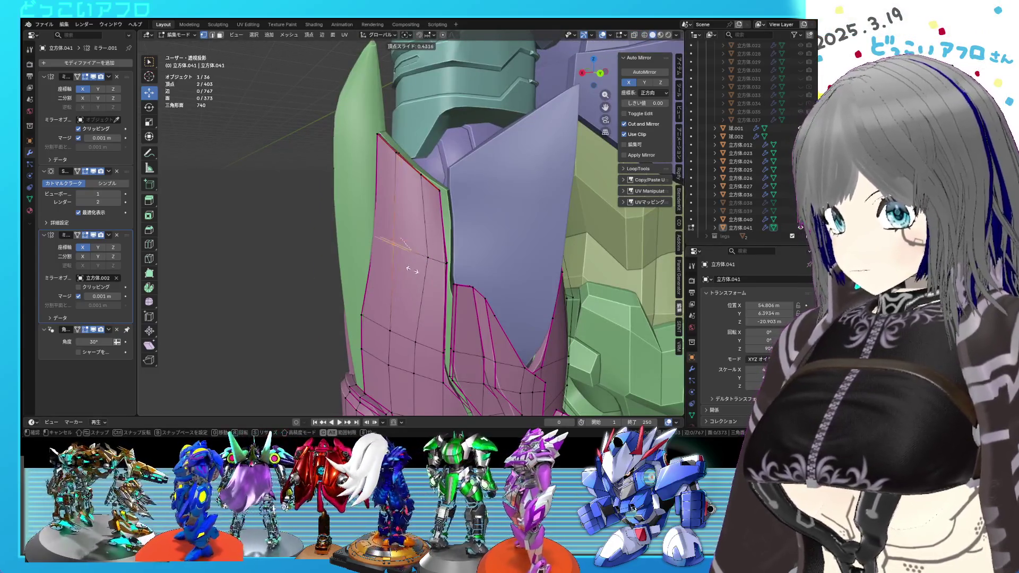
click(427, 269)
key(shift+z)
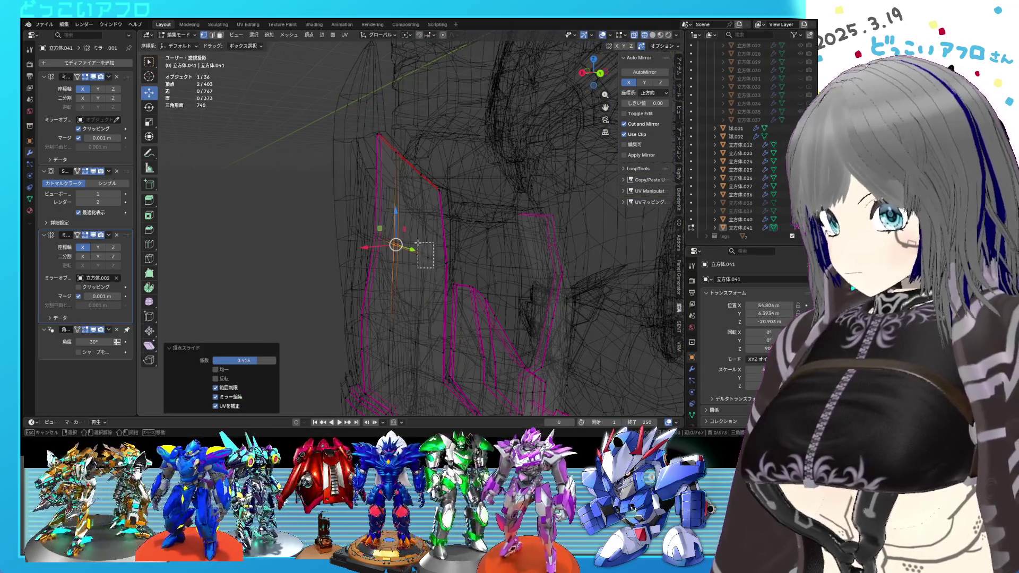
key(g)
click(424, 260)
key(shift+z)
Step: Orbit and zoom to check the pink plate, then return to Object Mode
mouse_move(427, 263)
middle_down()
mouse_move(452, 270)
mouse_move(507, 258)
mouse_move(425, 243)
mouse_move(524, 281)
mouse_move(389, 262)
mouse_move(413, 248)
mouse_move(435, 263)
mouse_move(456, 285)
mouse_move(457, 308)
middle_up()
scroll(424, 243, down, 5)
scroll(515, 279, up, 6)
scroll(395, 259, up, 3)
scroll(414, 249, up, 2)
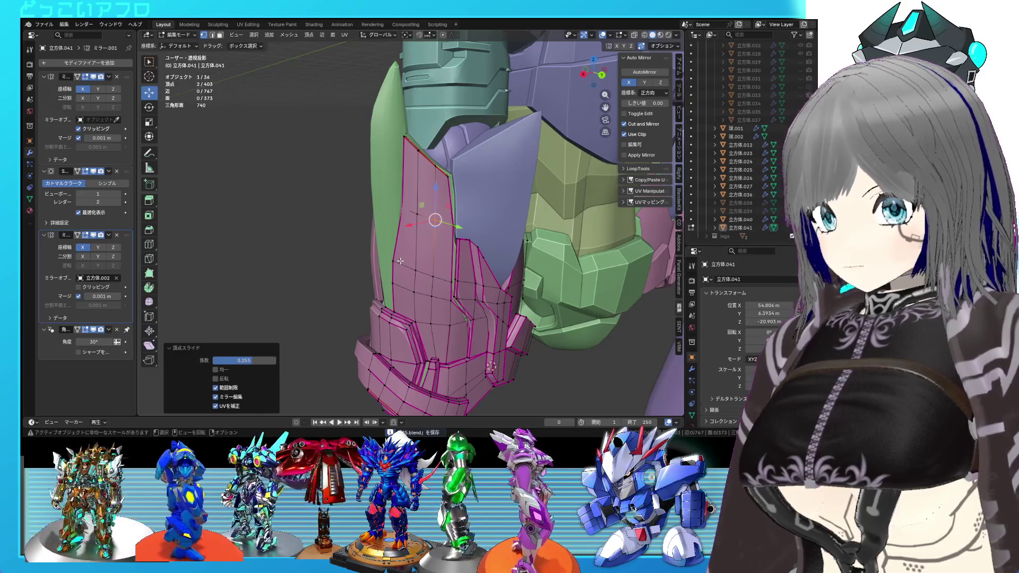
key(Tab)
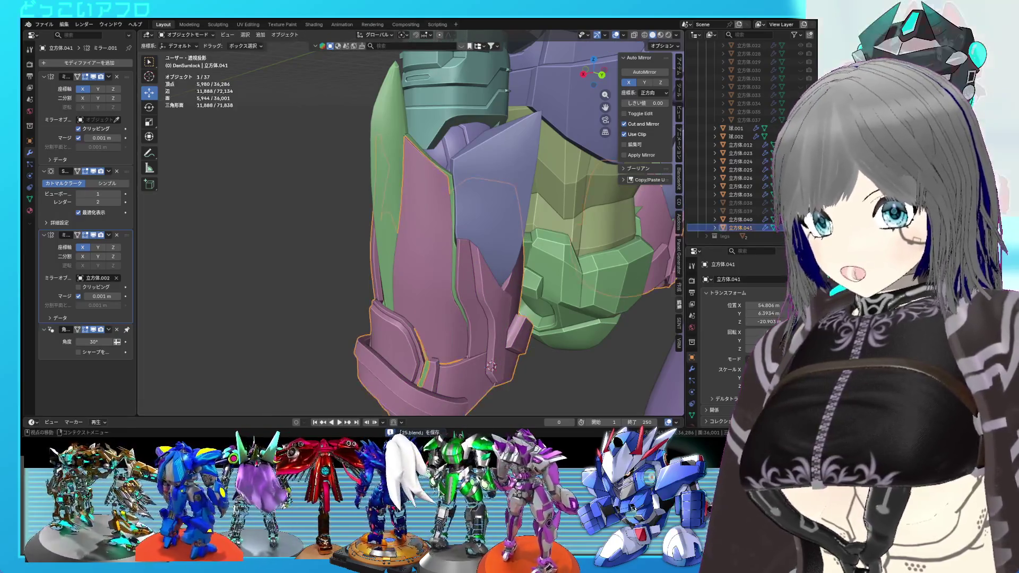
Step: Hide the pink plate and add a centred edge loop near the green forearm plate's tip
key(h)
click(391, 228)
key(Tab)
mouse_move(390, 226)
middle_down()
mouse_move(382, 233)
mouse_move(392, 242)
mouse_move(448, 204)
middle_up()
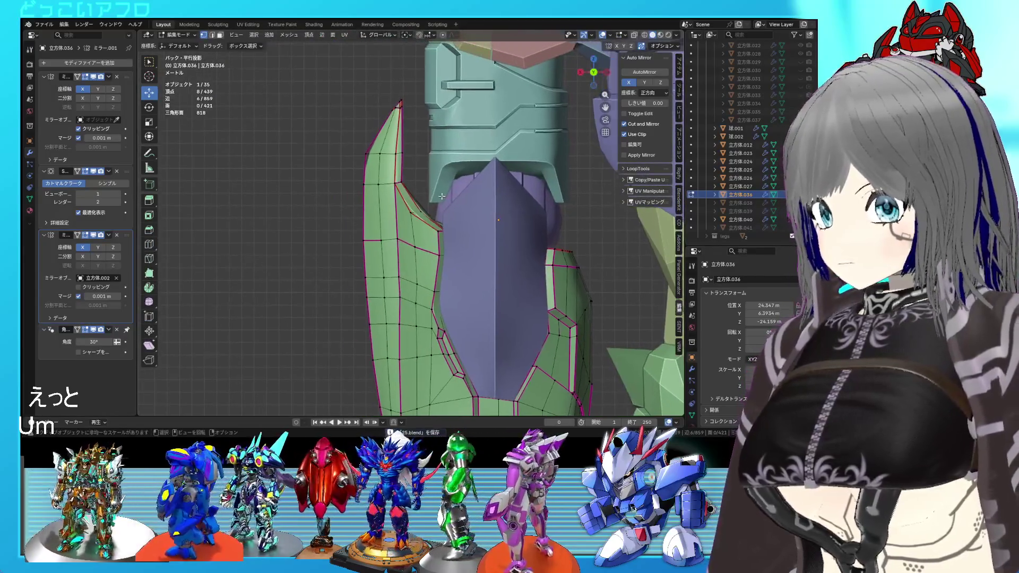
key(ctrl+r)
click(403, 143)
right_click(403, 143)
Step: In wireframe, move the tip vertices and the two vertices below to sharpen the point
scroll(408, 229, up, 2)
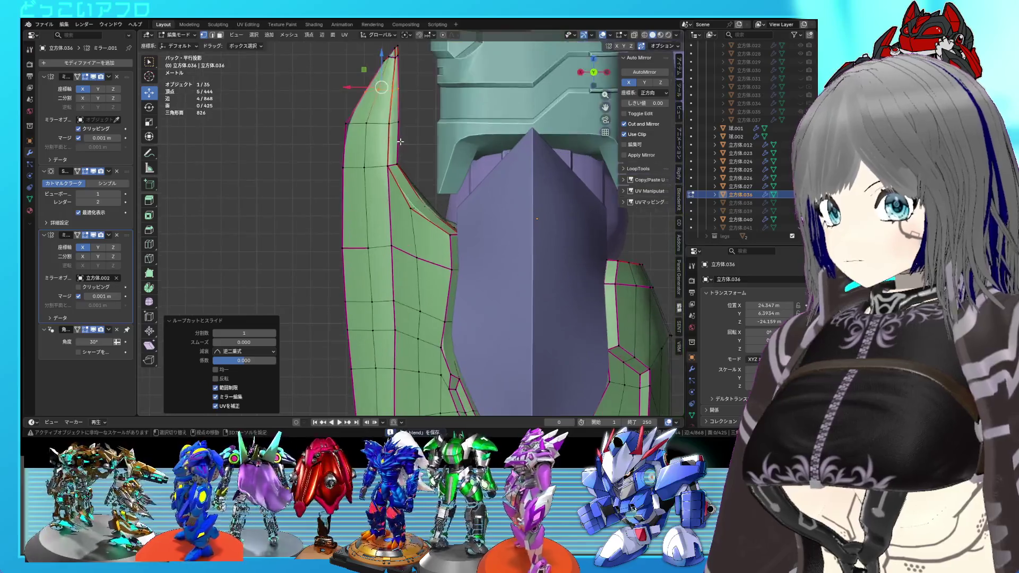
key(shift+z)
scroll(387, 174, up, 1)
drag(297, 139, 403, 172)
key(g)
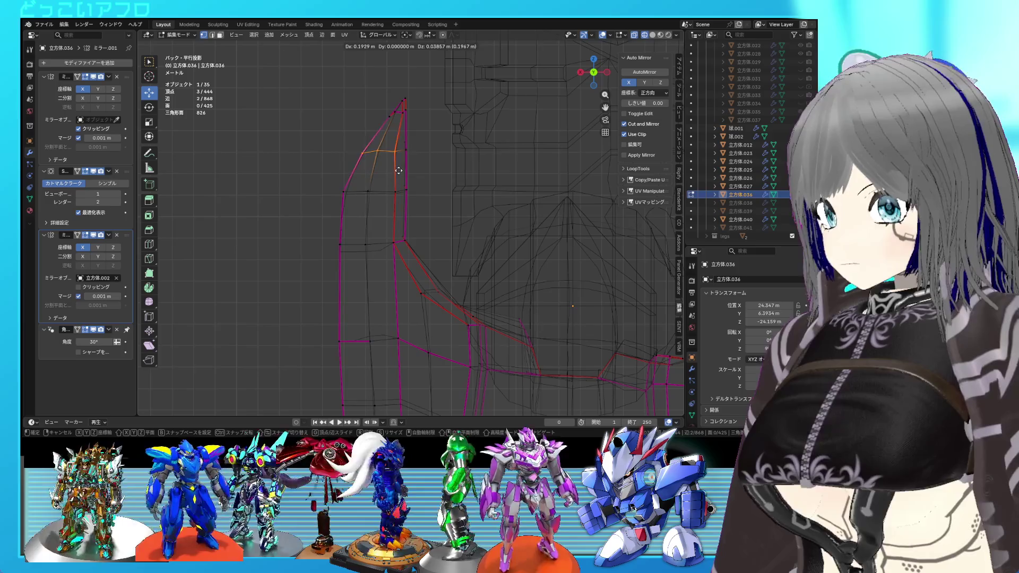
click(399, 170)
drag(456, 185, 390, 141)
key(g)
click(424, 173)
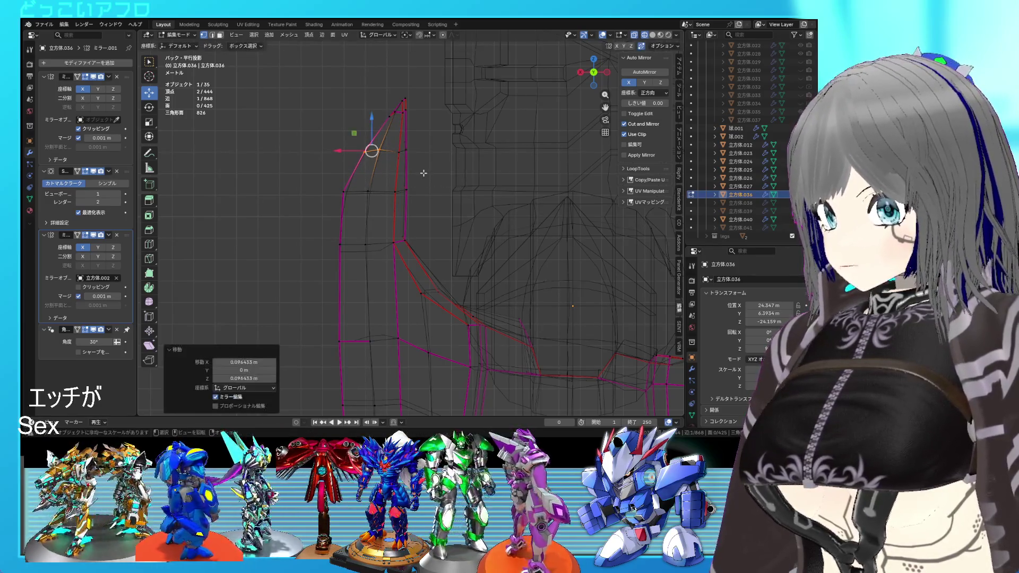
Step: Slide the edge near the tip by -0.18, check it in solid shading, and save
key(shift+z)
scroll(424, 173, down, 2)
key(shift+z)
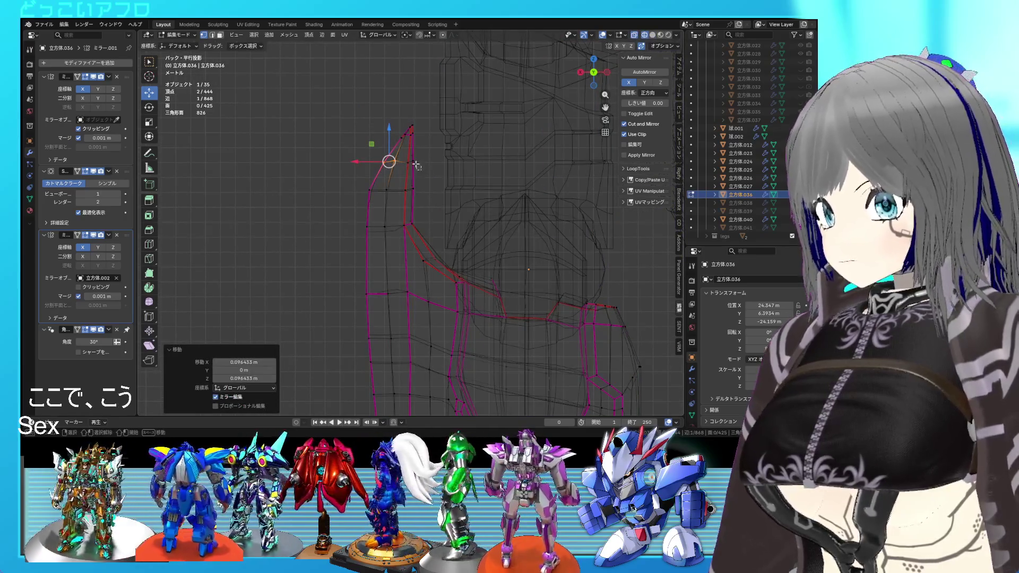
shift+click(409, 158)
key(g)
key(g)
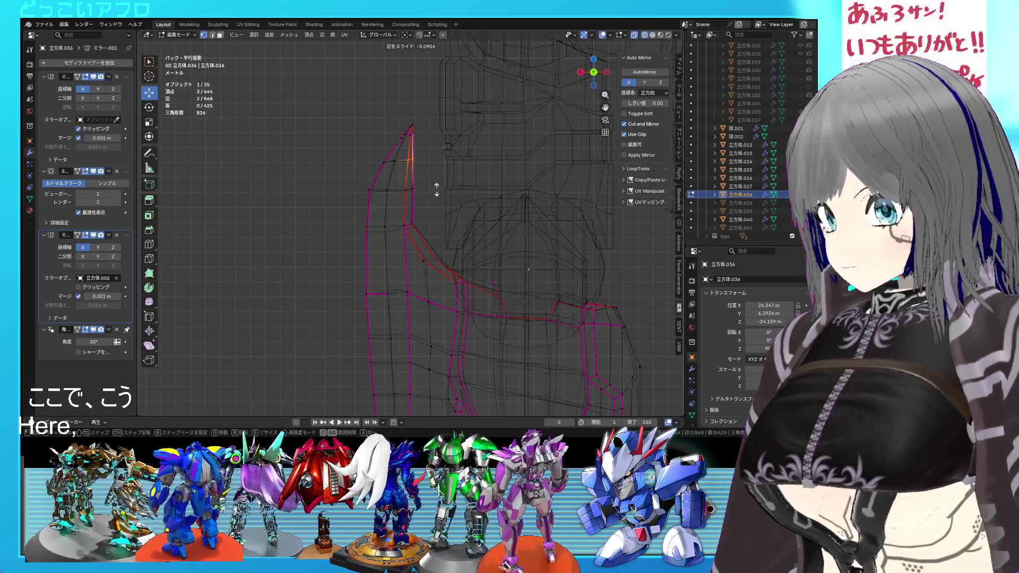
click(439, 186)
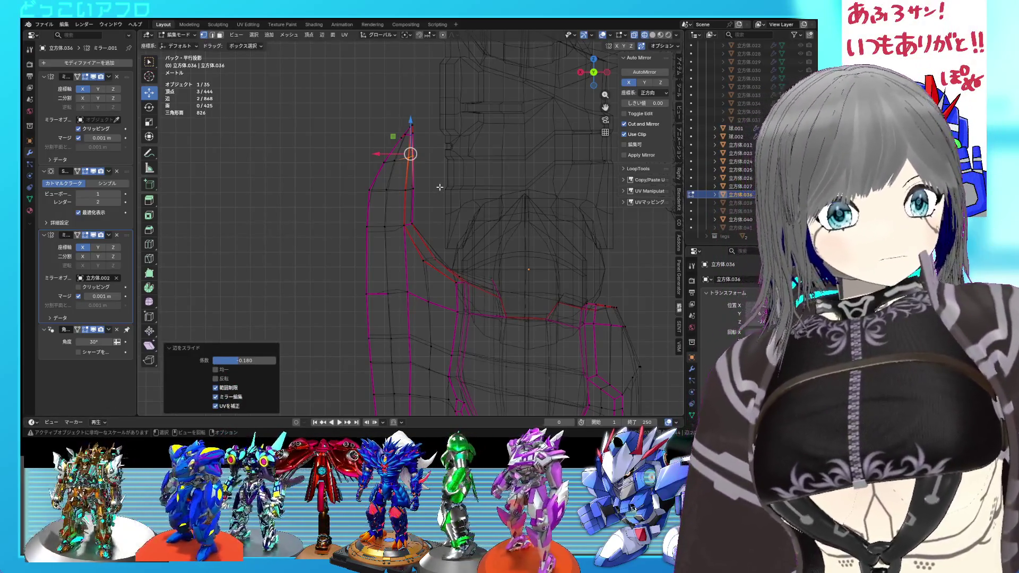
middle_drag(440, 227, 428, 198)
key(shift+z)
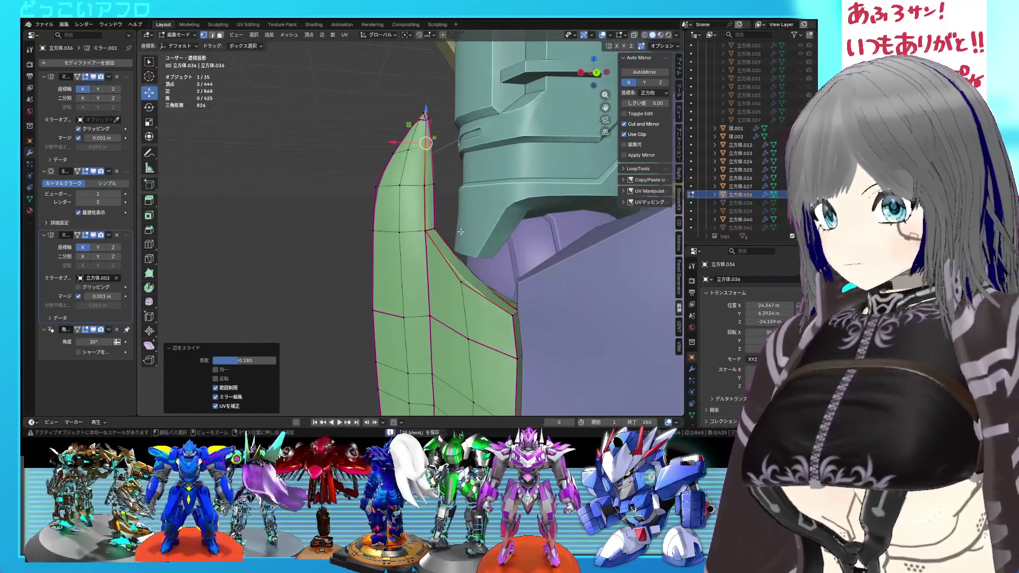
key(alt+a)
key(ctrl+s)
Step: Select the outer edge strip and tip vertices, move them 0.28794 m along X, and save
drag(412, 177, 395, 155)
mouse_move(395, 155)
middle_down()
mouse_move(358, 220)
mouse_move(413, 206)
mouse_move(397, 222)
mouse_move(404, 166)
mouse_move(397, 213)
middle_up()
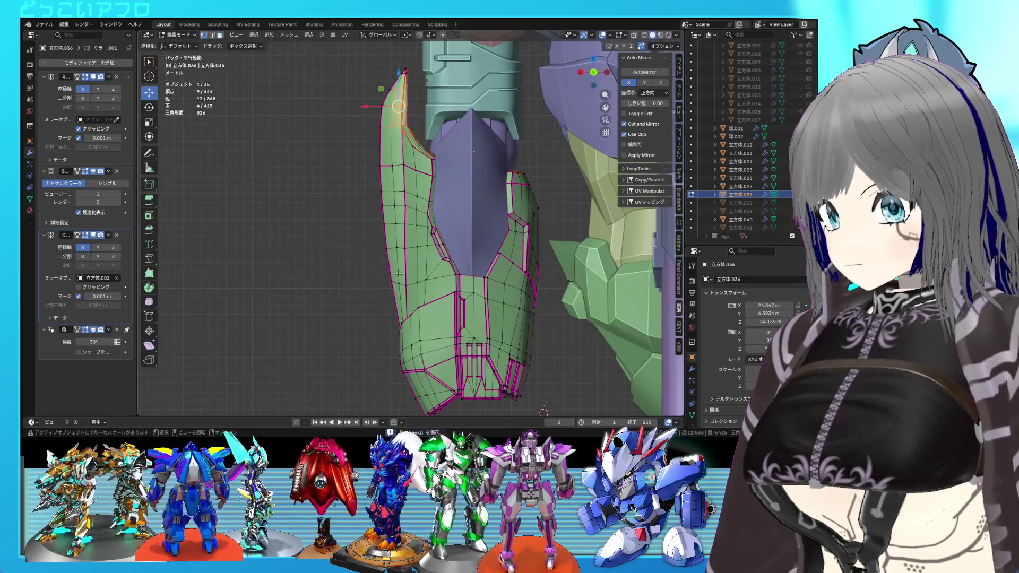
key(shift+z)
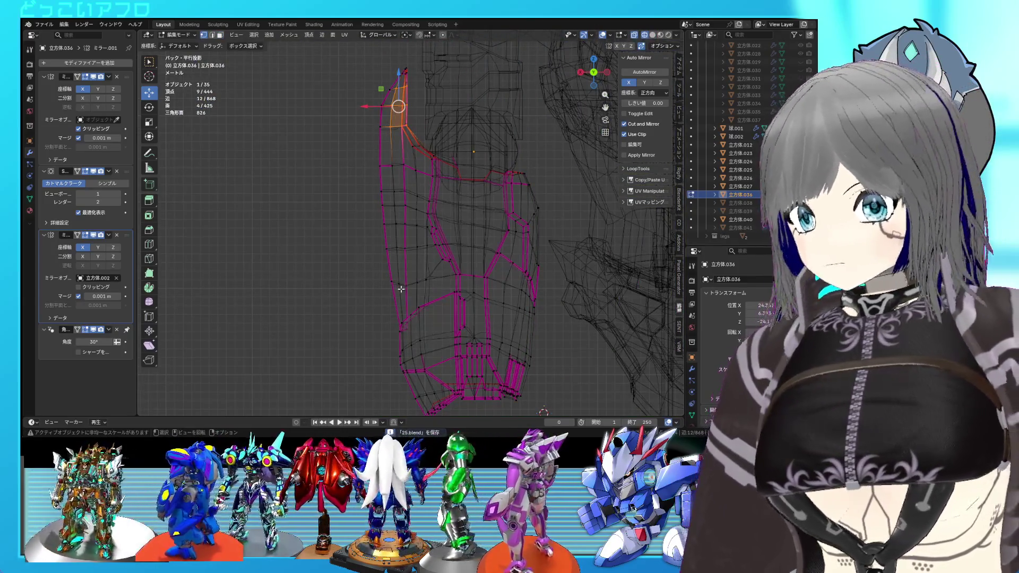
mouse_move(401, 293)
mouse_down()
mouse_move(352, 110)
mouse_move(336, 87)
mouse_move(340, 185)
mouse_move(360, 178)
mouse_move(405, 212)
mouse_up()
shift+drag(360, 94, 398, 148)
shift+drag(359, 84, 403, 120)
drag(355, 186, 351, 186)
key(ctrl+s)
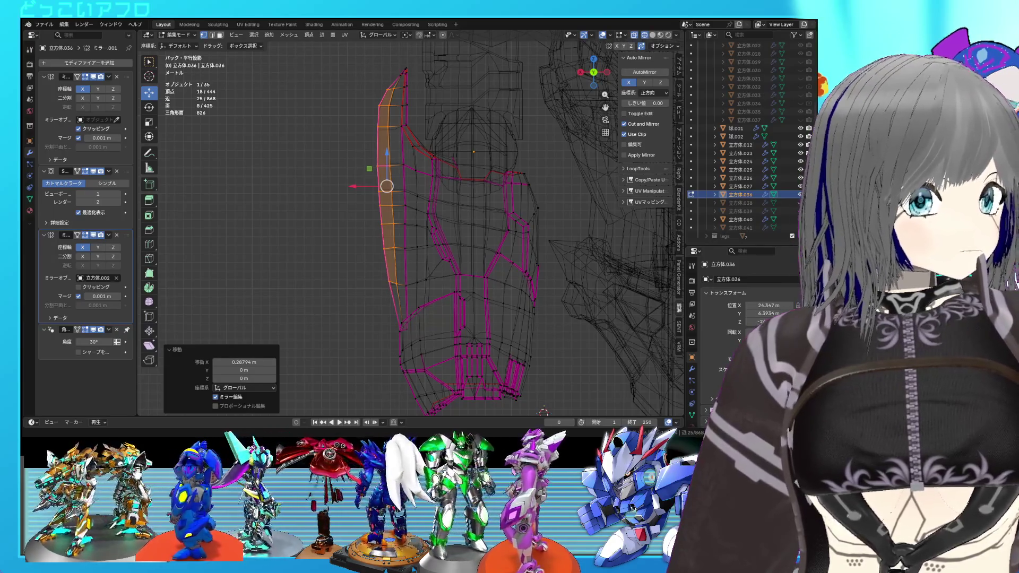
middle_drag(446, 212, 474, 213)
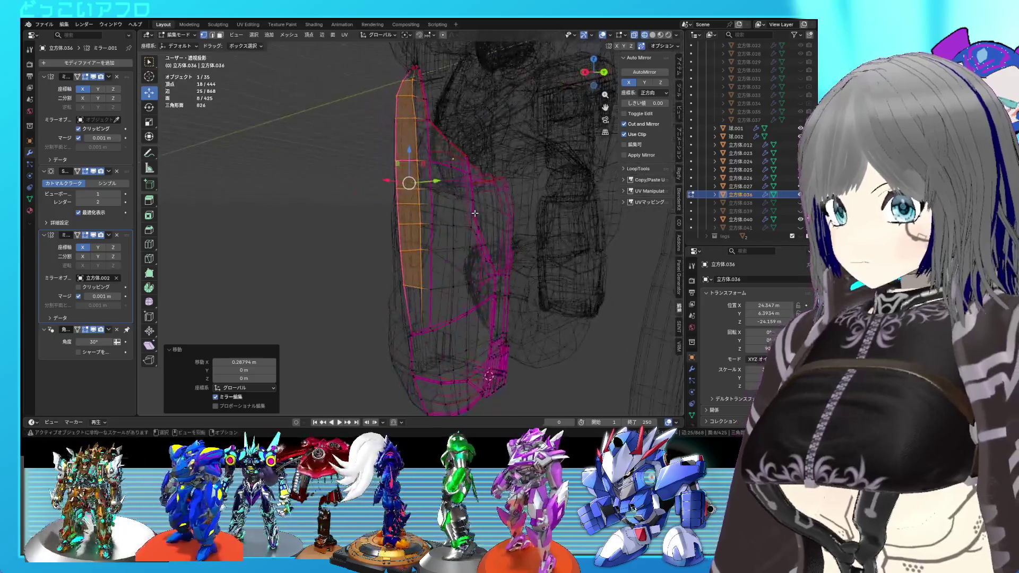
Step: From the side view in wireframe, move the tip vertices upward to lengthen the point, then save
key(KP_3)
key(shift+z)
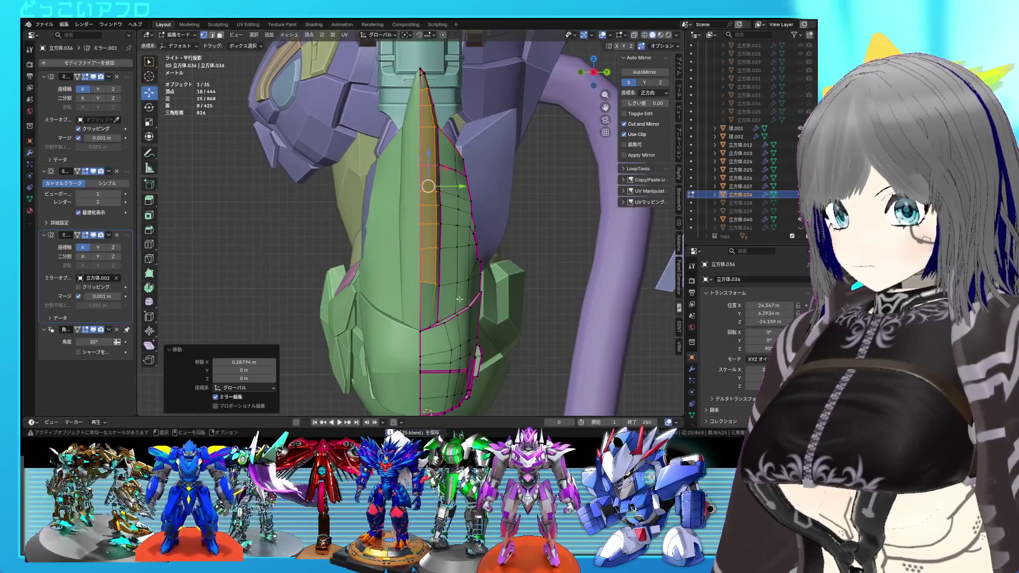
key(shift+z)
mouse_move(462, 291)
middle_down()
mouse_move(418, 218)
mouse_move(400, 223)
mouse_move(410, 223)
middle_up()
key(shift+z)
key(shift+z)
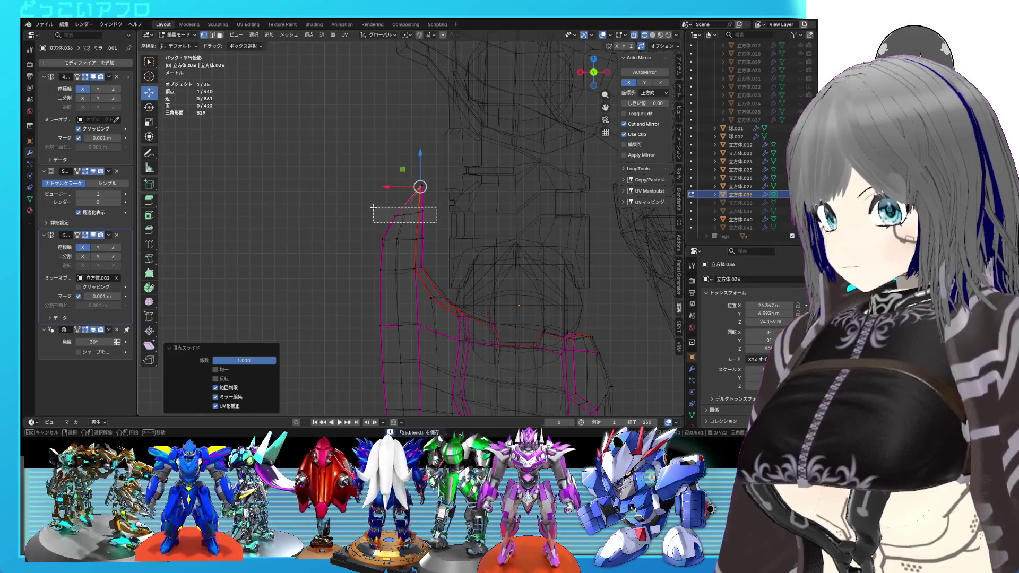
shift+drag(373, 206, 374, 207)
key(g)
click(381, 213)
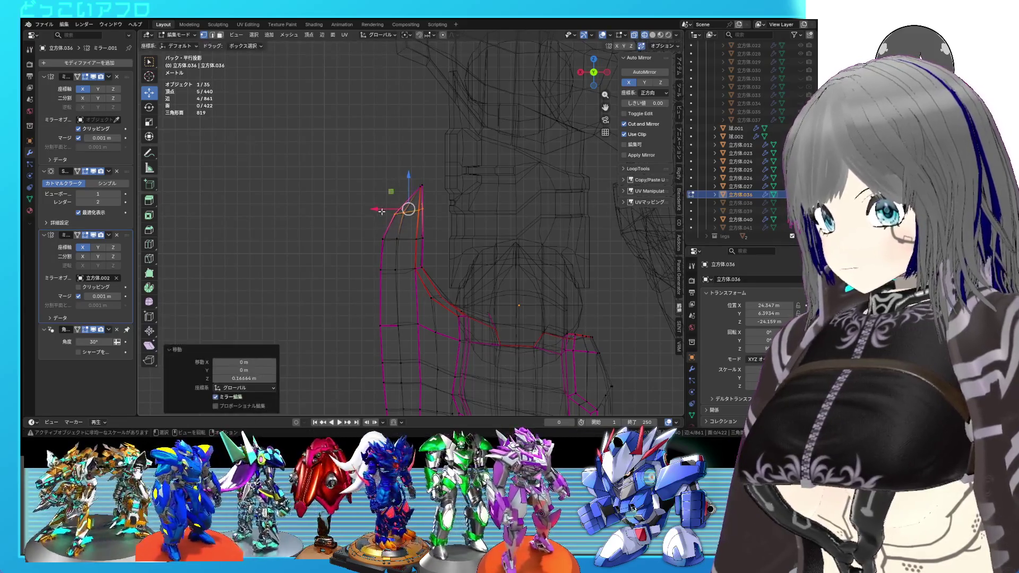
key(shift+z)
scroll(441, 239, down, 3)
key(Tab)
key(ctrl+s)
Step: Reenter Edit Mode, inspect the plate from several angles, save, and pick an edge vertex
mouse_move(451, 249)
middle_down()
mouse_move(485, 273)
mouse_move(442, 265)
mouse_move(477, 237)
mouse_move(425, 237)
mouse_move(442, 249)
mouse_move(524, 206)
mouse_move(416, 282)
mouse_move(430, 313)
middle_up()
scroll(441, 262, up, 4)
key(Tab)
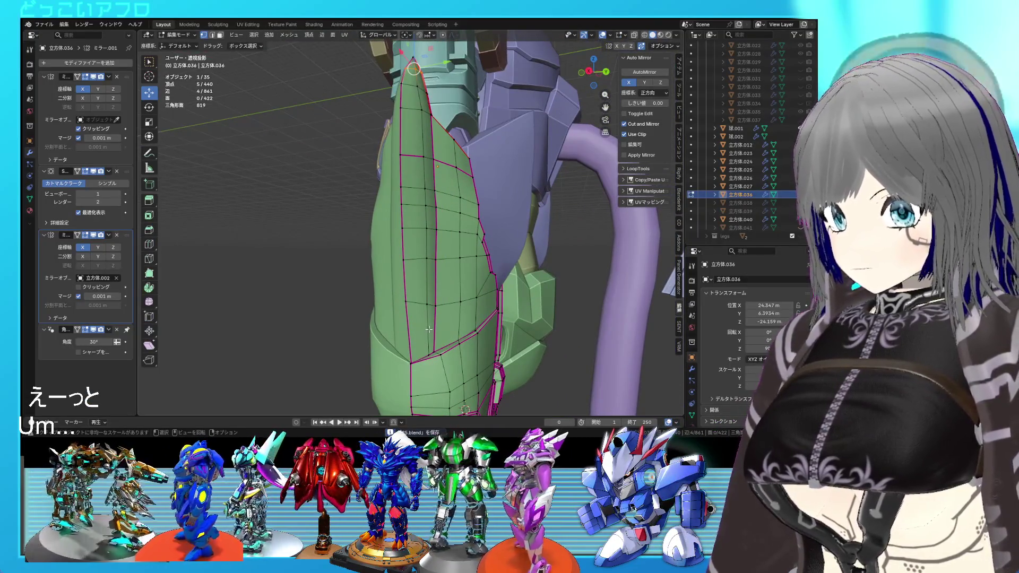
scroll(428, 329, down, 2)
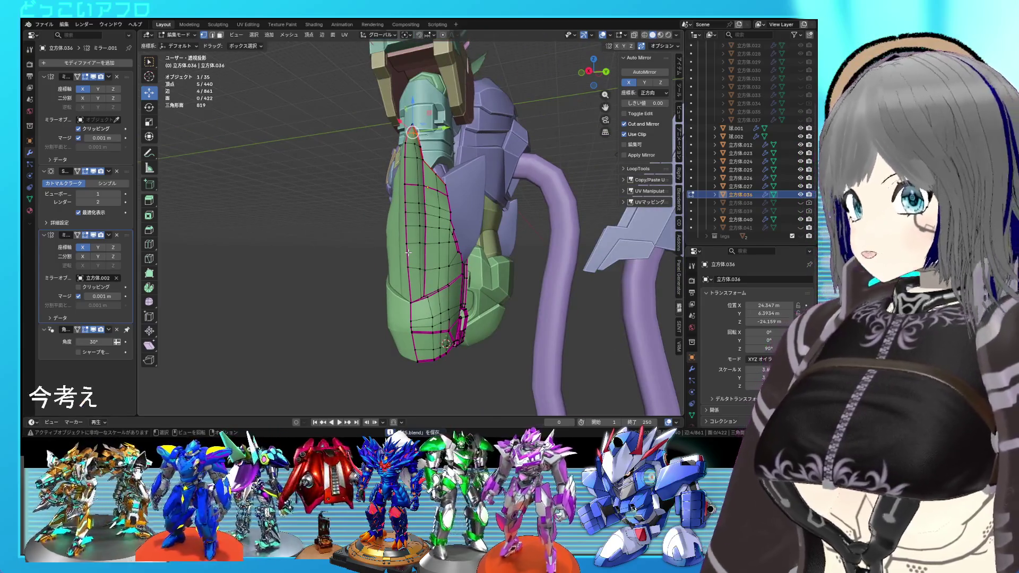
middle_drag(417, 267, 359, 284)
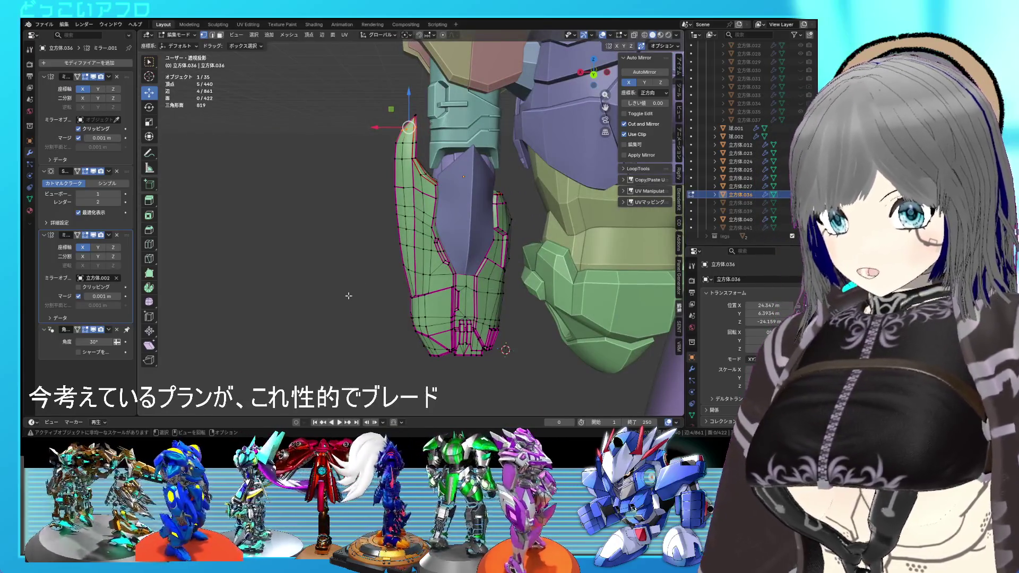
mouse_move(497, 299)
middle_down()
mouse_move(456, 300)
mouse_move(499, 283)
middle_up()
right_click(422, 282)
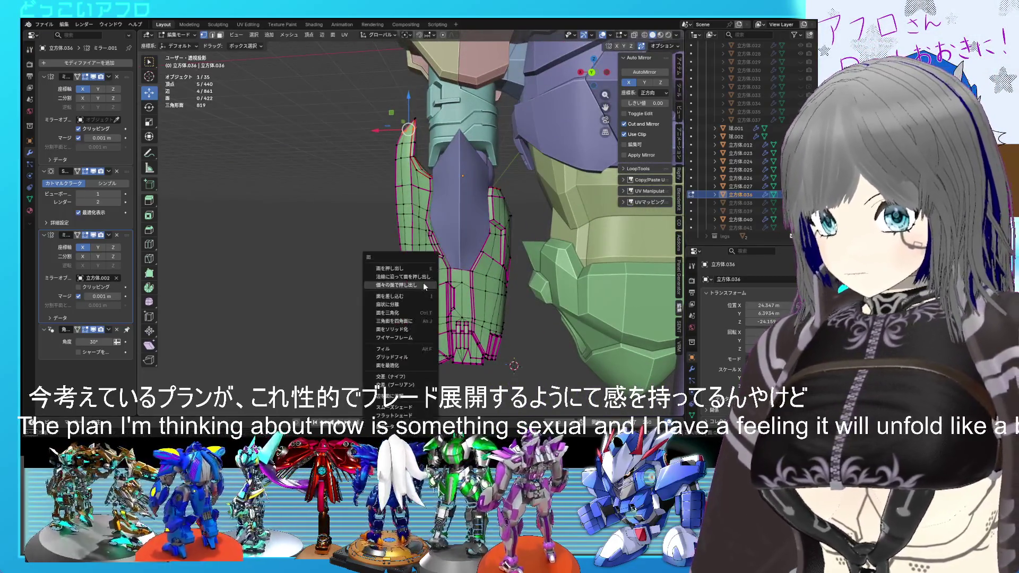
key(ctrl+s)
middle_drag(436, 284, 481, 277)
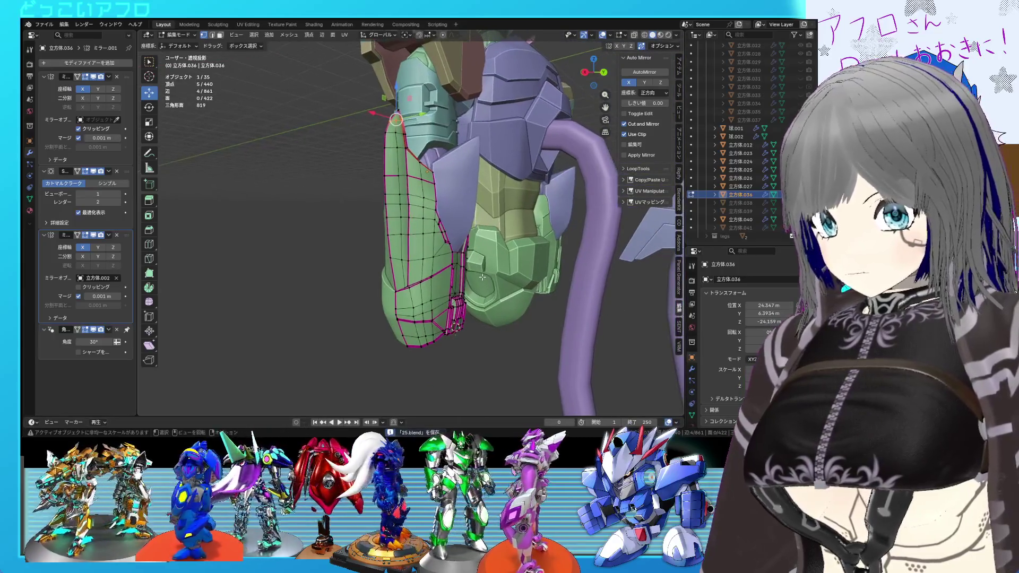
click(390, 259)
Step: Vertex-slide a single edge vertex of the green plate to factor 0.18 and save
scroll(390, 258, up, 2)
shift+click(399, 280)
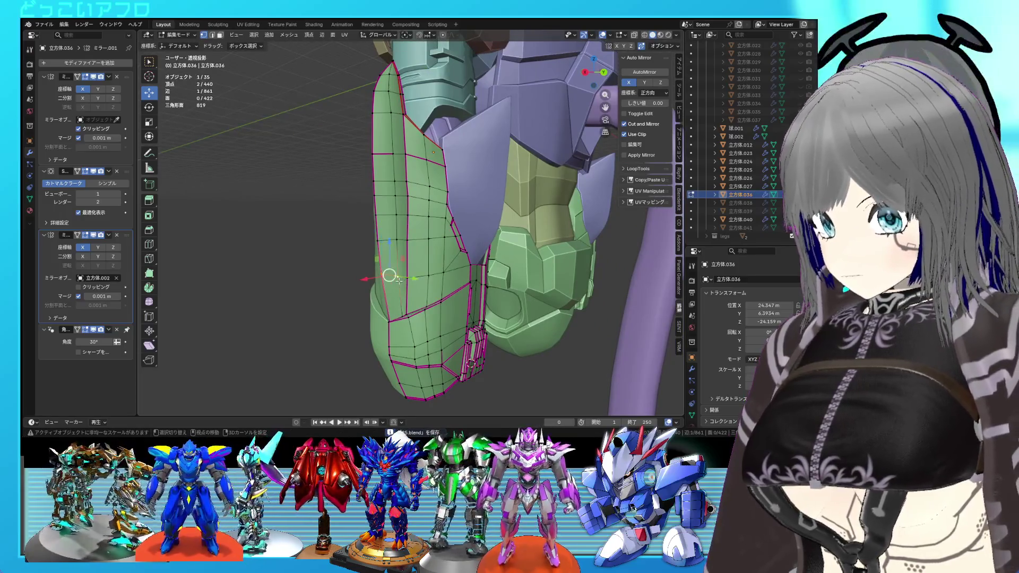
click(384, 287)
key(shift+v)
click(383, 295)
key(g)
click(377, 307)
key(g)
key(g)
click(411, 295)
key(Tab)
key(ctrl+s)
Step: Briefly reenter Edit Mode to select an edge, then return to Object Mode and save
scroll(450, 298, up, 4)
mouse_move(409, 297)
middle_down()
mouse_move(473, 304)
mouse_move(550, 334)
mouse_move(400, 329)
mouse_move(489, 311)
mouse_move(425, 312)
mouse_move(439, 317)
mouse_move(414, 265)
middle_up()
key(Tab)
click(413, 266)
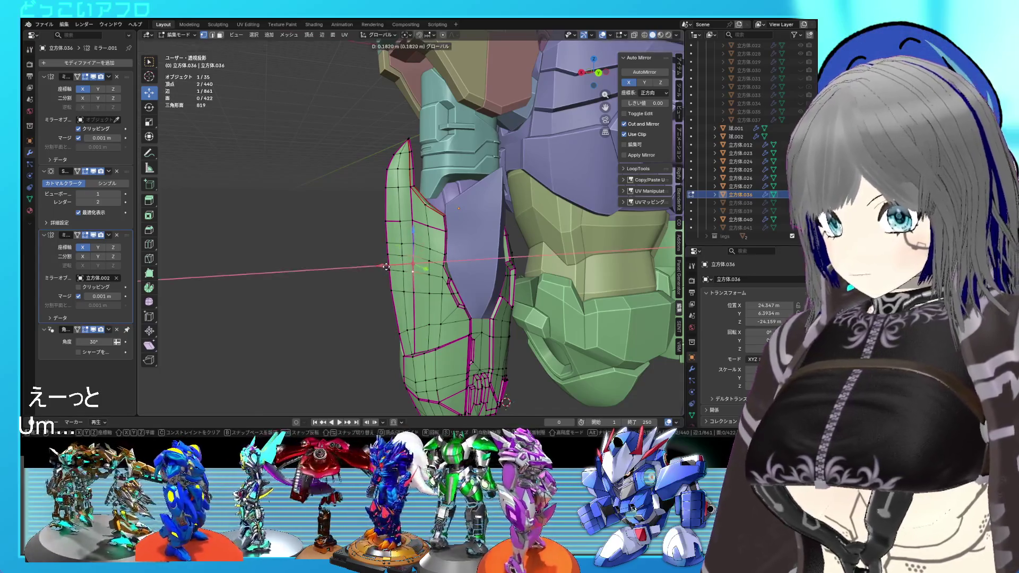
key(Tab)
mouse_move(389, 267)
middle_down()
mouse_move(486, 273)
mouse_move(370, 269)
mouse_move(394, 272)
mouse_move(423, 251)
mouse_move(480, 253)
middle_up()
key(ctrl+s)
scroll(394, 273, down, 3)
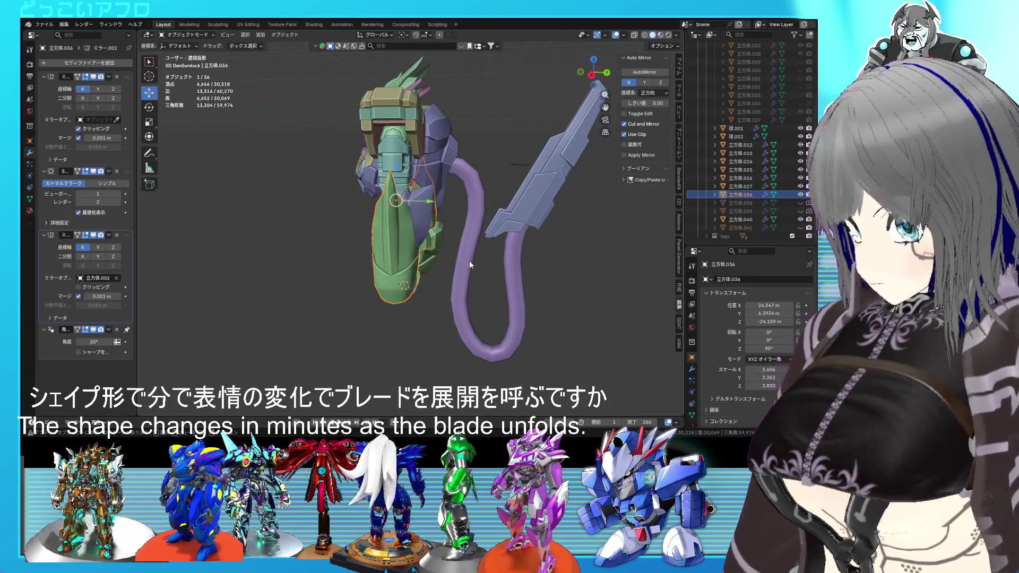
Step: Orbit around the mecha, view the arm from the front, and reopen the green plate in Edit Mode
mouse_move(469, 260)
middle_down()
mouse_move(554, 257)
mouse_move(489, 253)
middle_up()
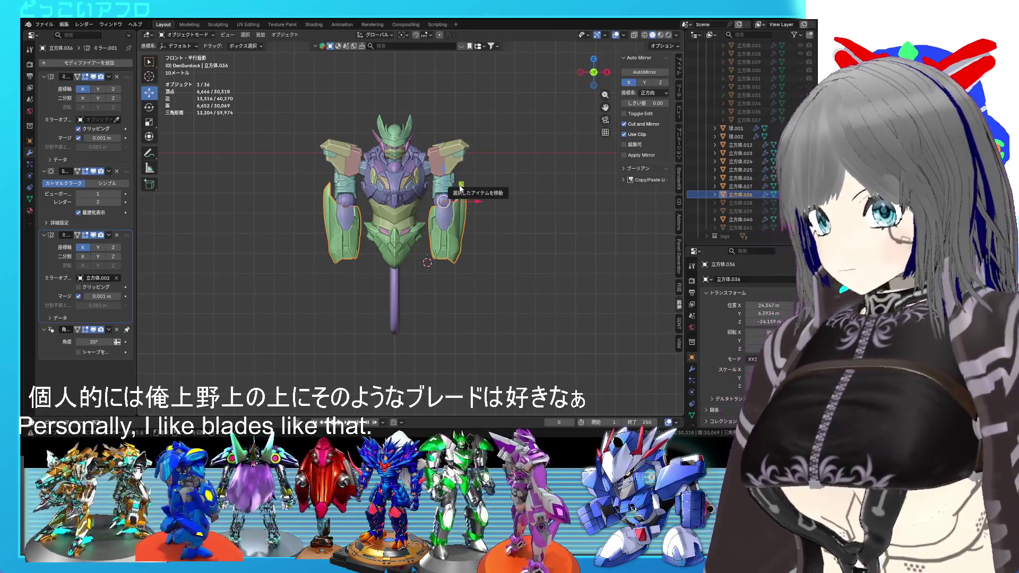
middle_drag(461, 189, 401, 173)
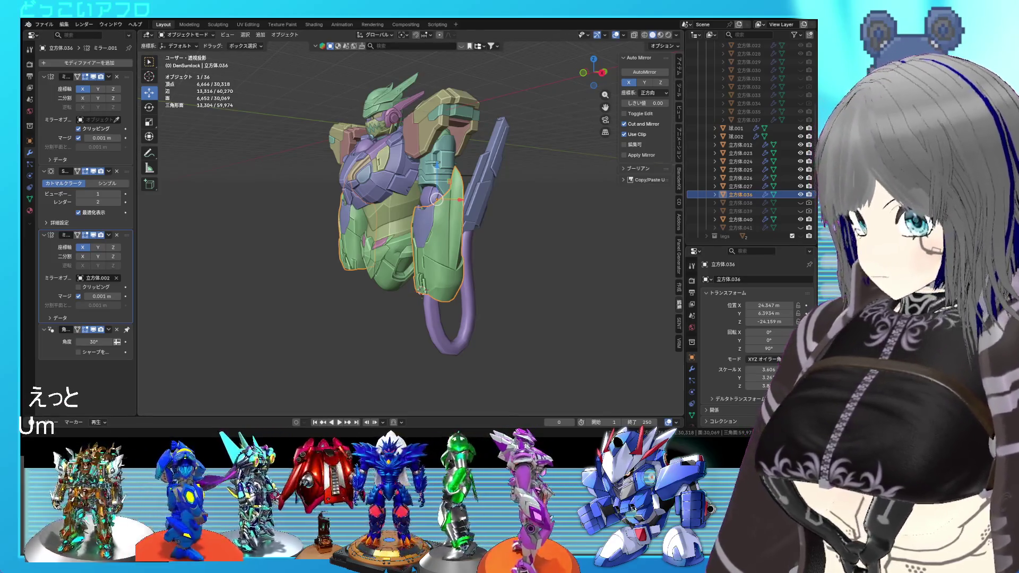
key(KP_1)
scroll(447, 251, up, 6)
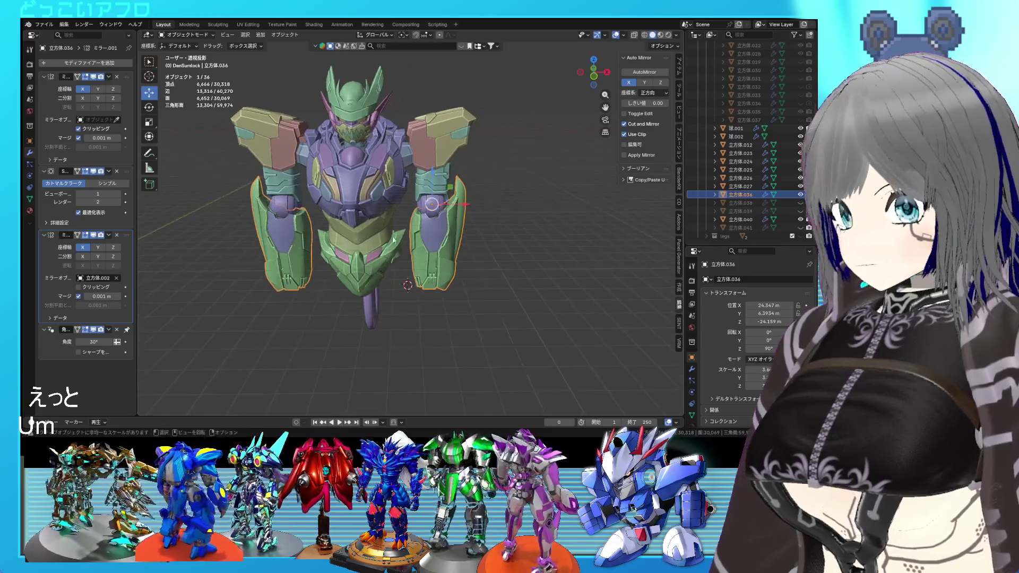
mouse_move(450, 253)
middle_down()
mouse_move(339, 241)
mouse_move(385, 226)
mouse_move(382, 263)
mouse_move(402, 284)
mouse_move(361, 292)
middle_up()
key(Tab)
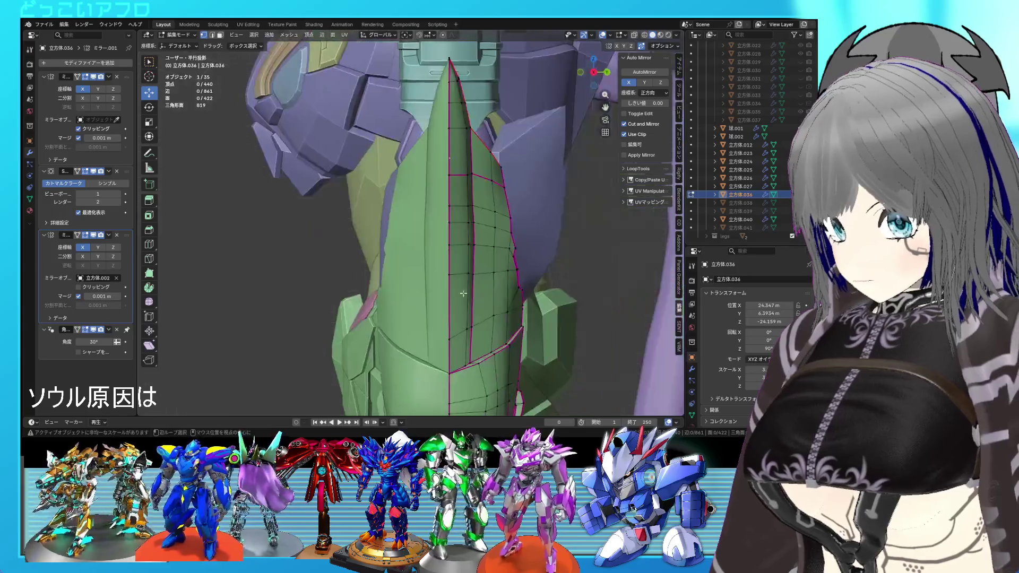
Step: In back ortho wireframe view, slide one edge of the plate outline
key(ctrl+KP_1)
key(shift+z)
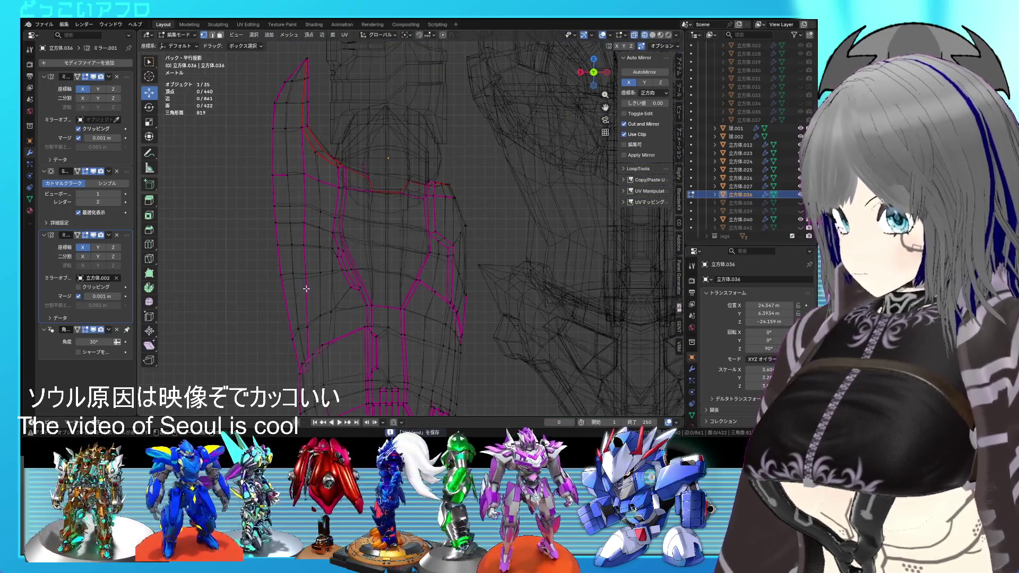
drag(291, 287, 291, 289)
key(g)
key(g)
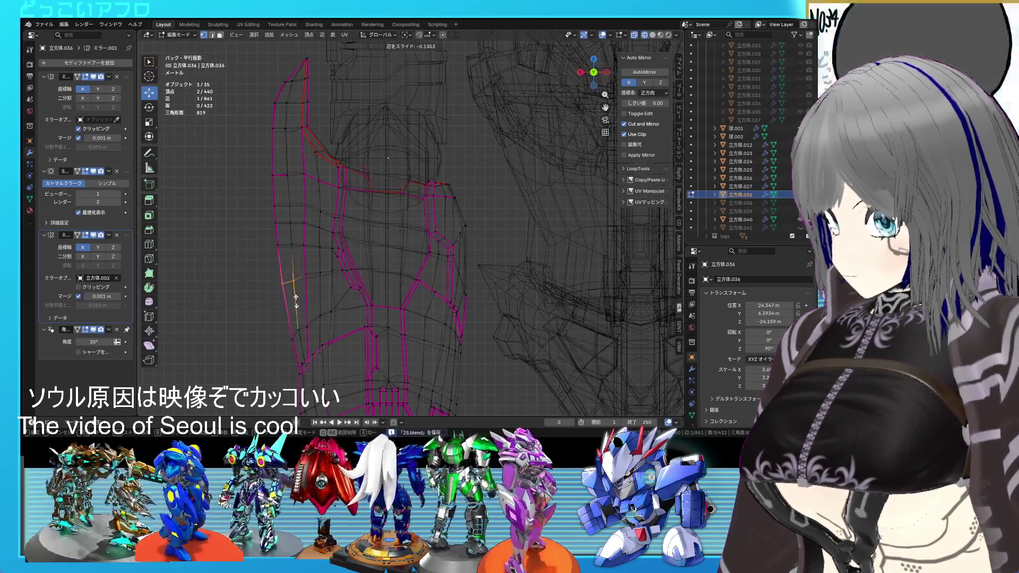
click(296, 298)
mouse_move(296, 299)
middle_down()
mouse_move(353, 300)
mouse_move(355, 284)
middle_up()
key(shift+z)
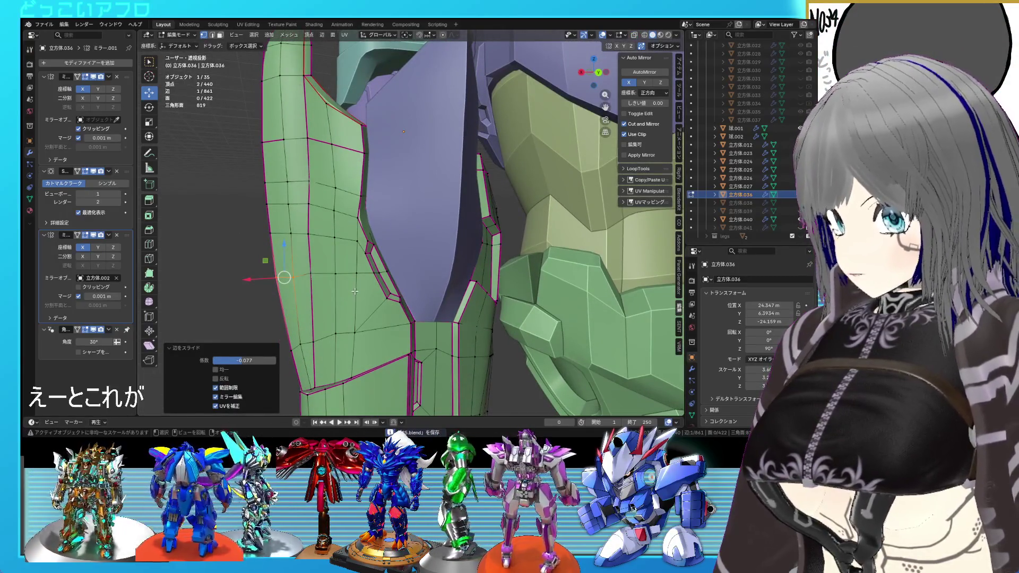
Step: Select a path of border edges and slide it along the plate in back view
click(355, 287)
ctrl+click(345, 290)
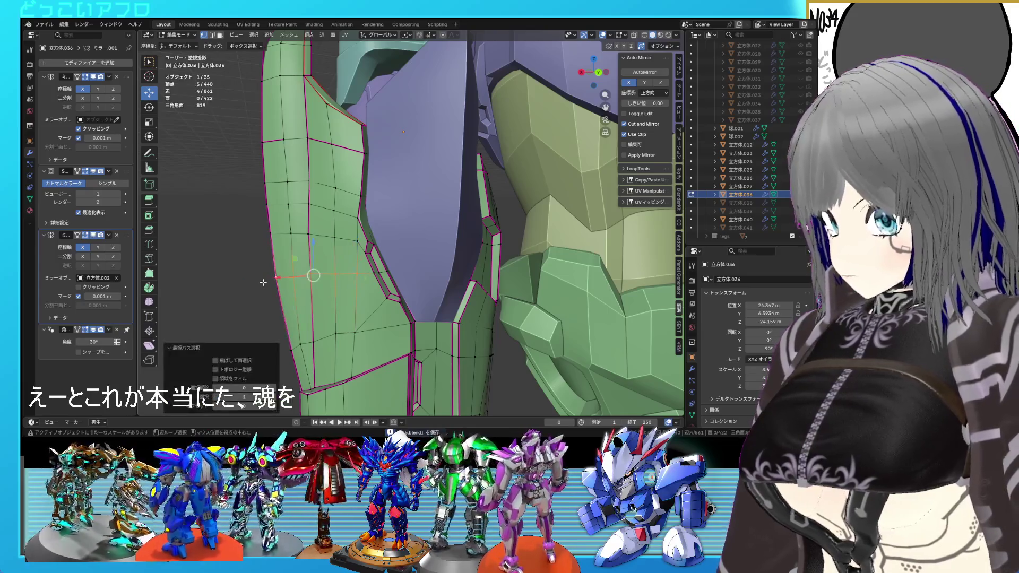
key(ctrl+KP_1)
key(g)
key(g)
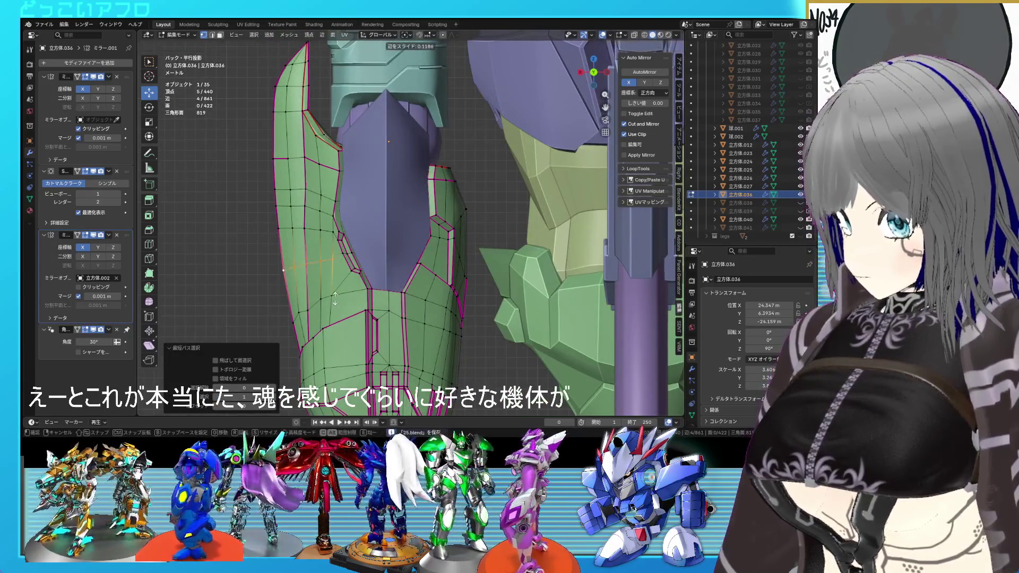
click(335, 300)
Step: Slide a border vertex along its edge, then slide a two-vertex edge
click(280, 285)
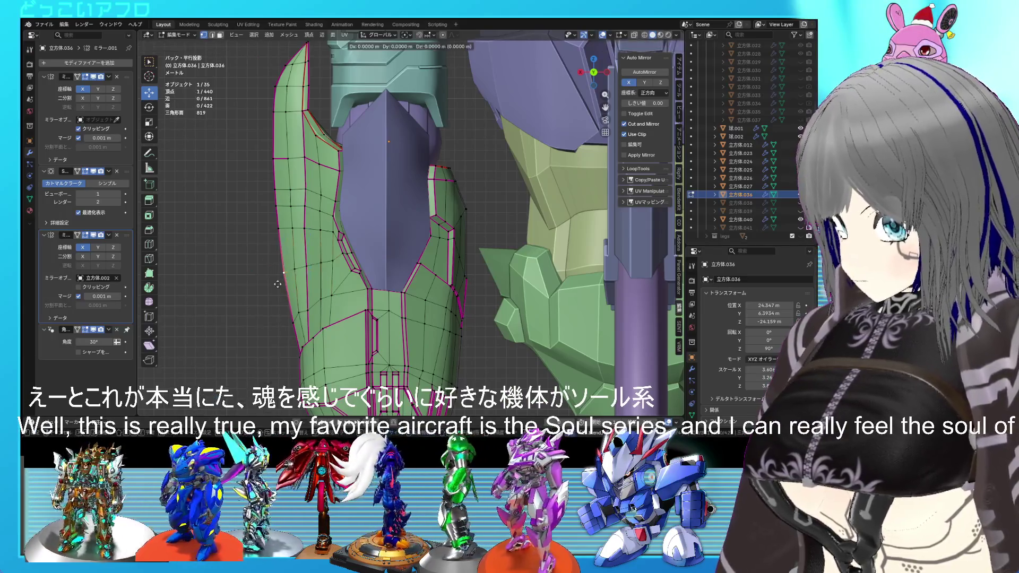
key(g)
key(g)
click(297, 285)
middle_drag(297, 285, 321, 285)
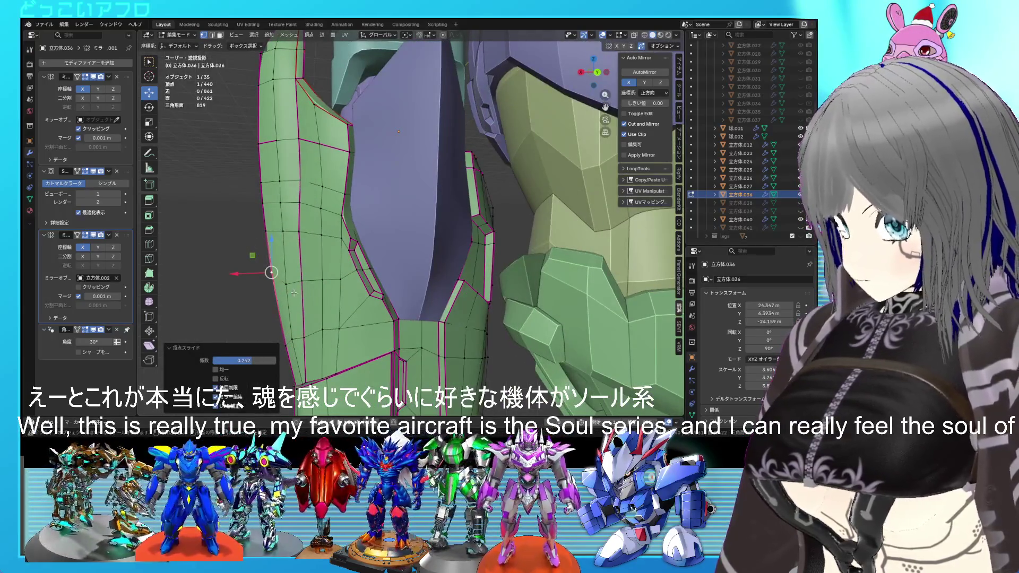
shift+click(286, 291)
key(ctrl+KP_1)
key(g)
key(g)
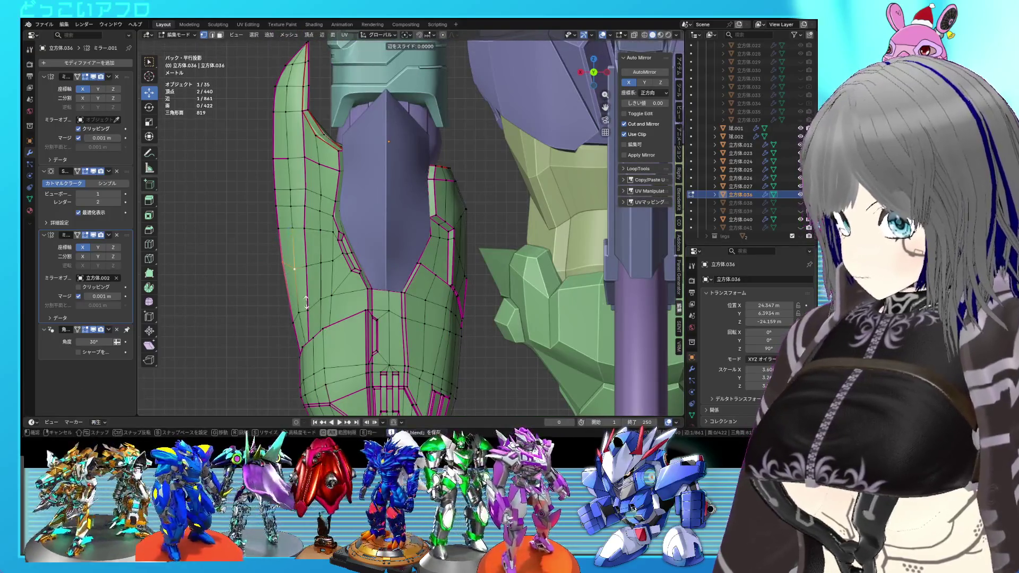
click(306, 294)
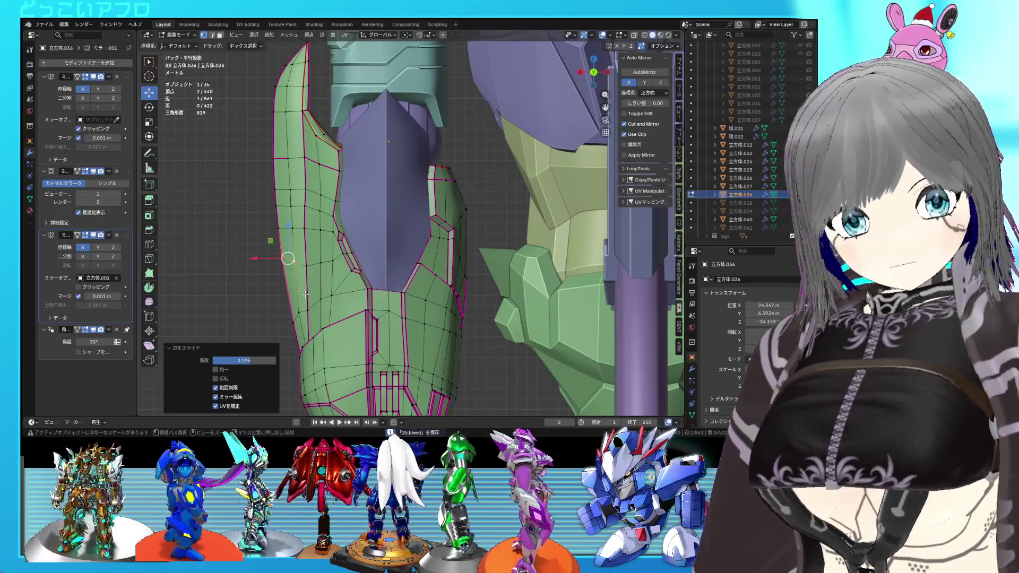
Step: In perspective view, select an edge path up to the plate's upper edge and slide it
key(KP_5)
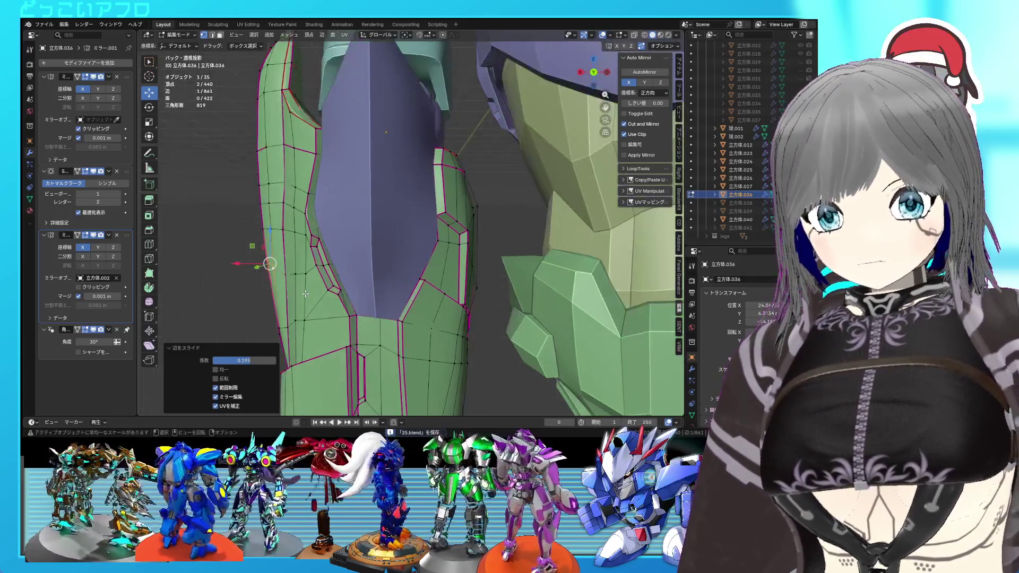
scroll(306, 294, down, 2)
mouse_move(365, 260)
middle_down()
mouse_move(360, 308)
mouse_move(355, 227)
middle_up()
key(alt+a)
scroll(361, 300, down, 3)
scroll(361, 292, up, 4)
key(2)
click(356, 293)
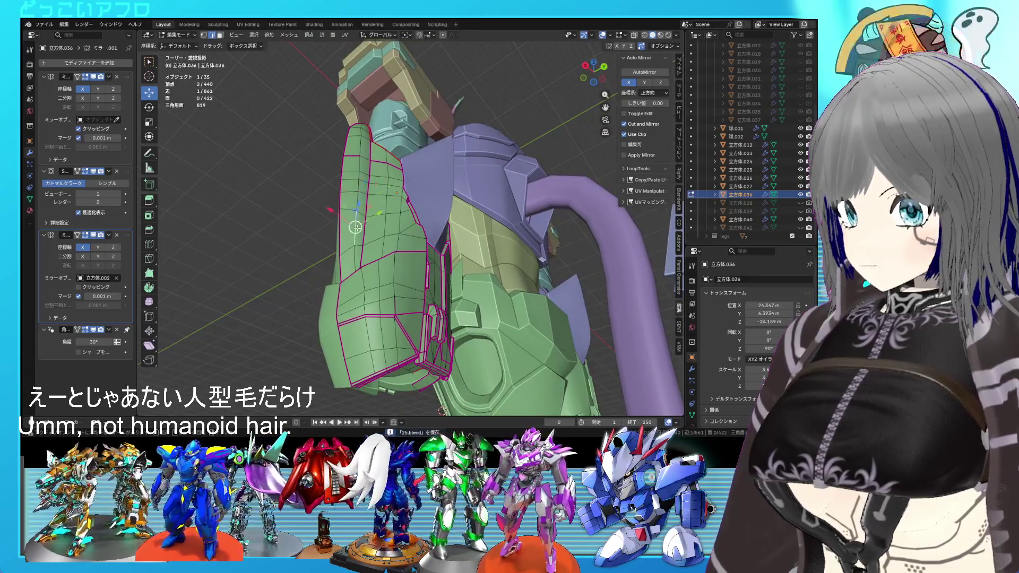
ctrl+click(362, 143)
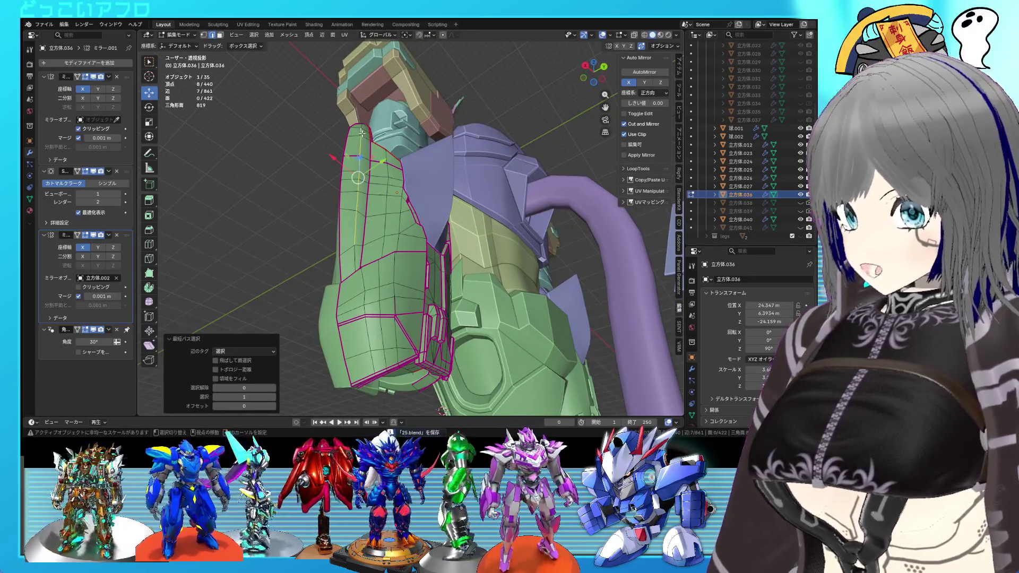
shift+click(361, 133)
mouse_move(361, 133)
middle_down()
mouse_move(376, 287)
mouse_move(459, 278)
mouse_move(477, 288)
mouse_move(372, 300)
mouse_move(330, 272)
mouse_move(368, 280)
mouse_move(351, 325)
middle_up()
key(g)
key(g)
click(368, 221)
Step: Check the plate in Object Mode, then select a column of faces up the plate
key(Tab)
scroll(371, 299, up, 3)
key(Tab)
scroll(370, 279, up, 2)
key(alt+a)
shift+click(347, 300)
scroll(347, 290, down, 2)
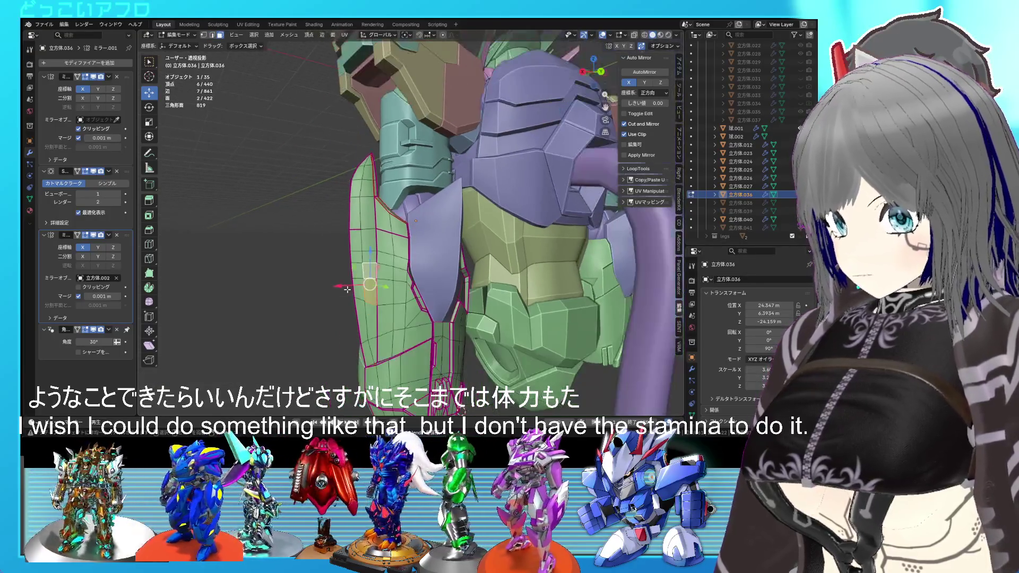
shift+click(367, 247)
scroll(367, 239, up, 2)
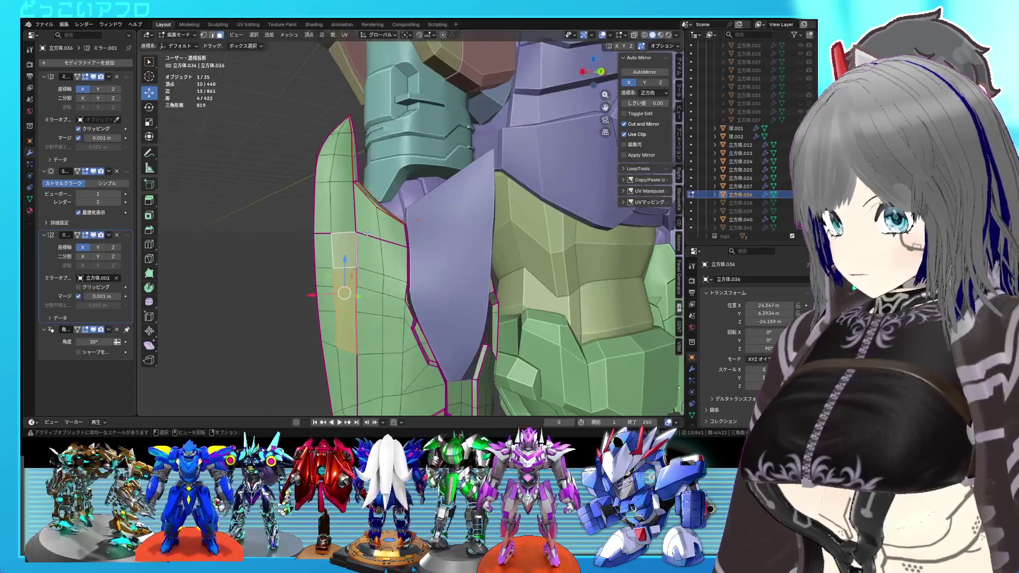
shift+click(355, 216)
key(ctrl+z)
shift+click(344, 218)
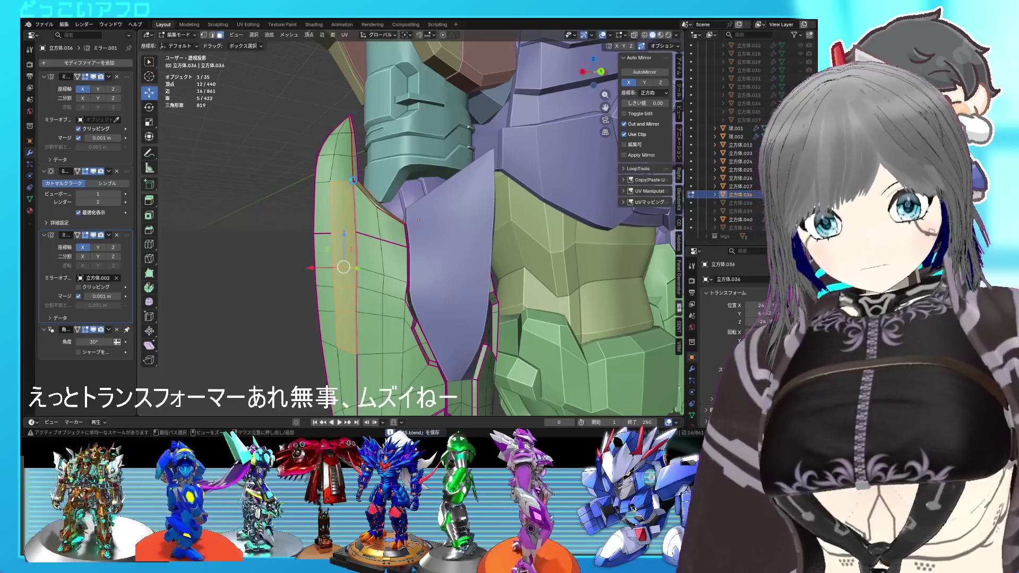
scroll(353, 180, down, 5)
mouse_move(403, 238)
middle_down()
mouse_move(502, 257)
mouse_move(407, 243)
mouse_move(402, 290)
mouse_move(507, 265)
middle_up()
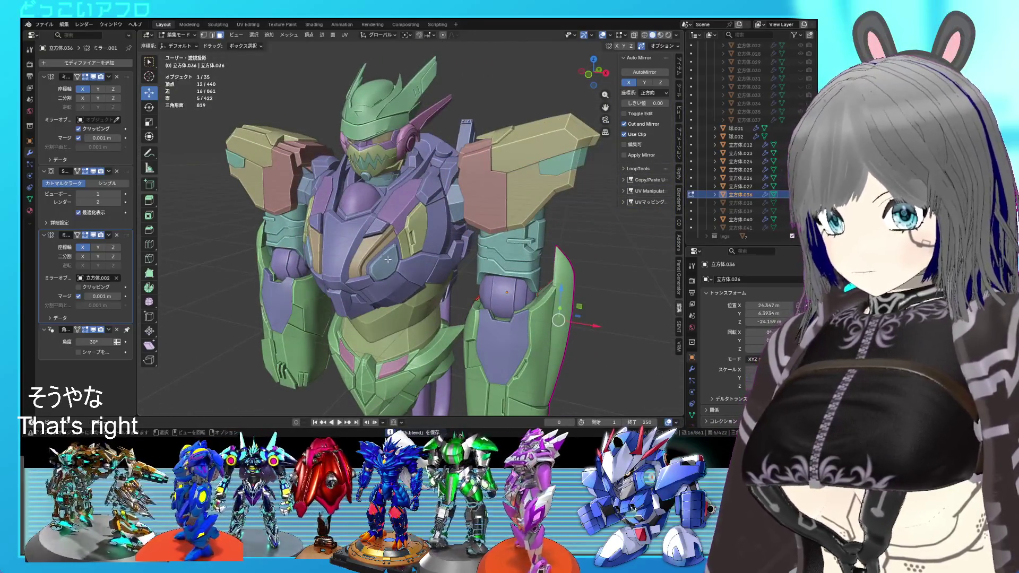
mouse_move(390, 268)
middle_down()
mouse_move(323, 215)
mouse_move(353, 241)
middle_up()
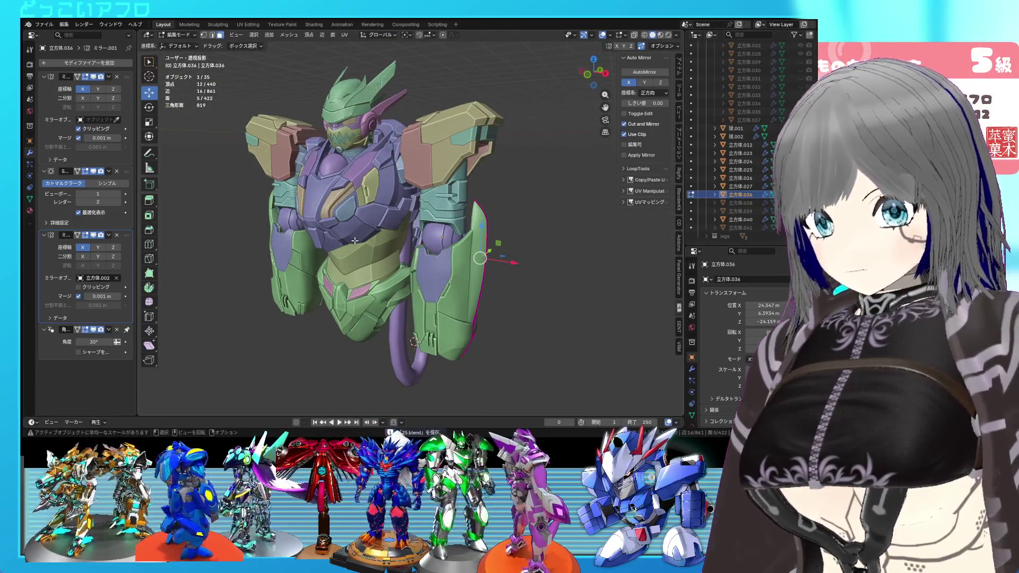
mouse_move(411, 273)
middle_down()
mouse_move(430, 259)
mouse_move(456, 287)
mouse_move(484, 290)
middle_up()
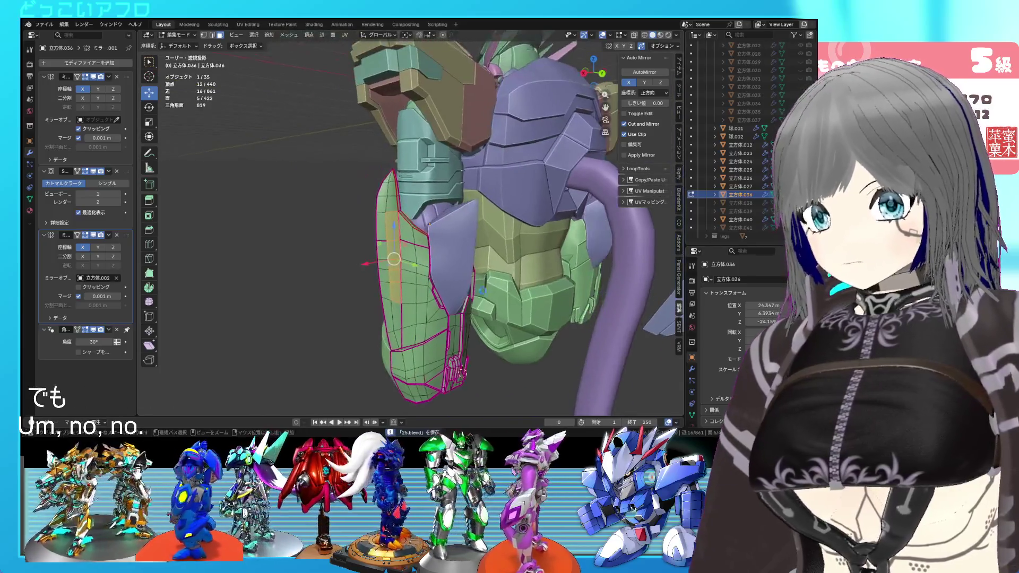
scroll(485, 291, up, 5)
Step: Inspect the plate's tip vertex and save the file
mouse_move(387, 234)
middle_down()
mouse_move(300, 187)
mouse_move(291, 172)
middle_up()
click(289, 149)
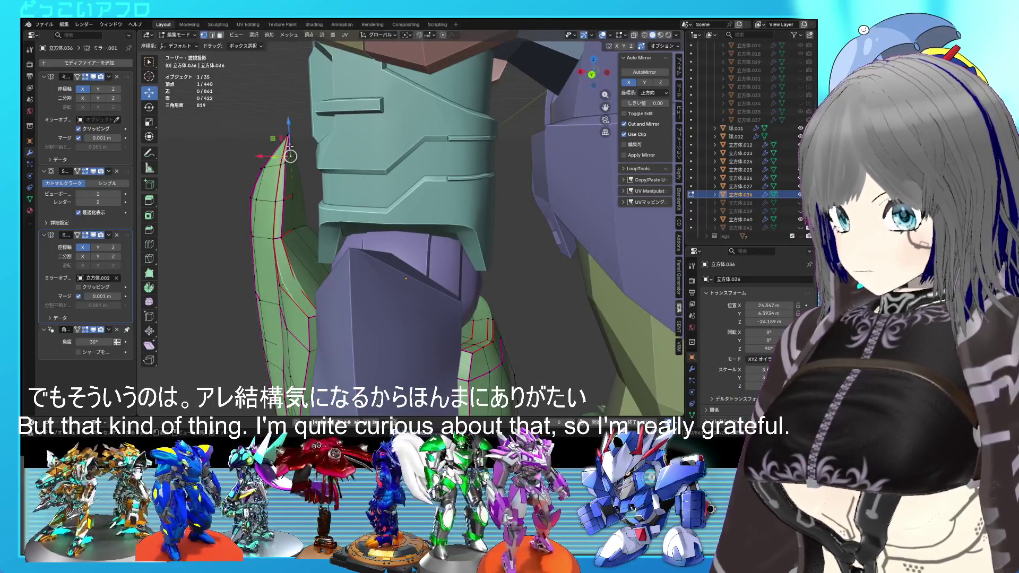
click(289, 165)
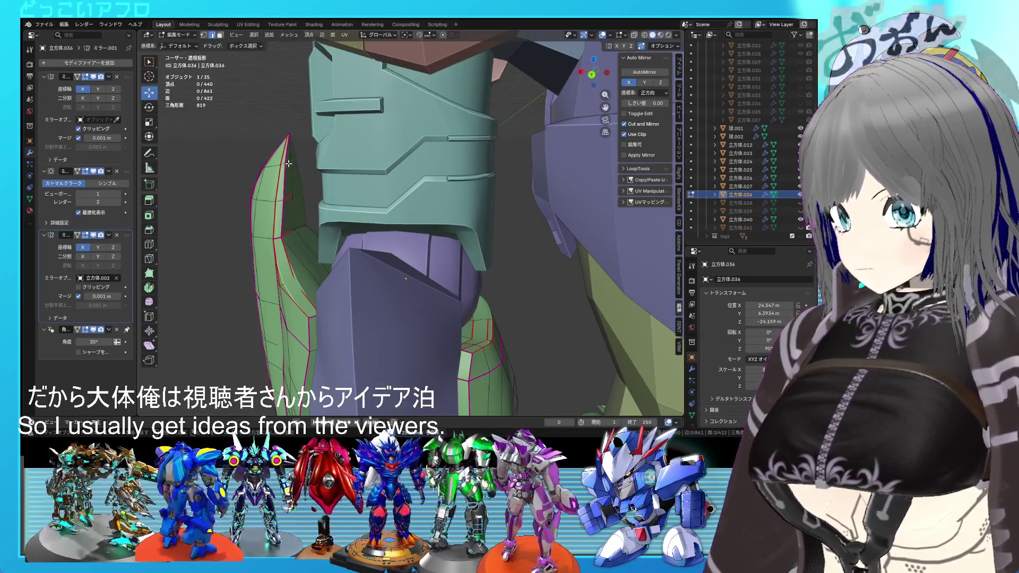
key(ctrl+s)
Step: Trace a vertex chain down the fin's edge from the tip, then clear it
click(288, 161)
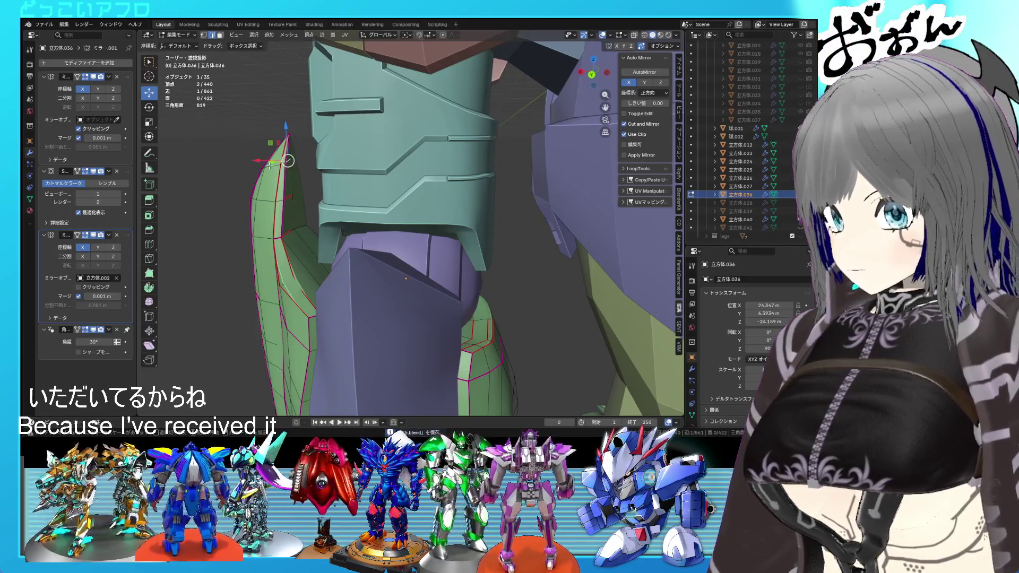
middle_drag(272, 175, 312, 182)
key(1)
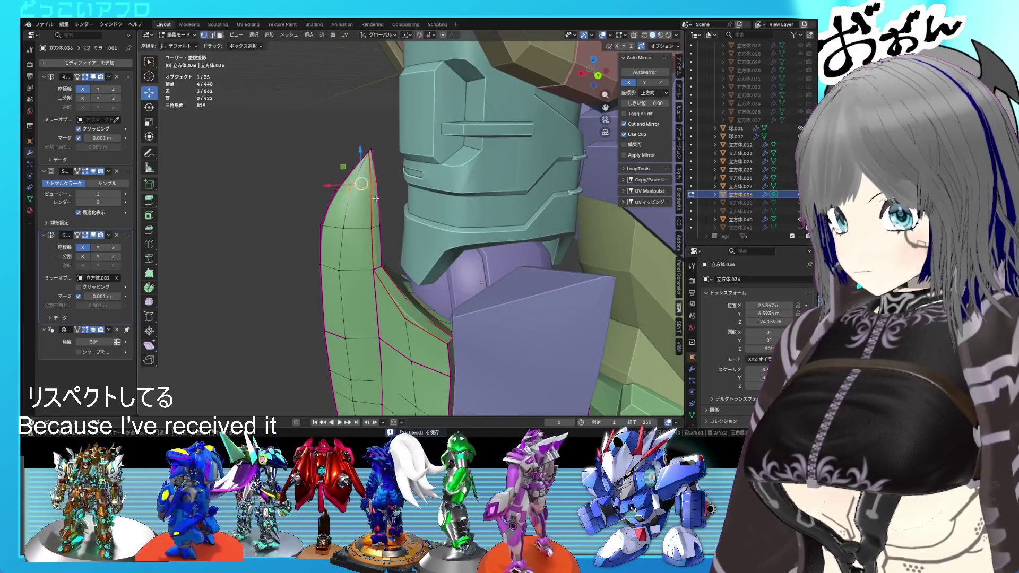
middle_drag(350, 221, 390, 212)
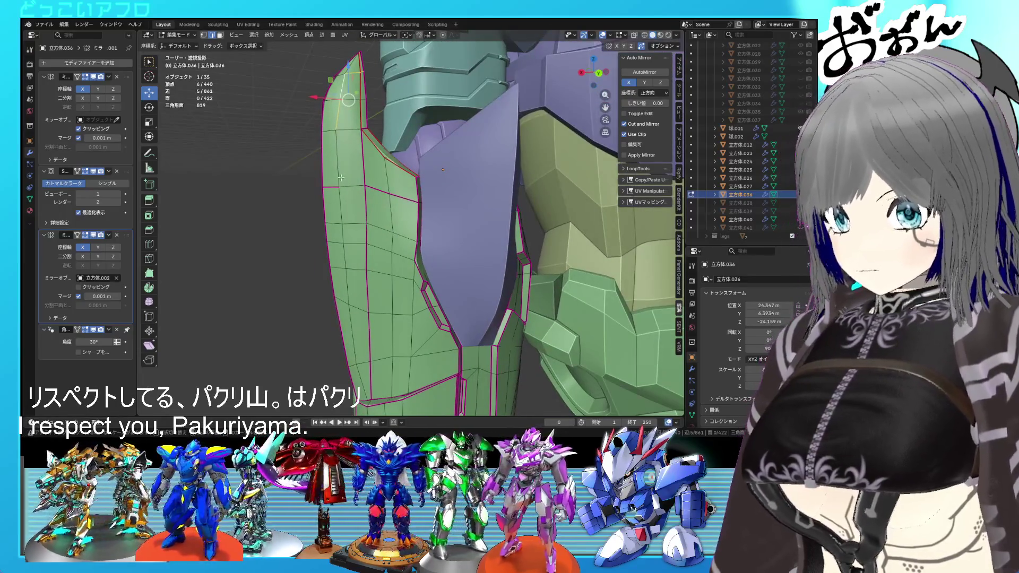
shift+click(342, 232)
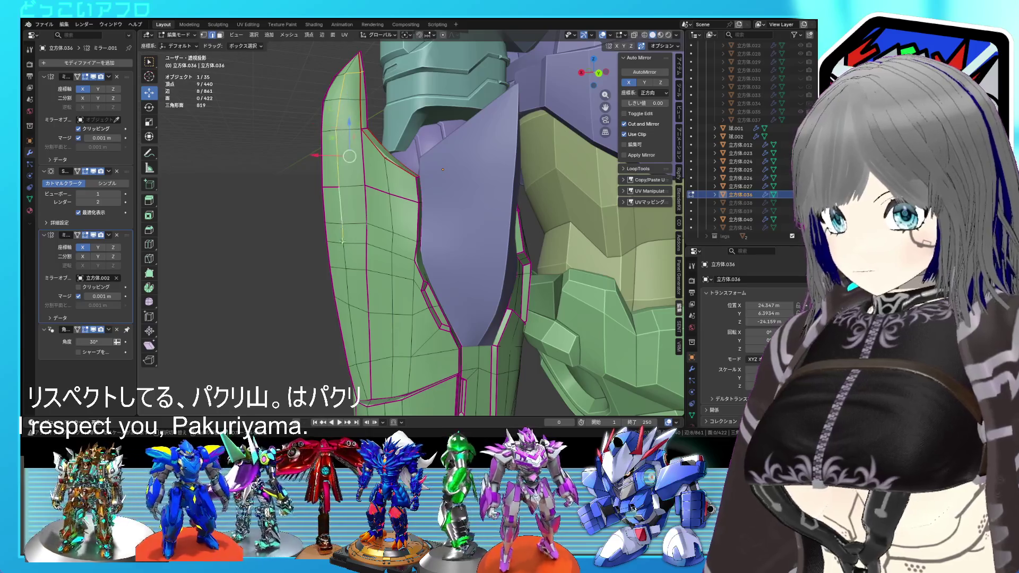
shift+click(348, 285)
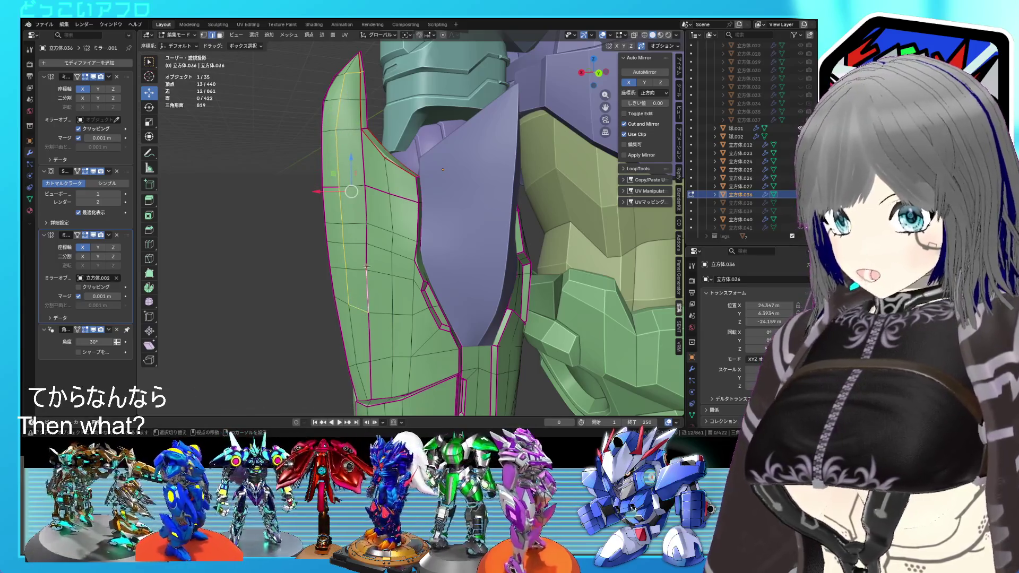
middle_drag(366, 269, 360, 277)
key(alt+a)
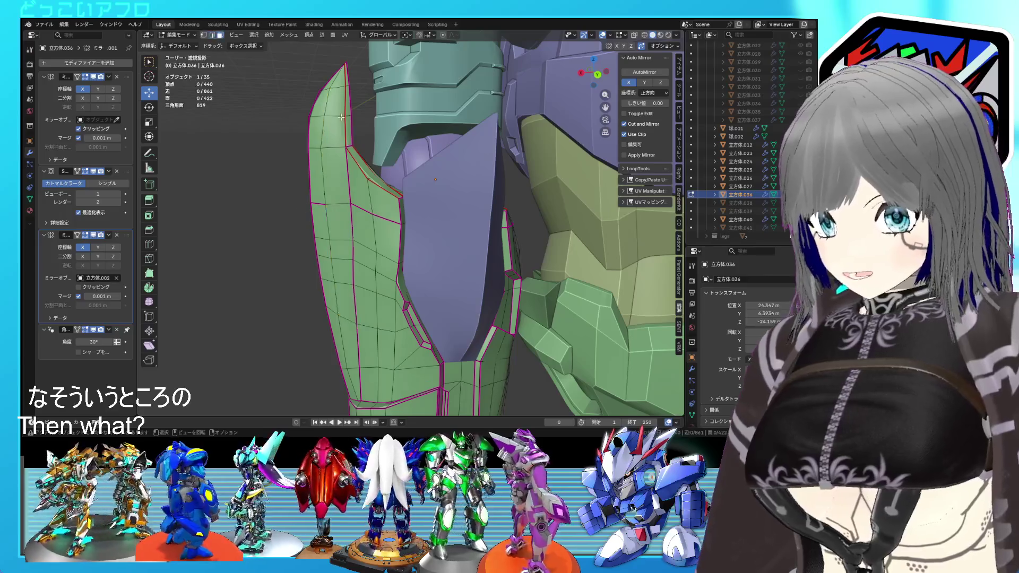
Step: Select the strip of faces down the fin's front edge plus two faces below
click(345, 120)
shift+click(336, 175)
shift+click(334, 222)
shift+click(343, 271)
shift+click(348, 298)
shift+click(349, 323)
mouse_move(372, 297)
middle_down()
mouse_move(423, 269)
mouse_move(472, 264)
mouse_move(423, 271)
mouse_move(491, 240)
middle_up()
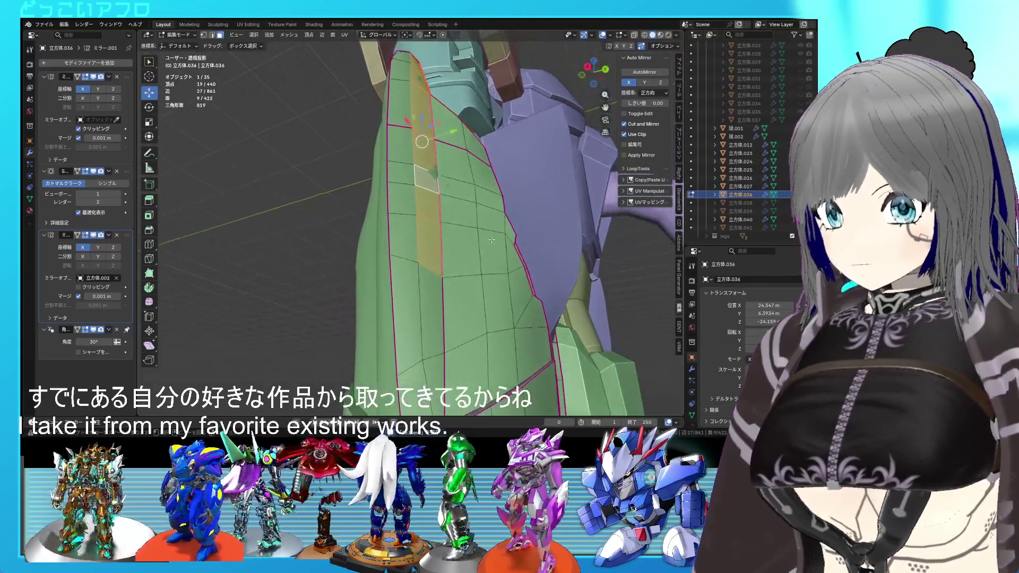
Step: Extrude the selected front-edge faces of the fin
key(e)
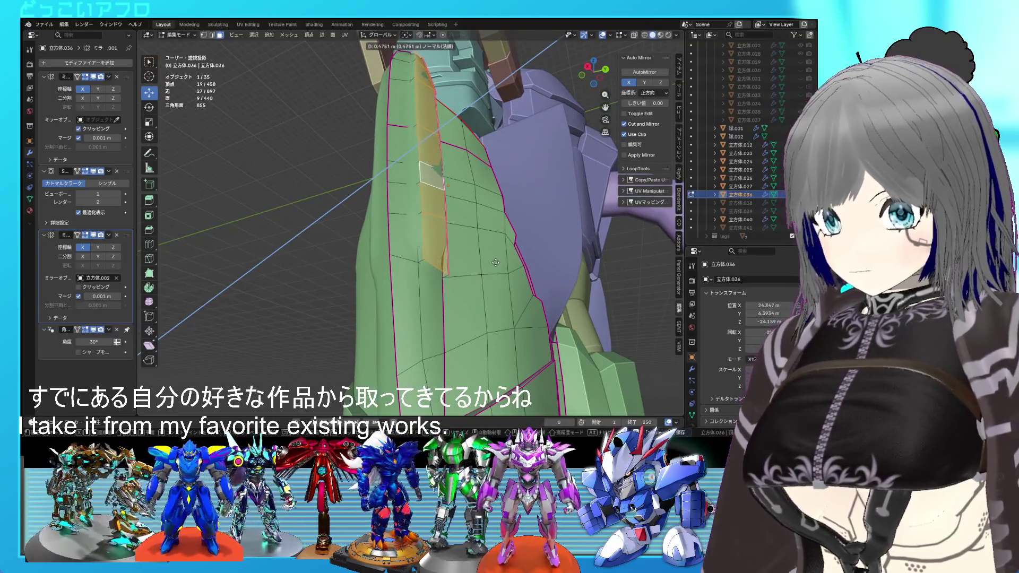
click(495, 262)
mouse_move(495, 262)
middle_down()
mouse_move(351, 138)
mouse_move(483, 226)
mouse_move(434, 223)
mouse_move(363, 265)
middle_up()
Step: Slide an edge loop across the green plate, then select a single edge near the tip
click(350, 265)
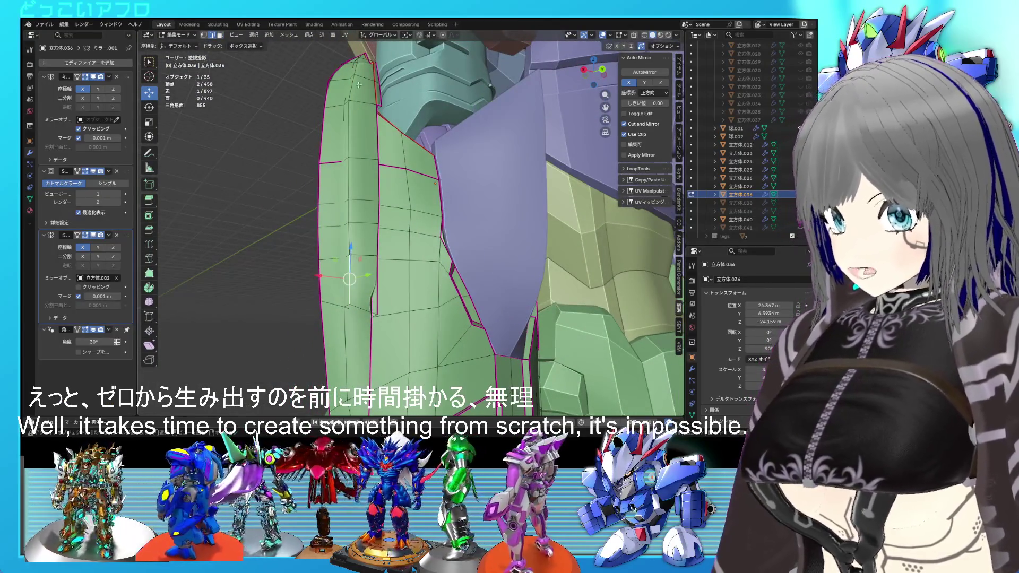
mouse_move(357, 64)
middle_down()
mouse_move(369, 148)
mouse_move(351, 151)
middle_up()
alt+click(369, 148)
key(g)
key(g)
click(371, 163)
click(344, 146)
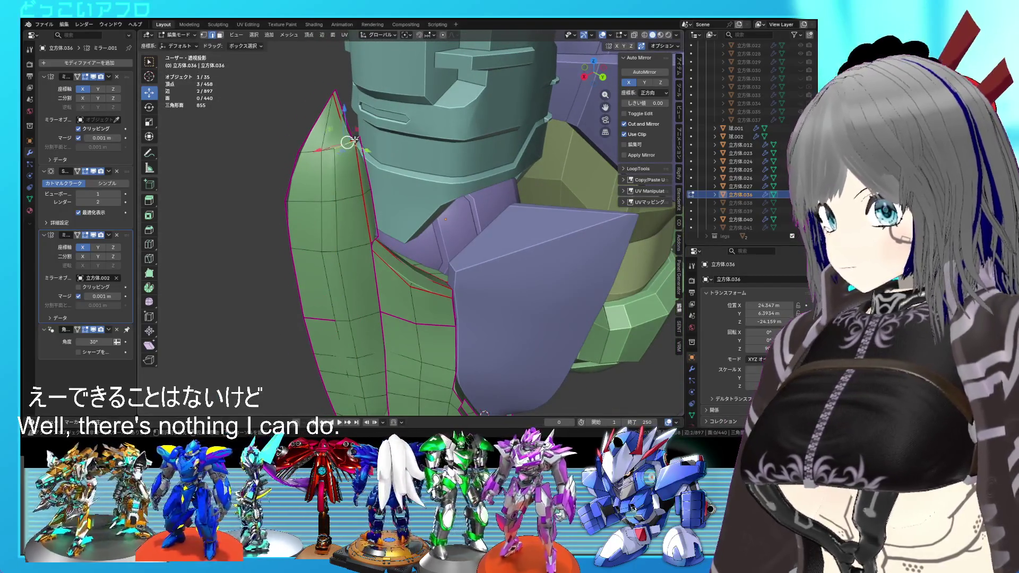
click(340, 152)
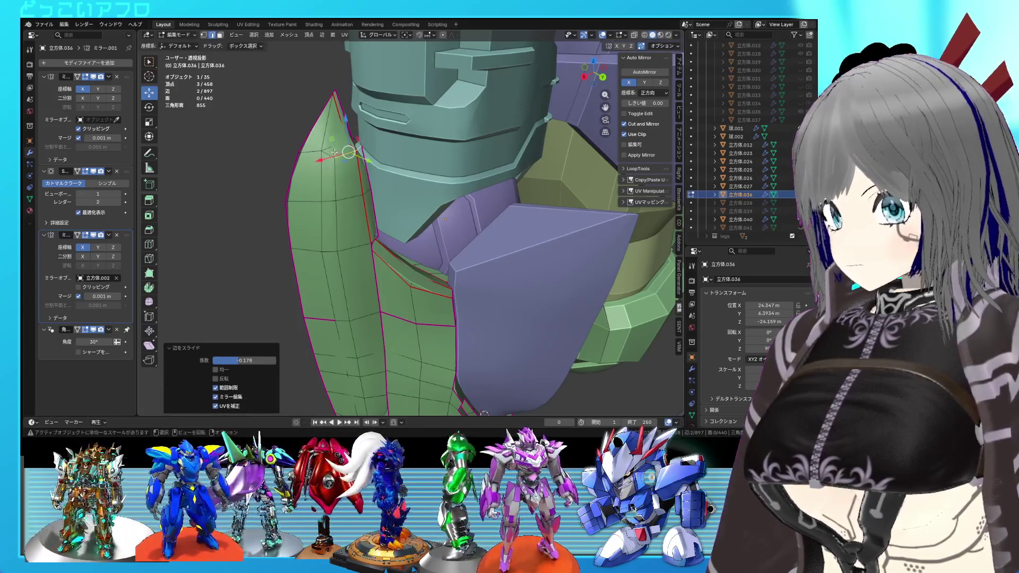
middle_drag(340, 152, 383, 189)
Step: Extrude the tip faces, scale them to 0.836, and shift them back along Y and up Z
alt+click(356, 158)
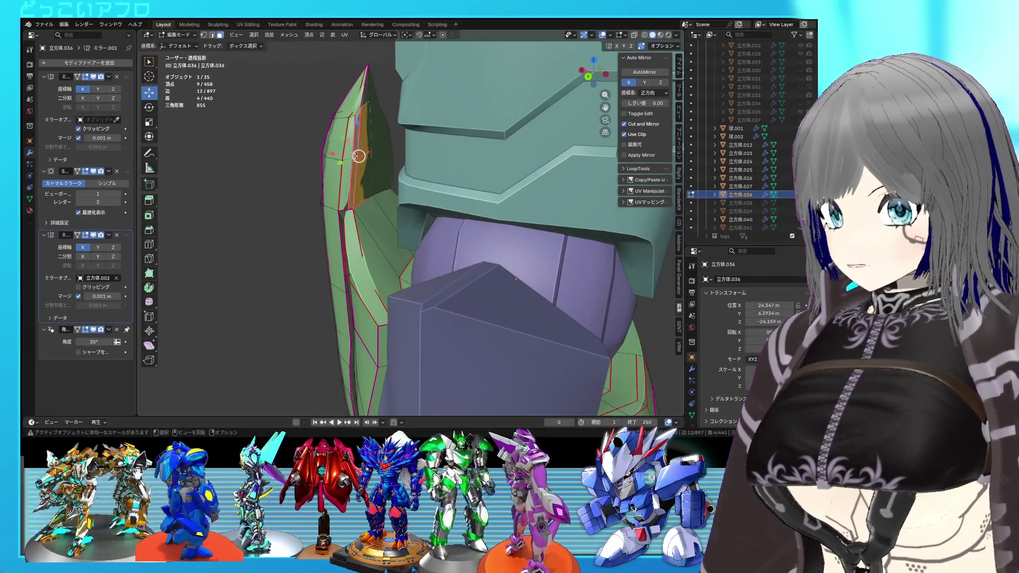
middle_drag(355, 158, 403, 162)
key(e)
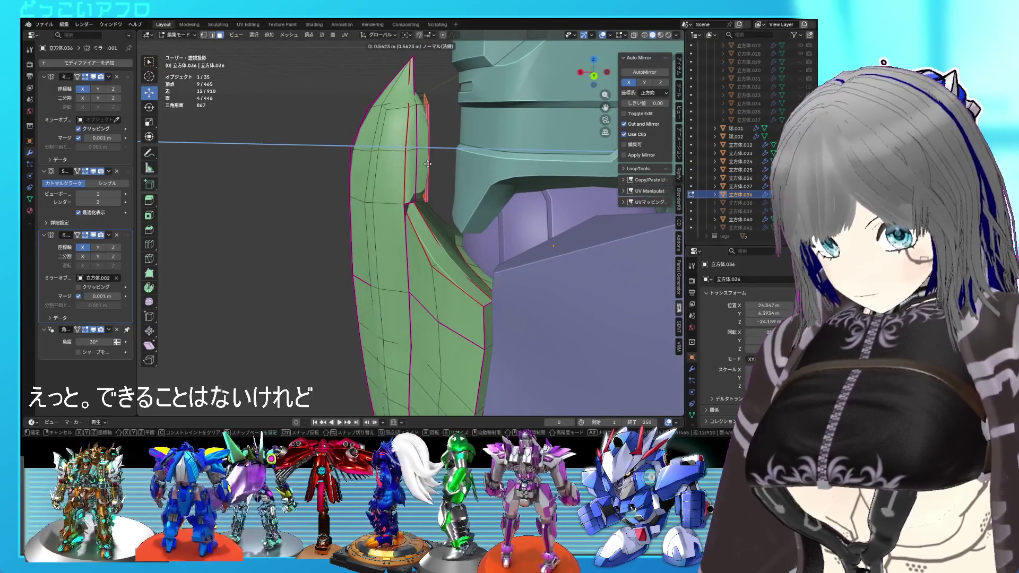
click(427, 164)
key(s)
click(453, 226)
middle_drag(454, 226, 412, 228)
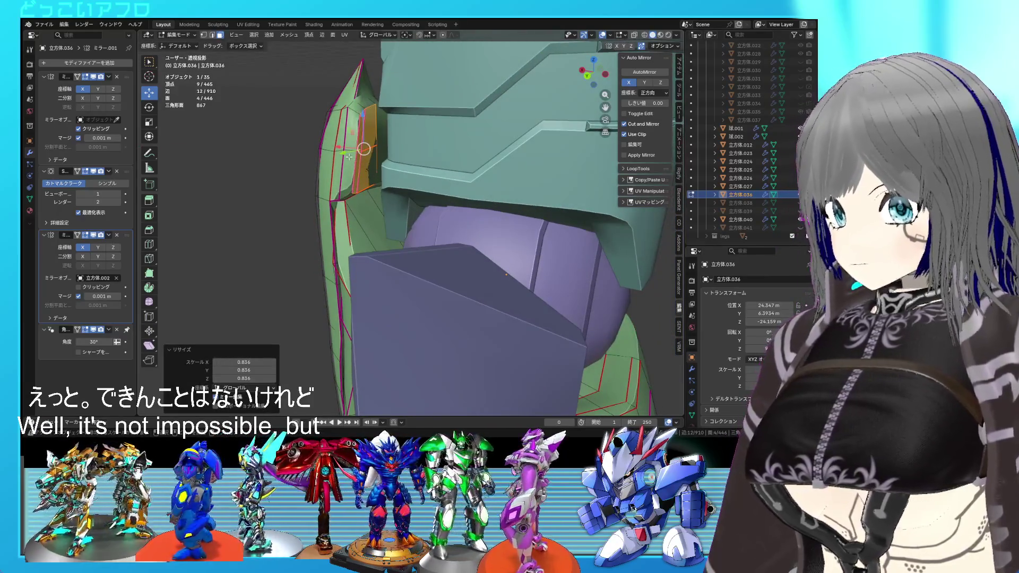
middle_drag(349, 157, 355, 197)
drag(358, 252, 366, 240)
mouse_move(366, 240)
middle_down()
mouse_move(394, 145)
mouse_move(420, 193)
mouse_move(371, 192)
mouse_move(327, 207)
middle_up()
key(g)
key(z)
click(396, 135)
Step: In edge select mode, pick the ridge edges around the new raised section
key(2)
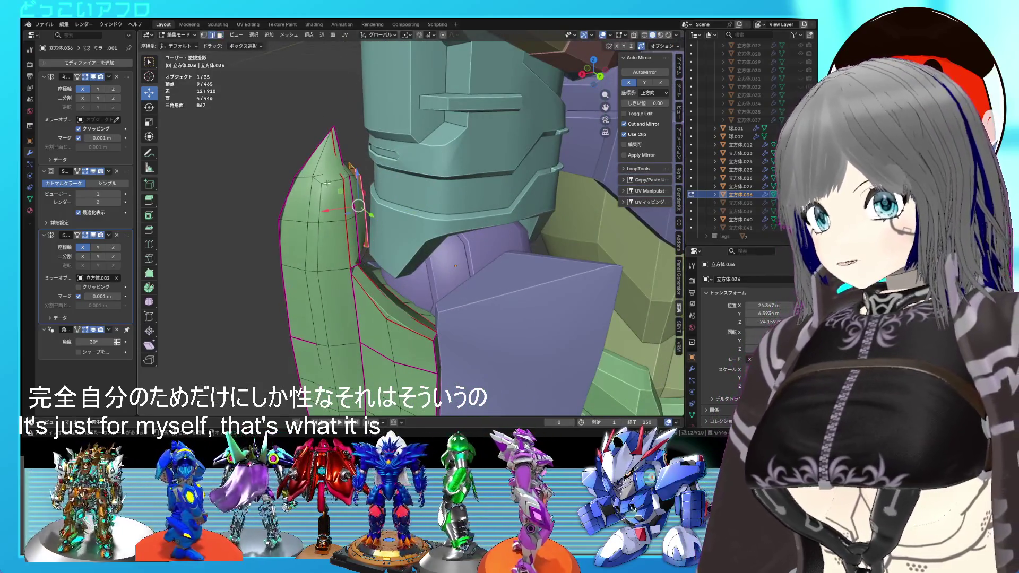
shift+click(325, 173)
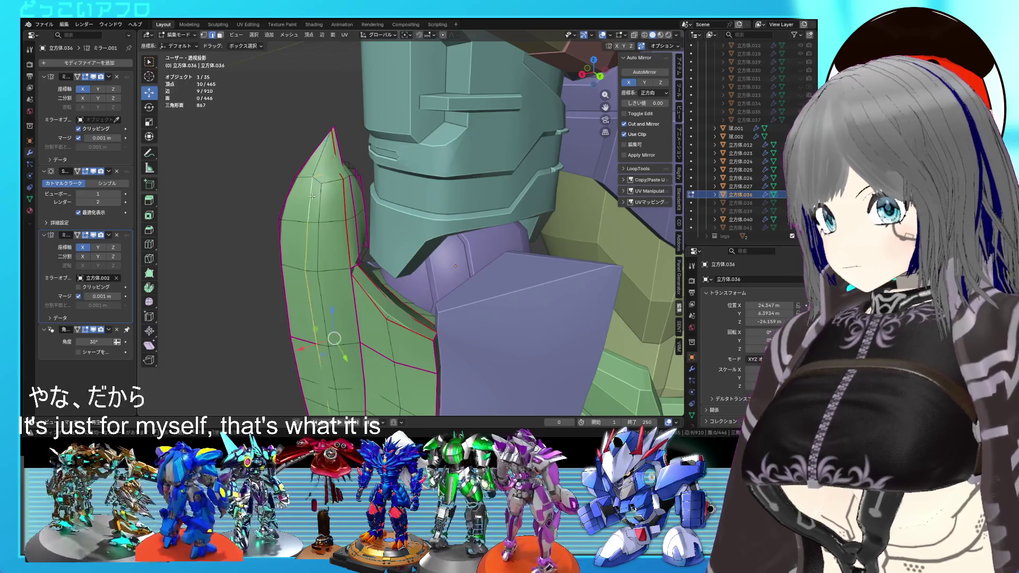
alt+shift+click(328, 201)
mouse_move(331, 193)
middle_down()
mouse_move(328, 202)
mouse_move(359, 194)
middle_up()
key(ctrl+z)
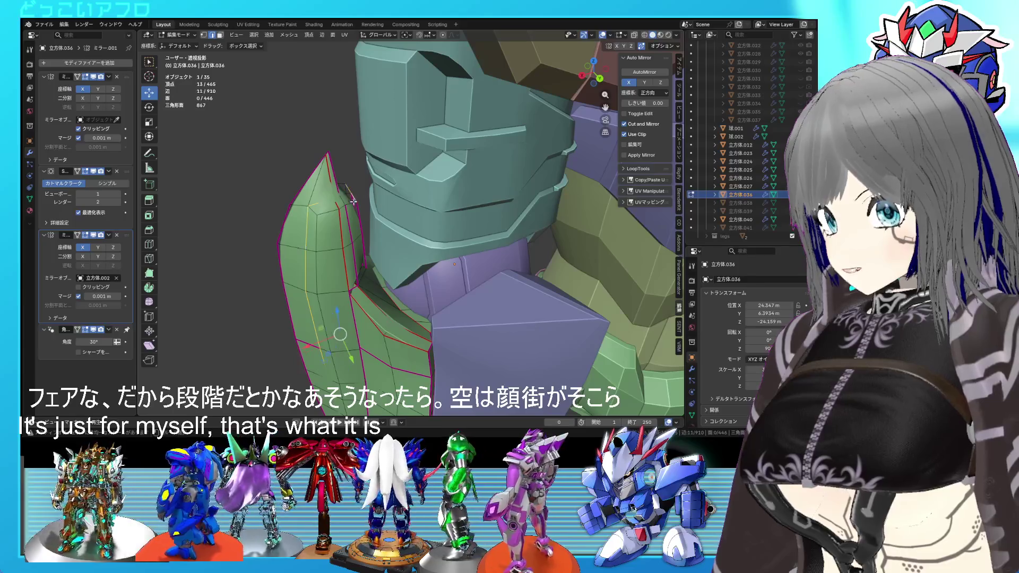
middle_drag(314, 234, 380, 276)
alt+shift+click(380, 277)
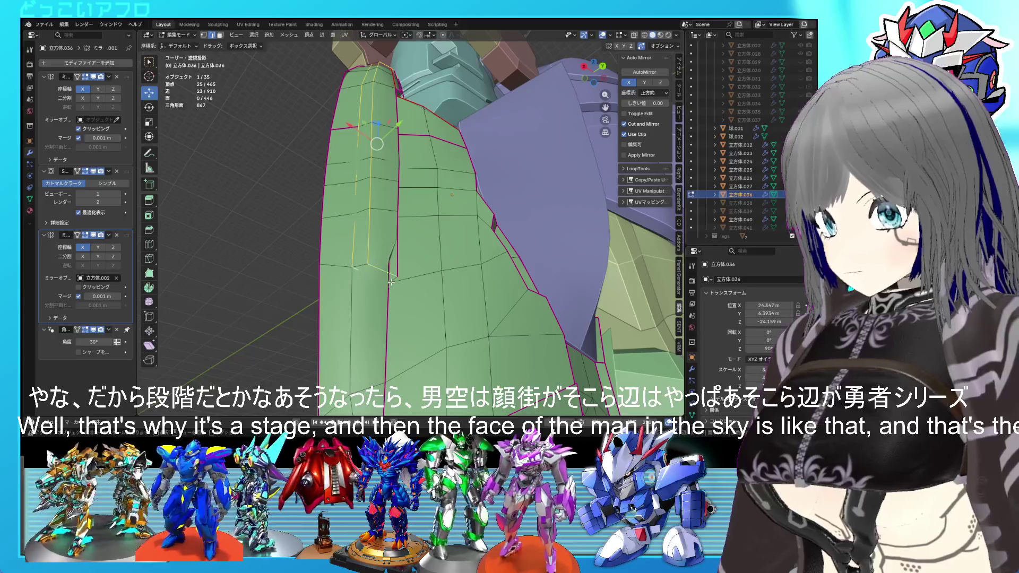
Step: Crease the selected ridge edges to 1 and mark them sharp
key(shift+e)
text(1)
key(Return)
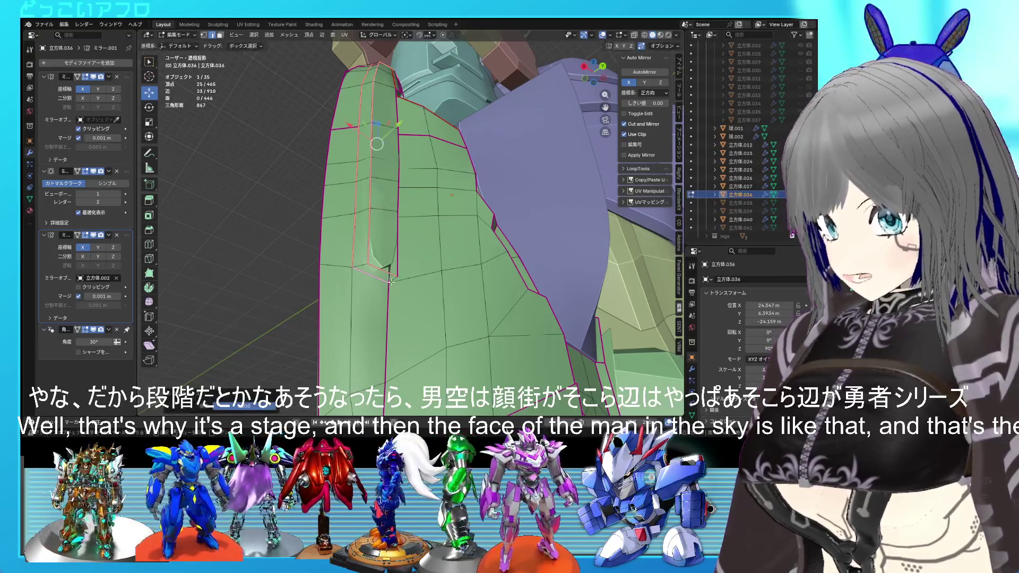
key(ctrl+e)
click(384, 283)
middle_drag(383, 282, 373, 293)
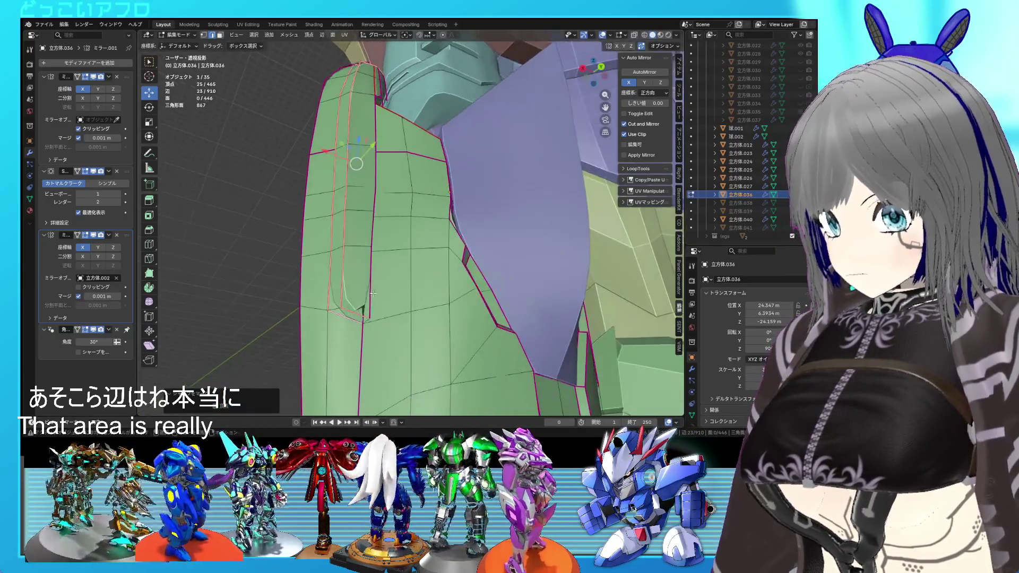
click(364, 320)
shift+right_click(366, 320)
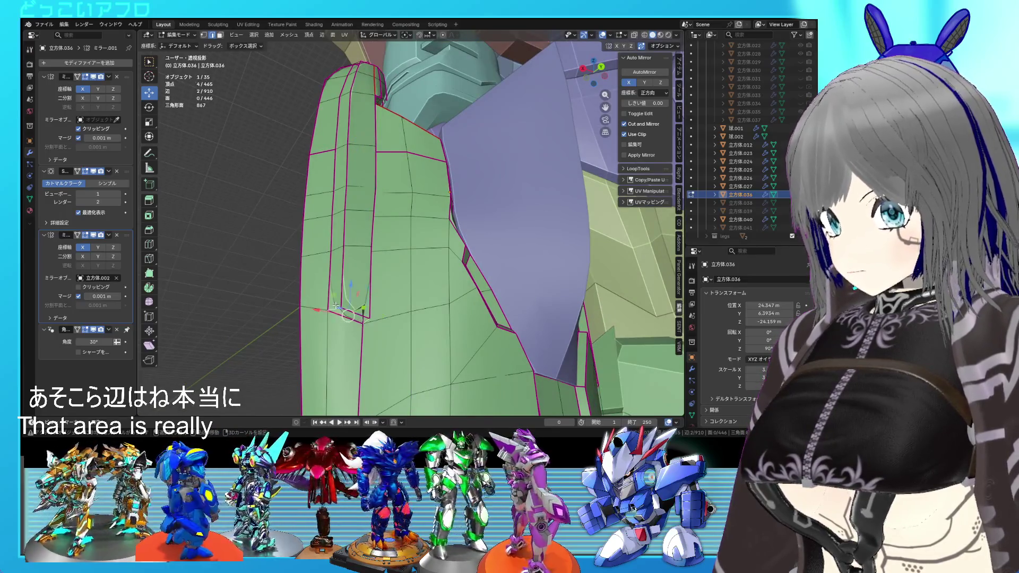
Step: Review the model in Object Mode, then edge-slide one plate edge by factor -0.176
key(Tab)
scroll(336, 306, down, 3)
mouse_move(336, 306)
middle_down()
mouse_move(451, 325)
mouse_move(534, 315)
mouse_move(559, 327)
mouse_move(415, 327)
middle_up()
key(Tab)
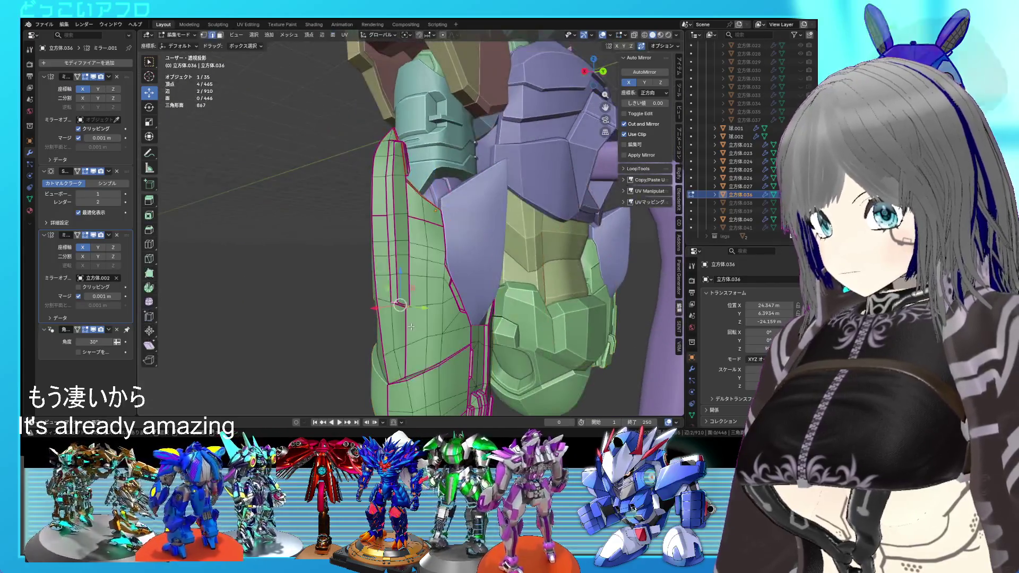
click(403, 301)
key(g)
key(g)
click(403, 300)
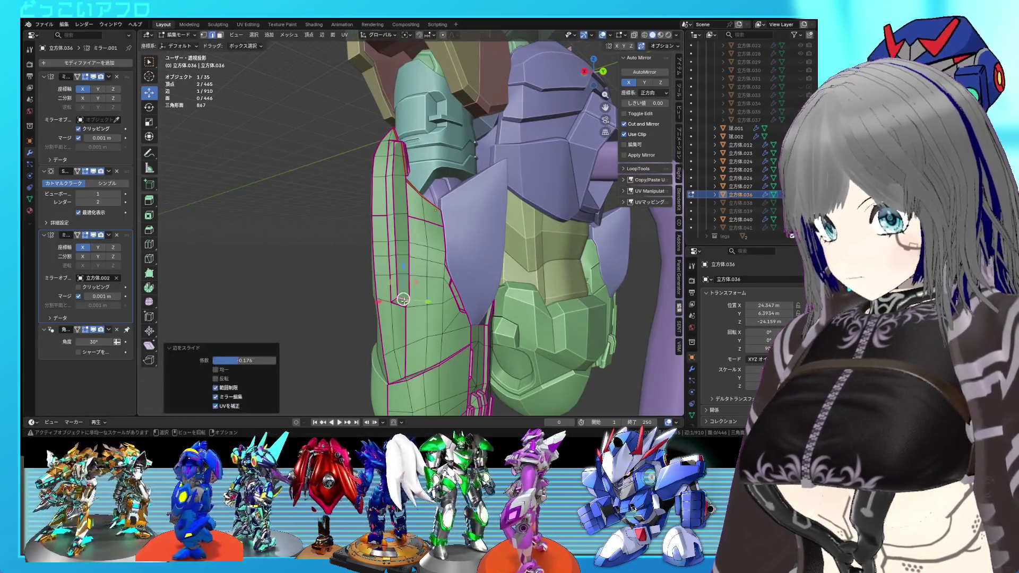
key(g)
key(g)
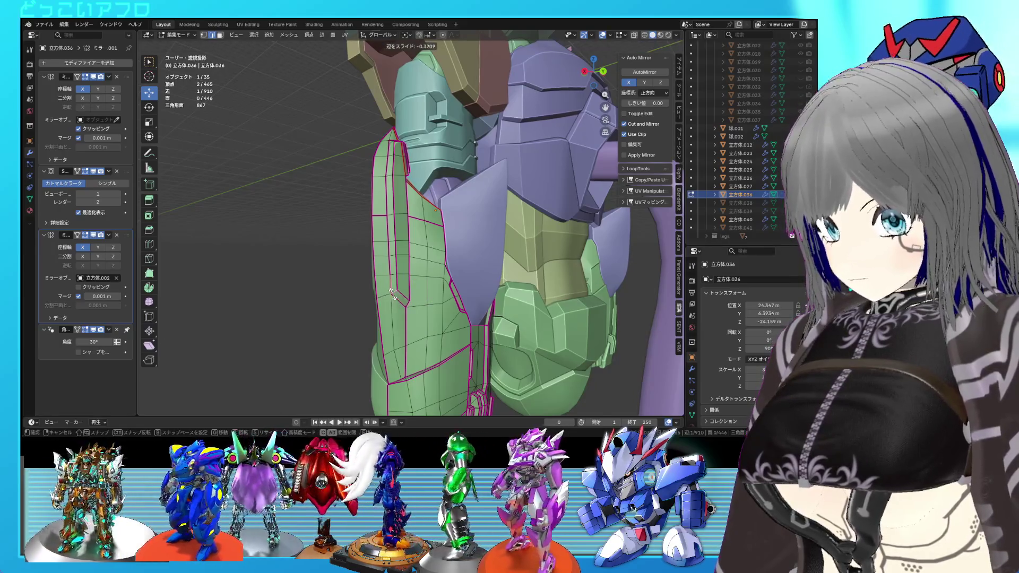
click(392, 295)
Step: Check the fin shape in Object Mode, then return to Edit Mode with see-through display
key(Tab)
mouse_move(441, 316)
middle_down()
mouse_move(412, 339)
mouse_move(445, 346)
mouse_move(385, 305)
mouse_move(391, 295)
middle_up()
scroll(444, 346, up, 5)
key(Tab)
key(shift+z)
key(shift+z)
Step: Give the selected edge at the green plate's tip a full crease of 1
key(shift+e)
text(1)
key(Return)
middle_drag(414, 331, 424, 318)
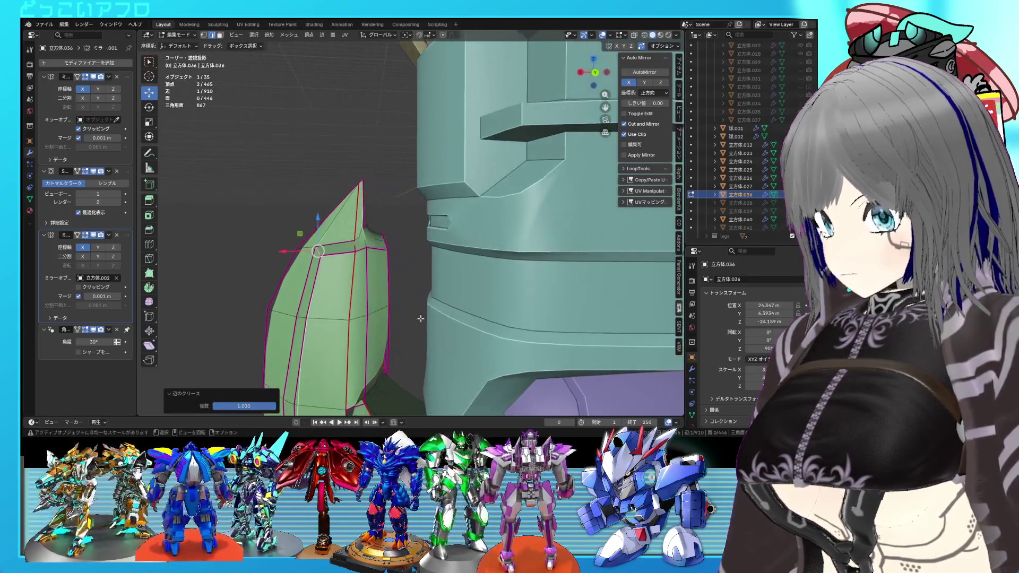
Step: Slide an edge toward the tip (about -0.655) to tighten the tip detail
key(g)
key(g)
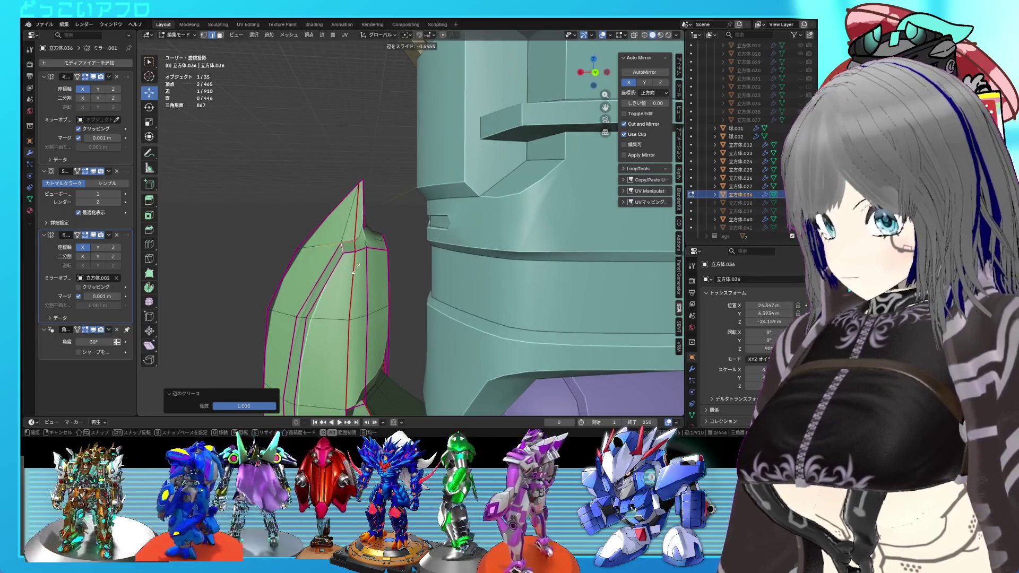
click(355, 269)
key(shift+z)
shift+middle_drag(366, 264, 386, 264)
key(shift+z)
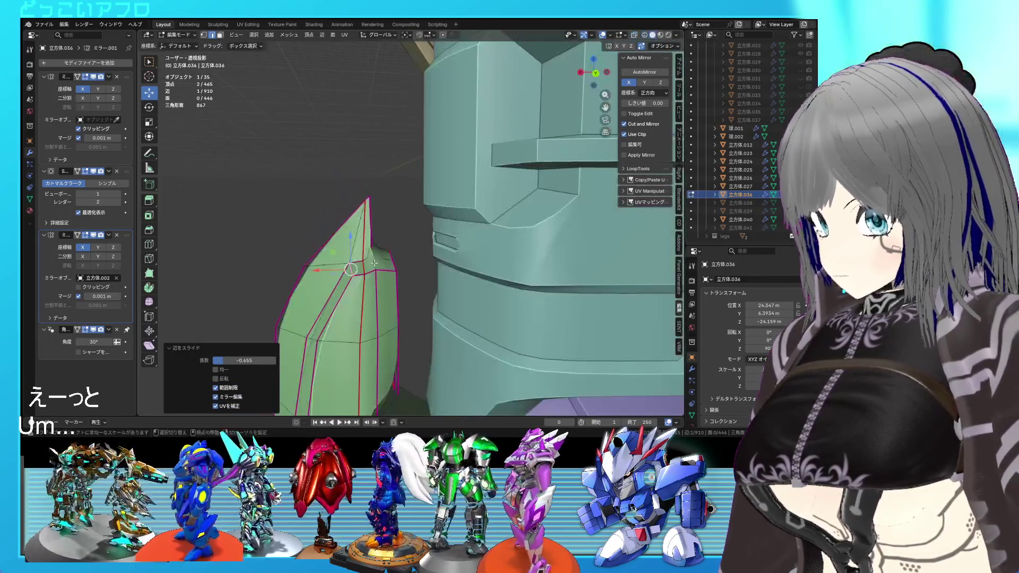
Step: Review the green plate in Object Mode, then return to Edit Mode on it
key(Tab)
mouse_move(444, 311)
middle_down()
mouse_move(452, 313)
mouse_move(416, 309)
mouse_move(371, 257)
middle_up()
key(Tab)
scroll(405, 293, up, 3)
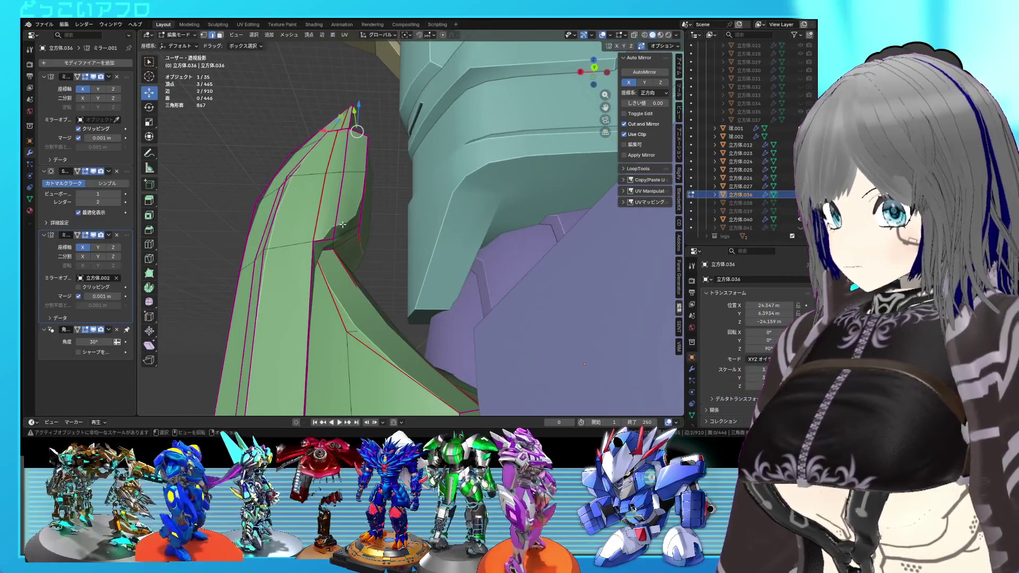
Step: With X-ray on, add the hidden tip vertex at the fin's inner notch to the selection
key(shift+z)
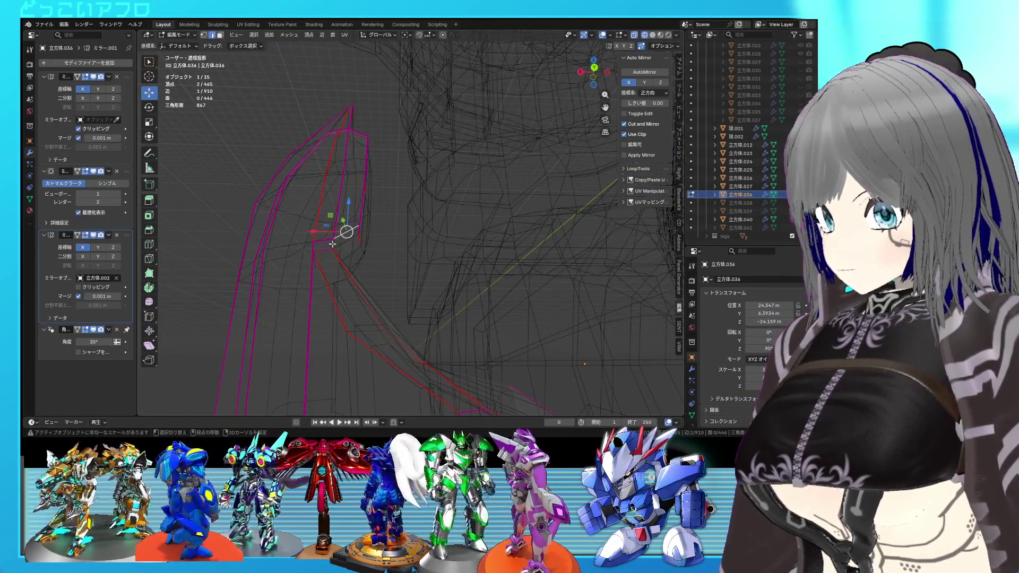
shift+click(332, 244)
key(shift+z)
click(382, 261)
middle_drag(381, 262, 322, 244)
key(shift+z)
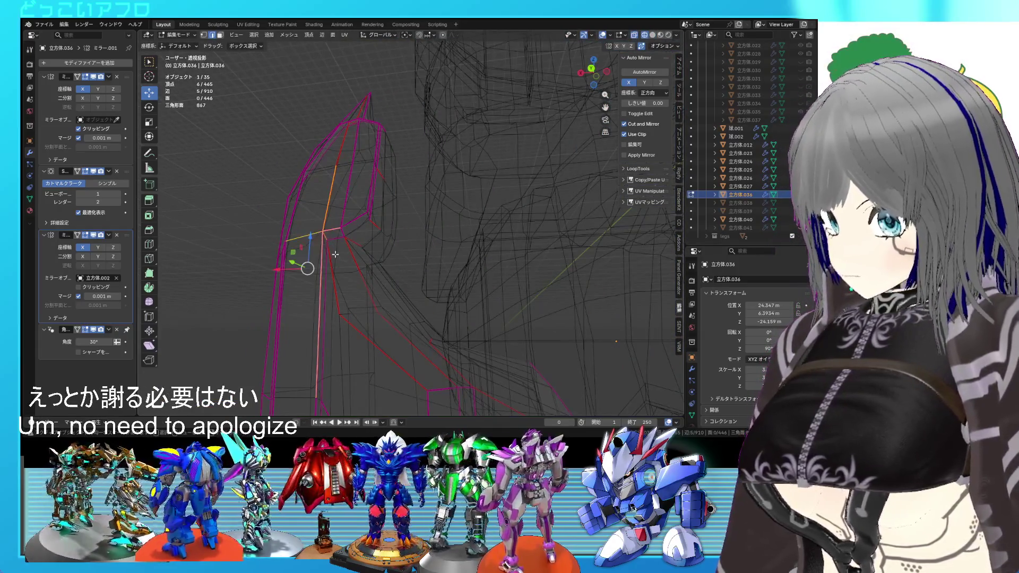
Step: Crease the selected inner-notch tip edges to 1.000 and check the finished tip
key(shift+e)
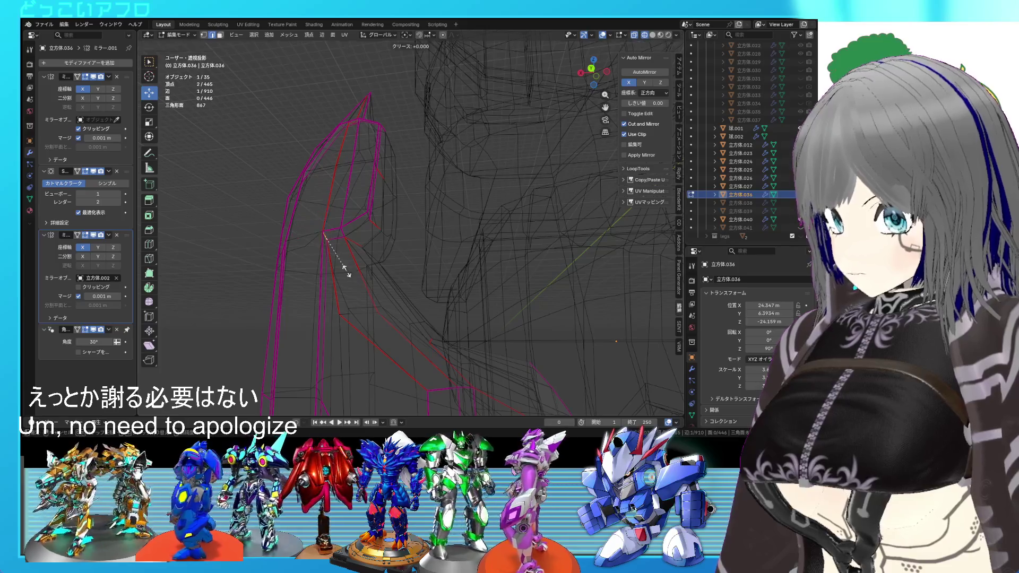
key(Return)
key(shift+z)
scroll(405, 284, up, 3)
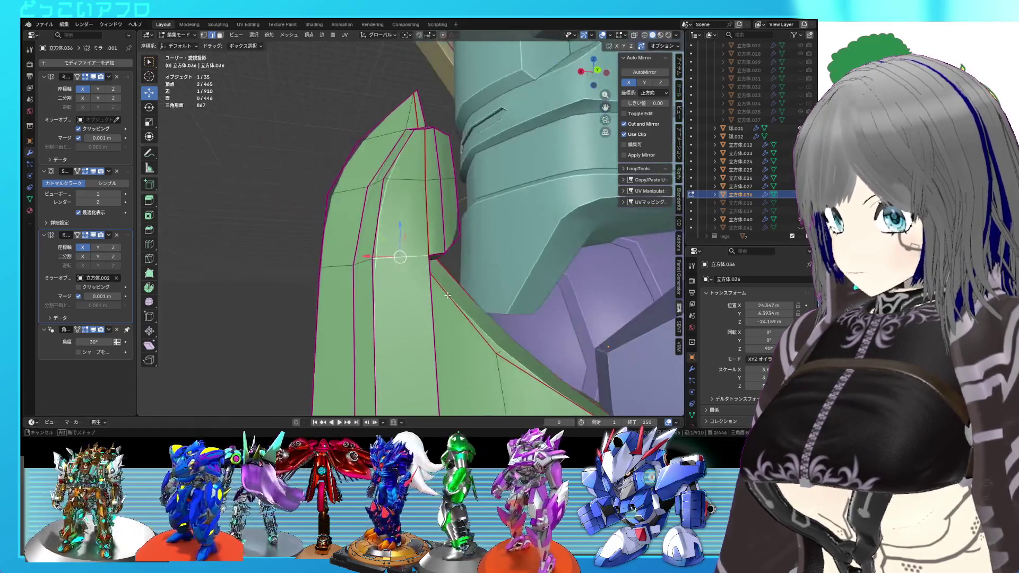
mouse_move(397, 275)
middle_down()
mouse_move(467, 334)
mouse_move(425, 314)
mouse_move(383, 316)
mouse_move(369, 175)
middle_up()
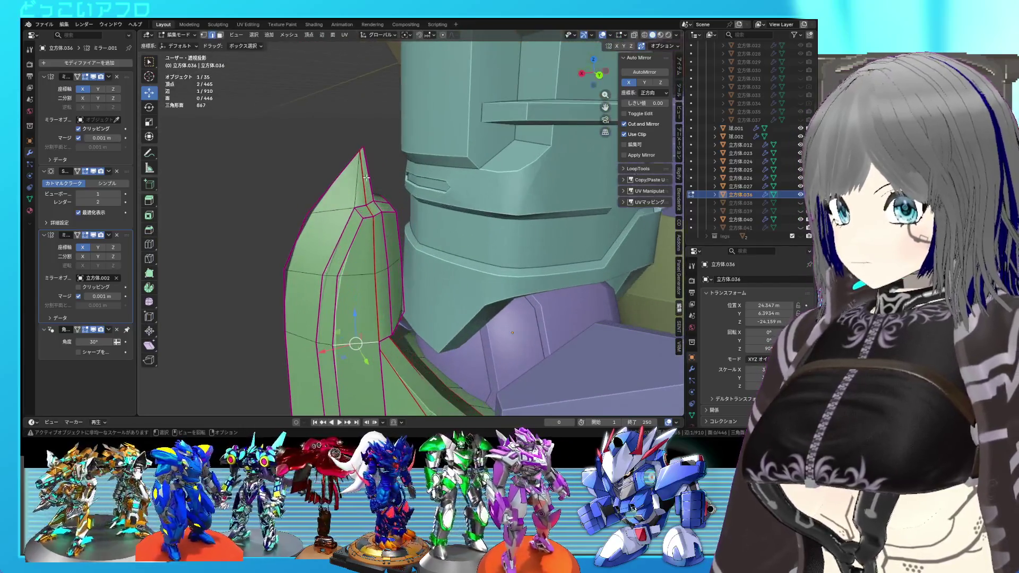
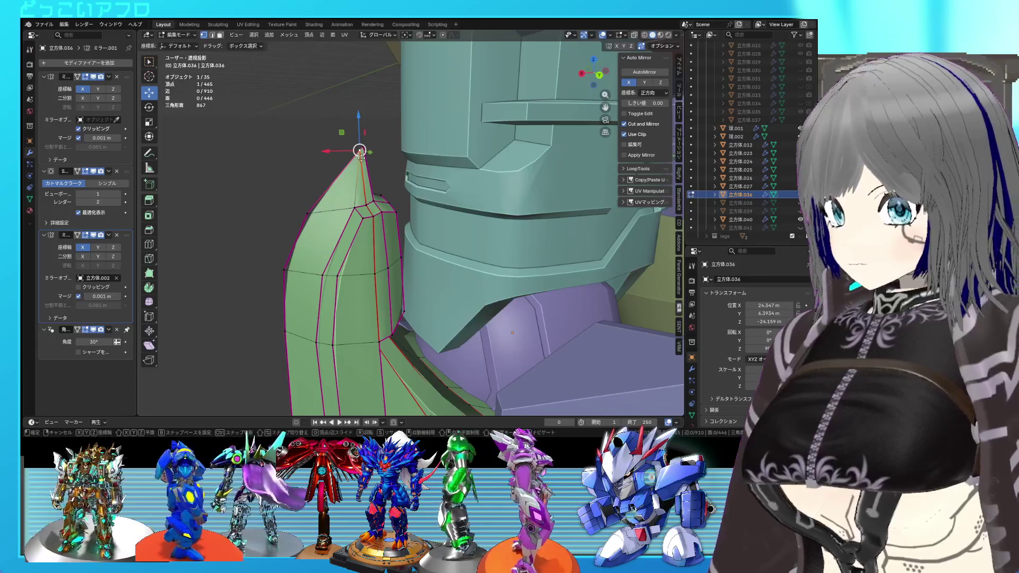
Step: Slide the tip vertex onto the point and give the selected tip edges a full 1.0 crease
click(370, 166)
key(2)
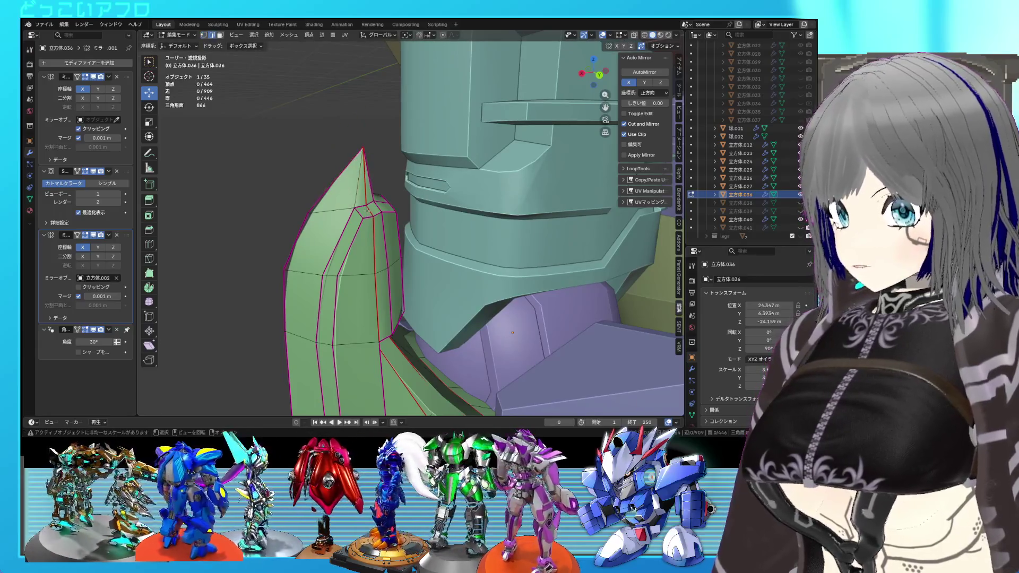
key(Tab)
mouse_move(435, 223)
middle_down()
mouse_move(449, 208)
mouse_move(406, 187)
mouse_move(381, 208)
mouse_move(385, 189)
mouse_move(397, 257)
mouse_move(413, 194)
middle_up()
key(Tab)
key(shift+e)
key(1)
key(Return)
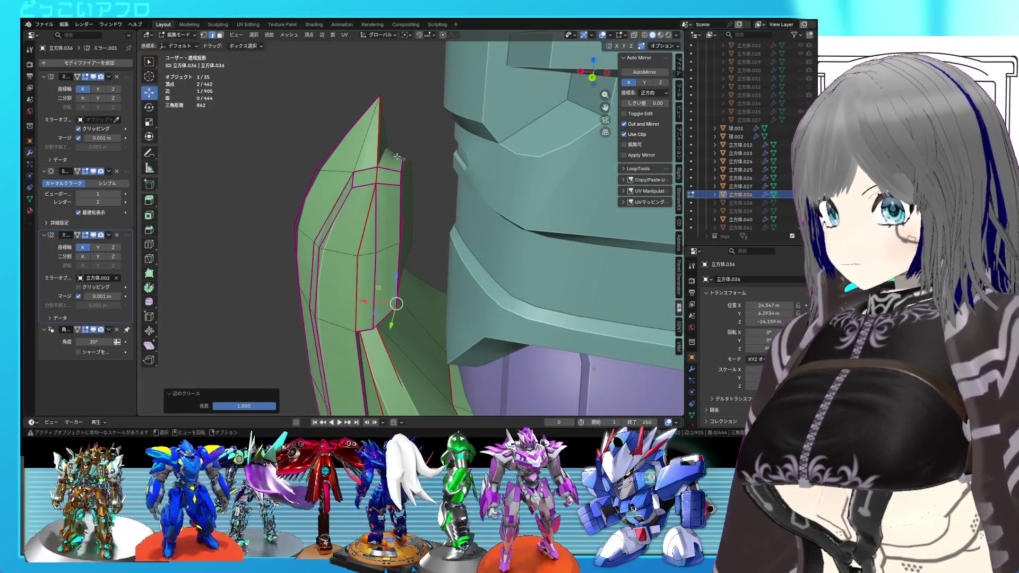
Step: Crease another tip edge, check the plate in wireframe, and save the file
click(386, 135)
key(shift+z)
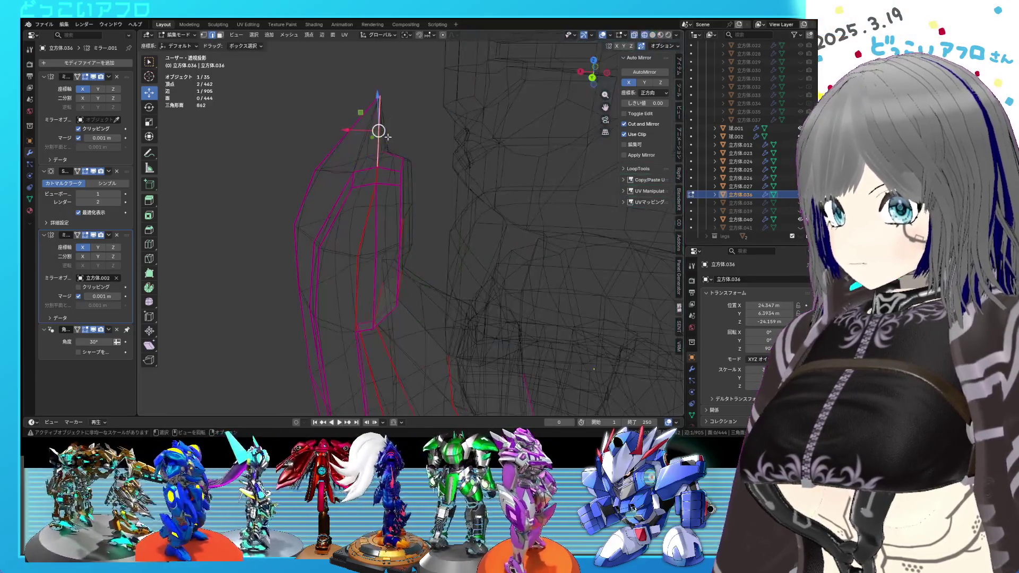
key(shift+e)
key(shift+z)
mouse_move(511, 223)
middle_down()
mouse_move(407, 209)
mouse_move(429, 205)
mouse_move(413, 196)
middle_up()
key(shift+z)
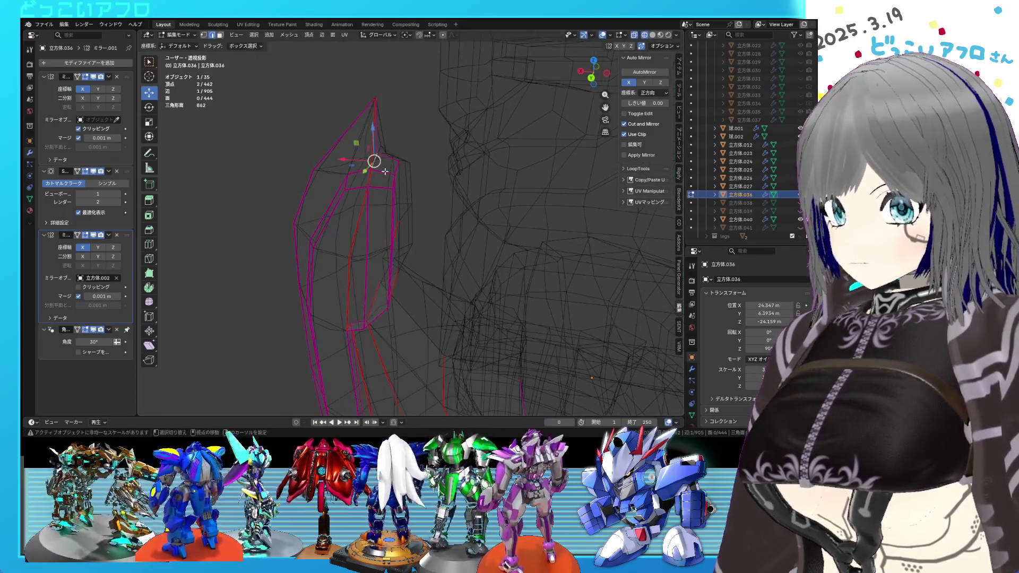
key(shift+z)
key(Tab)
mouse_move(384, 171)
middle_down()
mouse_move(452, 208)
mouse_move(356, 183)
mouse_move(385, 172)
mouse_move(371, 257)
middle_up()
key(Tab)
key(ctrl+s)
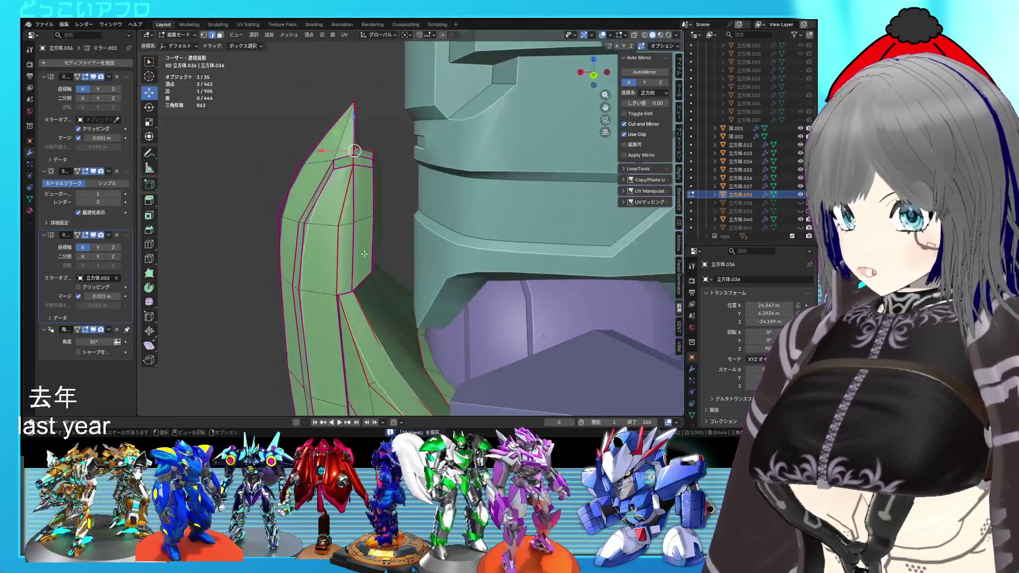
Step: Box-select four faces on the green plate and scale them to 0.899
drag(332, 207, 331, 207)
middle_drag(332, 207, 354, 212)
drag(323, 217, 312, 210)
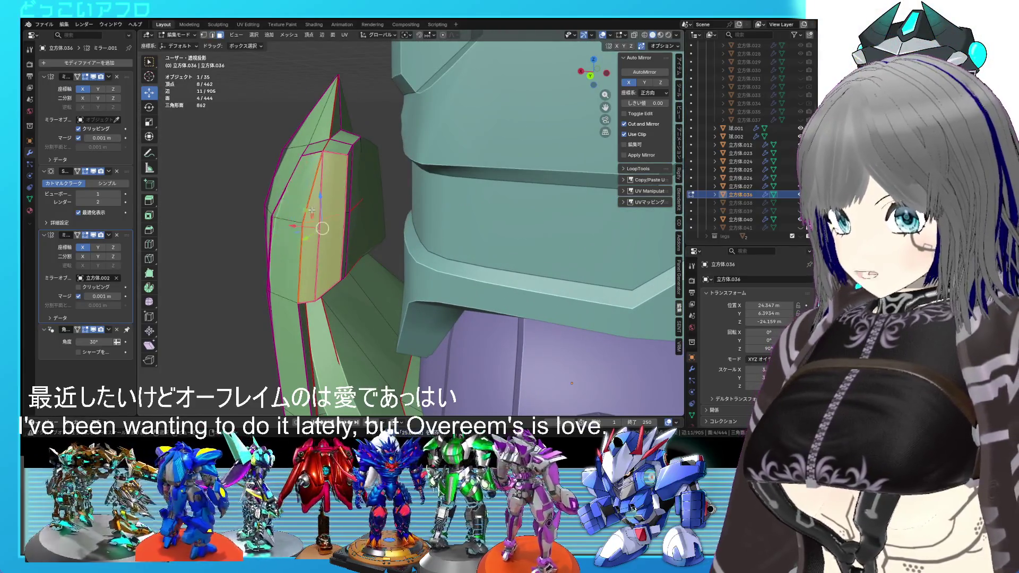
key(s)
click(383, 285)
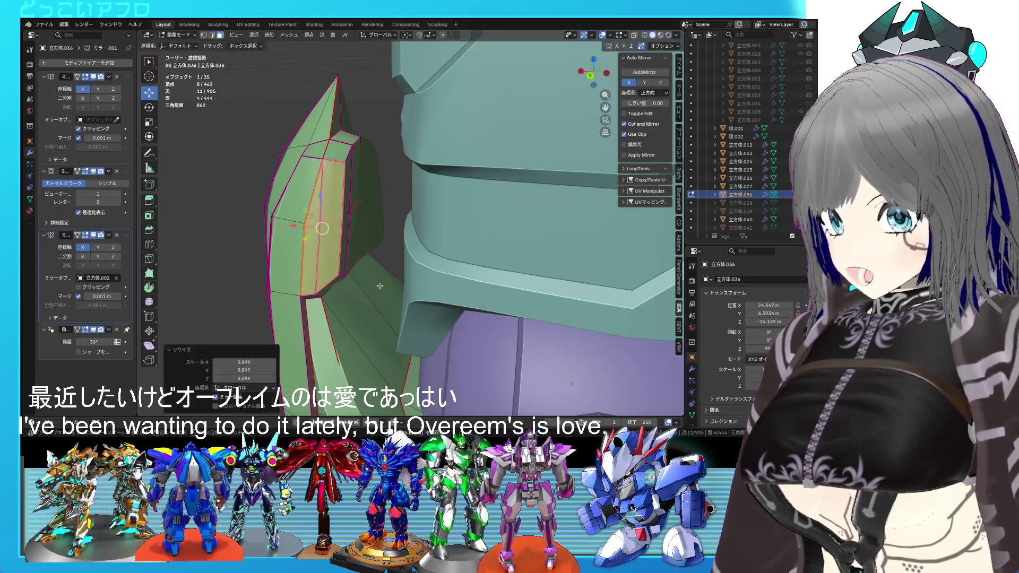
Step: In back view, slide a single vertex near the tip along its edge
key(ctrl+KP_1)
click(343, 162)
key(g)
key(g)
click(339, 162)
scroll(378, 235, down, 2)
mouse_move(378, 235)
middle_down()
mouse_move(435, 224)
mouse_move(495, 171)
mouse_move(514, 172)
mouse_move(420, 187)
mouse_move(423, 199)
middle_up()
key(Tab)
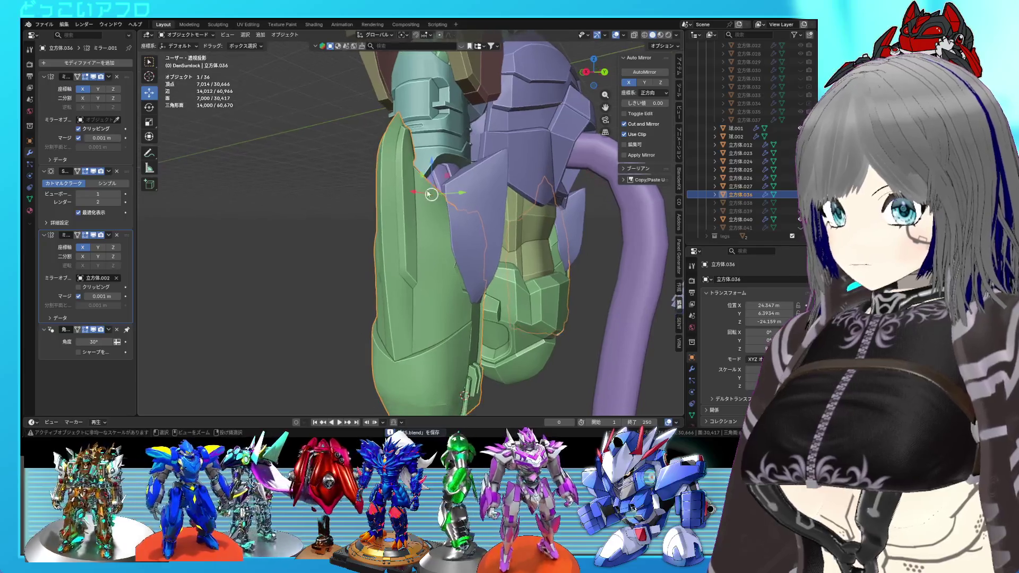
Step: Select the single top edge of the green forearm plate
key(Tab)
middle_drag(392, 142, 399, 229)
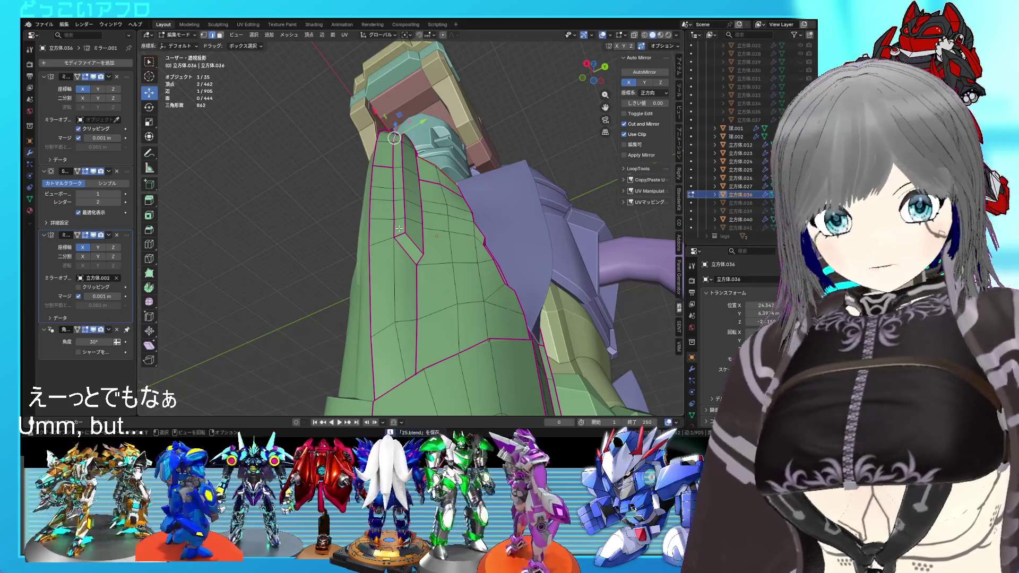
key(Tab)
mouse_move(398, 229)
middle_down()
mouse_move(374, 240)
mouse_move(399, 218)
mouse_move(372, 233)
mouse_move(469, 276)
mouse_move(453, 280)
mouse_move(460, 297)
mouse_move(419, 279)
mouse_move(480, 285)
mouse_move(398, 187)
middle_up()
key(Tab)
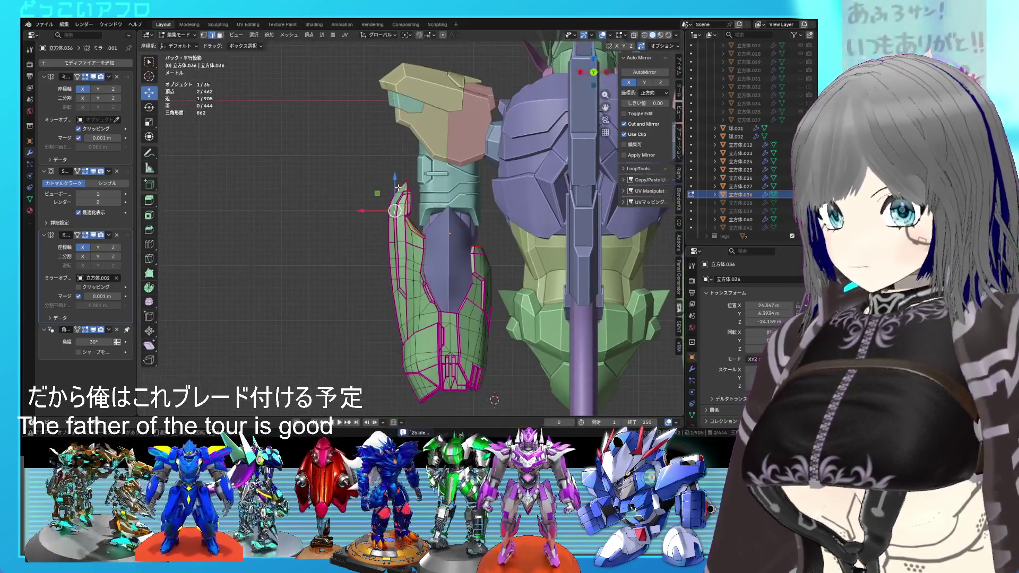
click(400, 187)
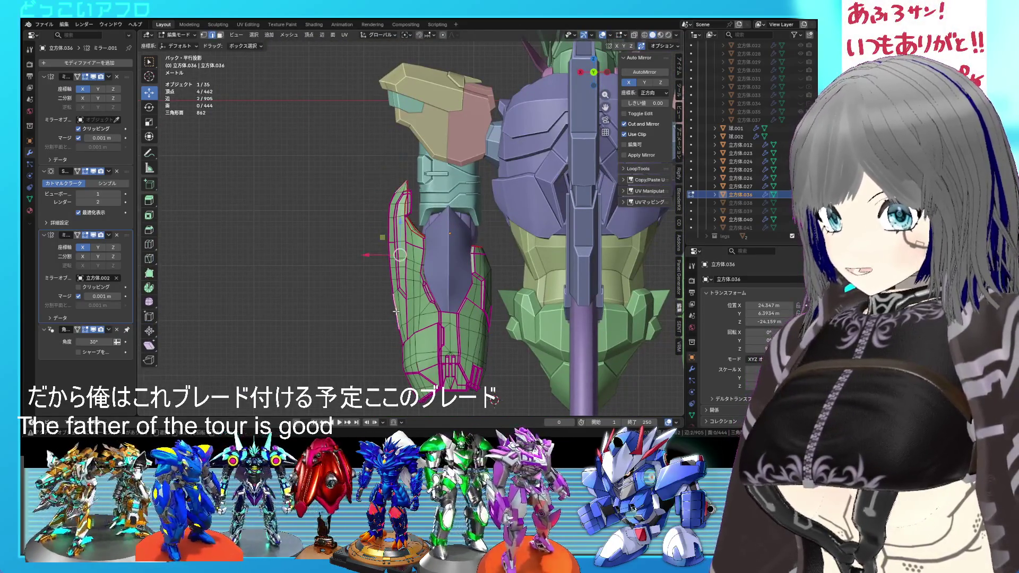
shift+click(389, 293)
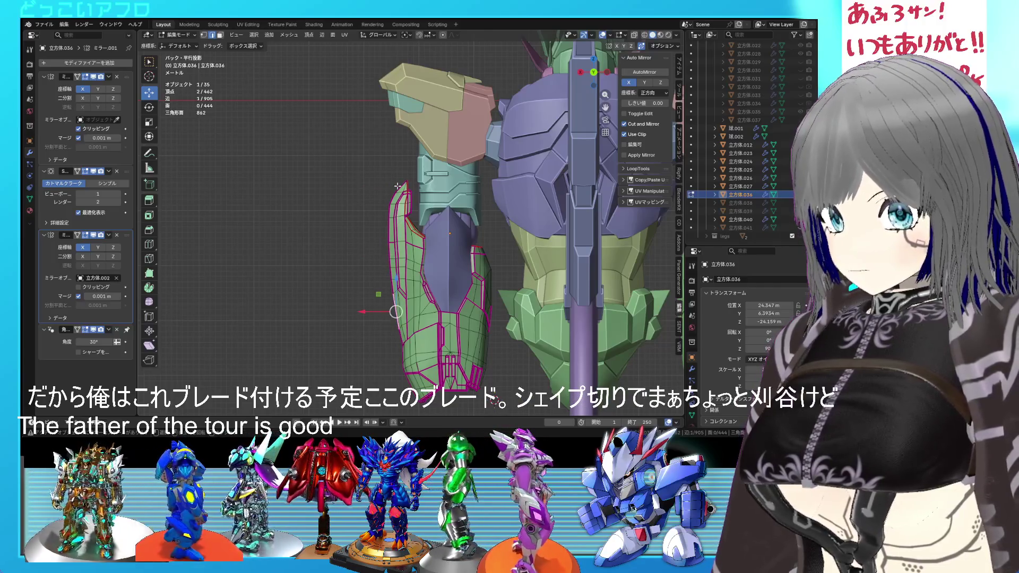
Step: Move the top edge up and outward repeatedly into a tall blade-like fin
key(g)
click(376, 209)
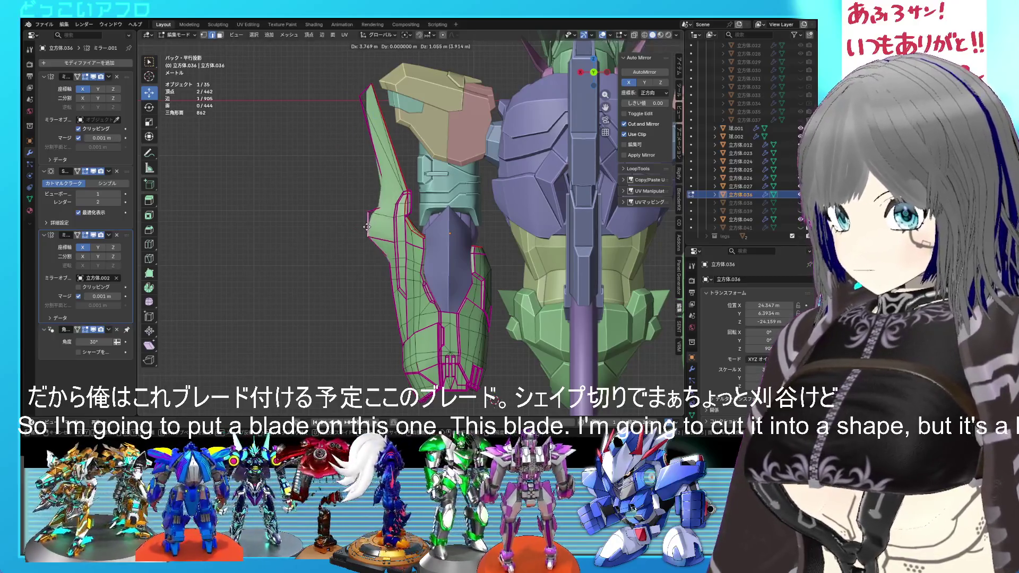
key(g)
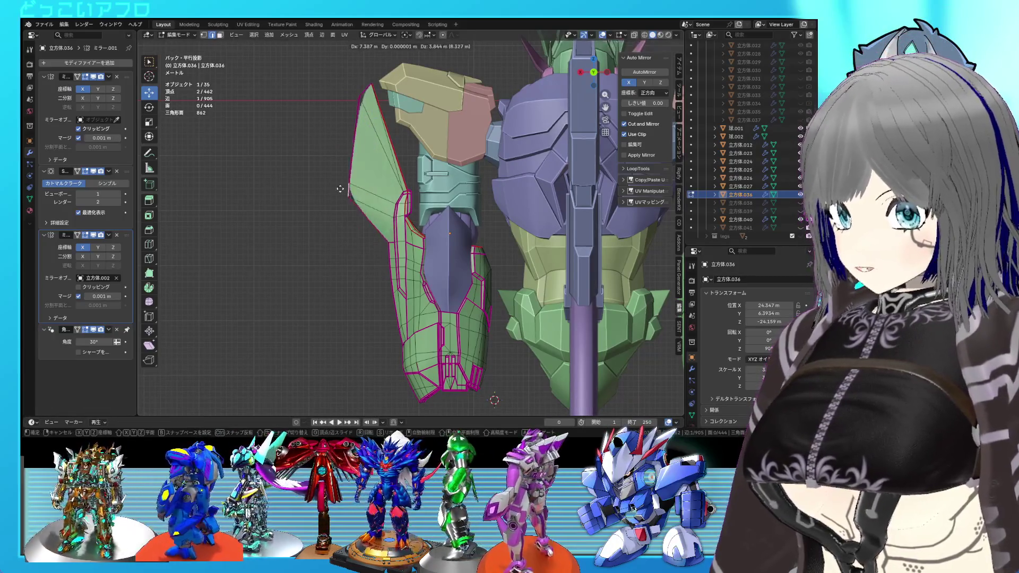
click(378, 212)
key(g)
click(371, 193)
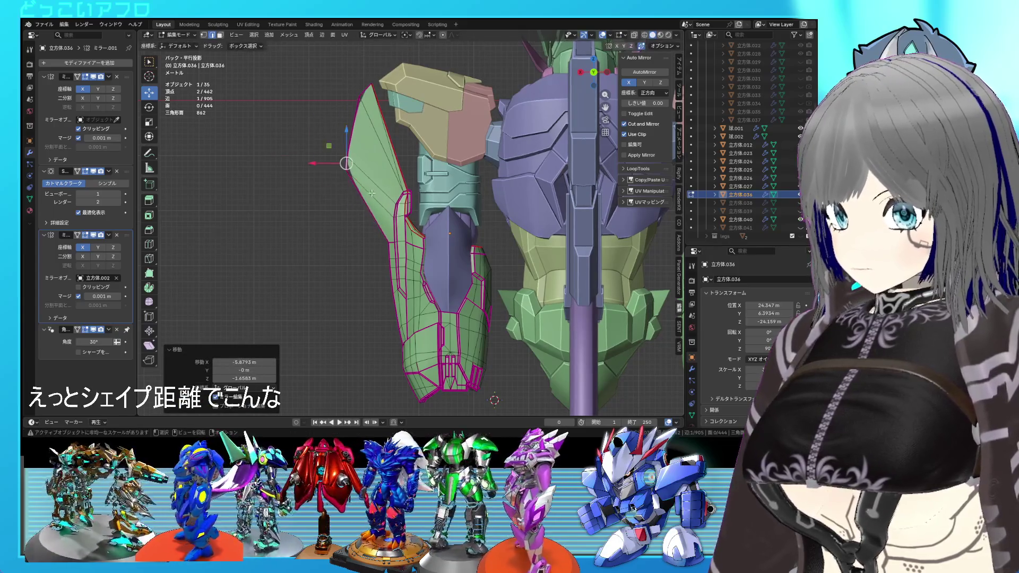
key(g)
click(372, 281)
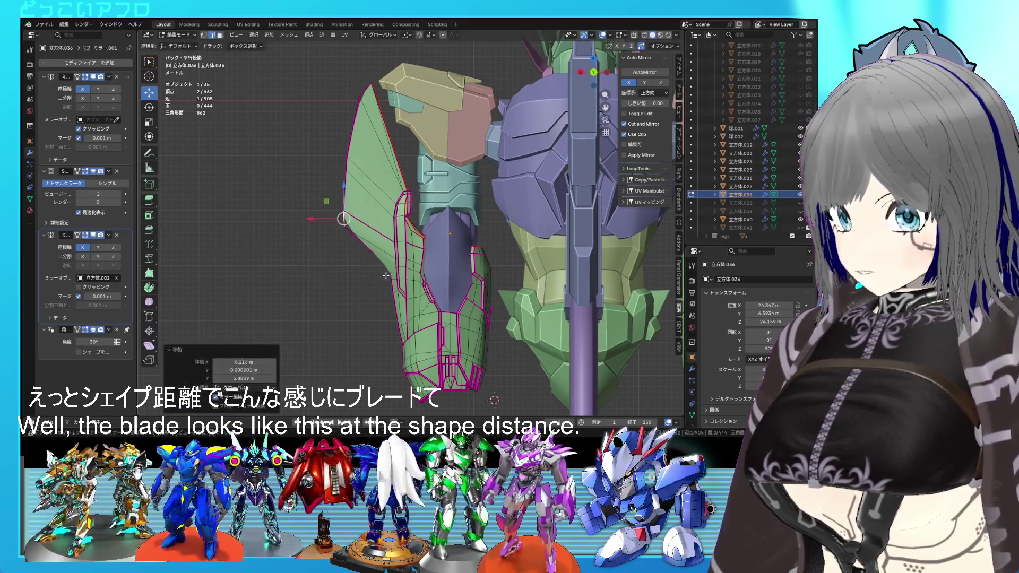
key(g)
click(357, 281)
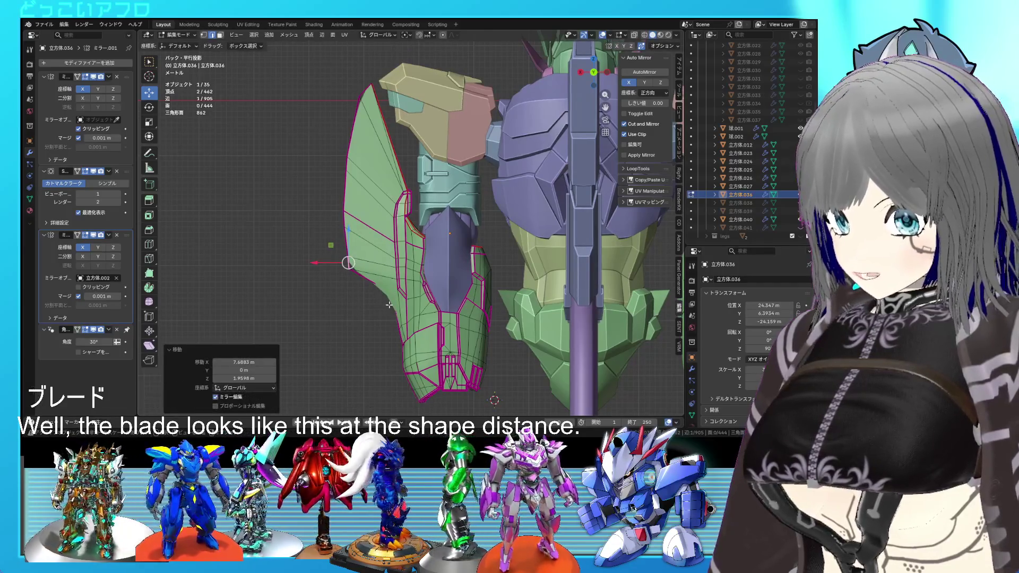
key(g)
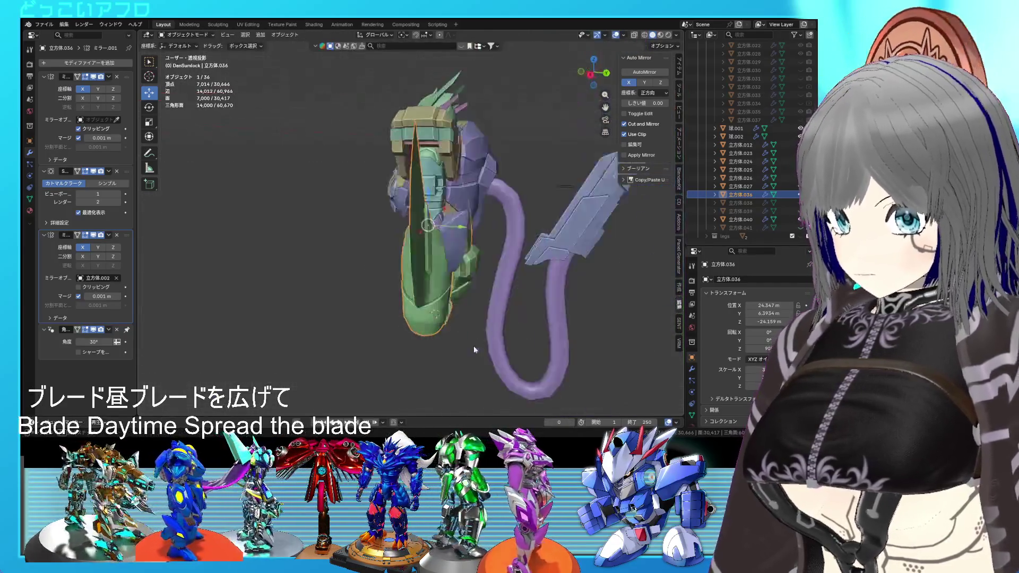
mouse_move(473, 346)
middle_down()
mouse_move(600, 354)
mouse_move(410, 339)
mouse_move(488, 342)
middle_up()
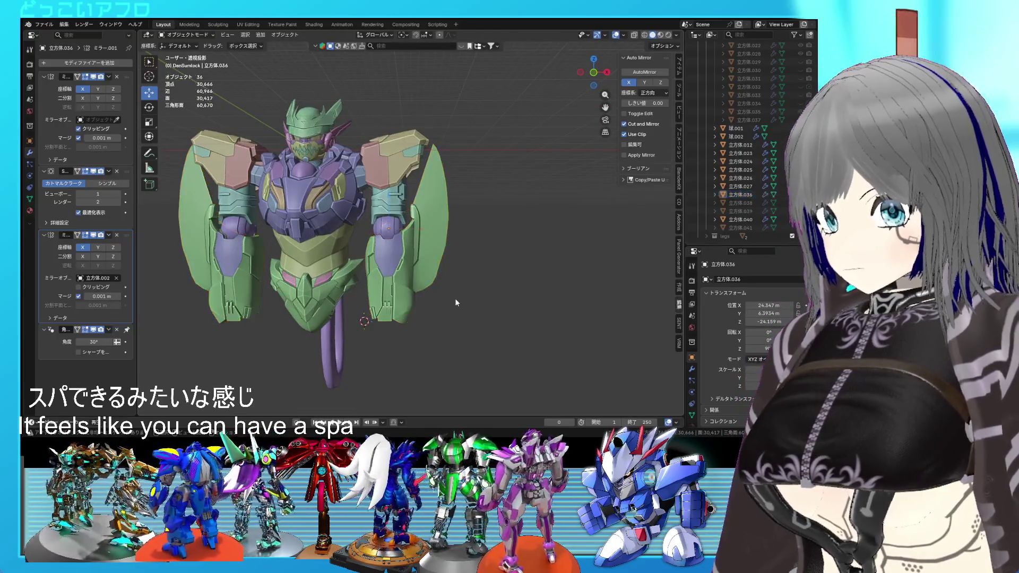
Step: Pick a path of blade vertices, scale them to 0.768 and rotate them about -12.6°
mouse_move(454, 298)
middle_down()
mouse_move(325, 319)
mouse_move(251, 313)
mouse_move(265, 301)
mouse_move(447, 310)
mouse_move(305, 294)
mouse_move(338, 291)
middle_up()
key(Tab)
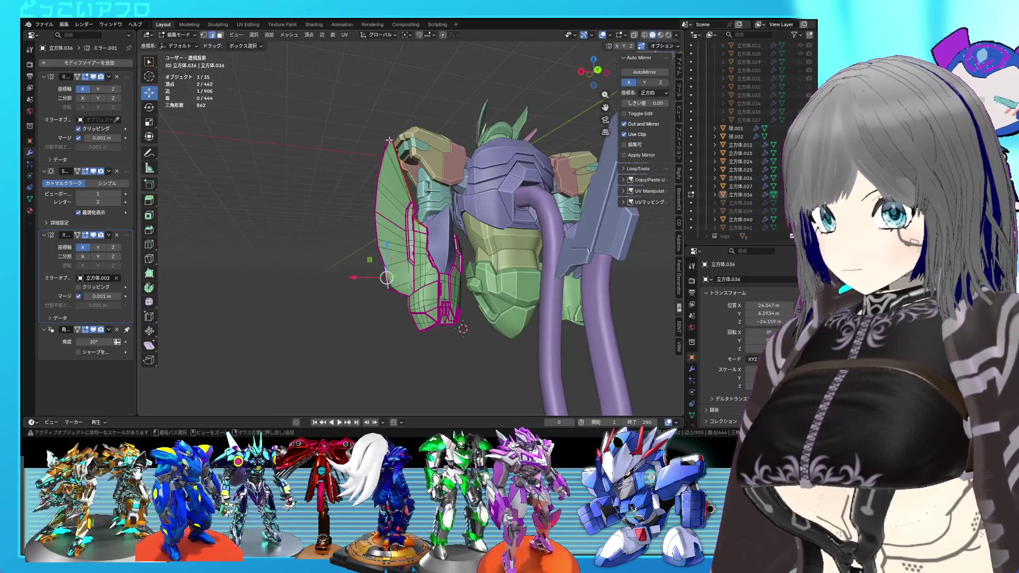
ctrl+click(389, 140)
key(ctrl+KP_1)
key(s)
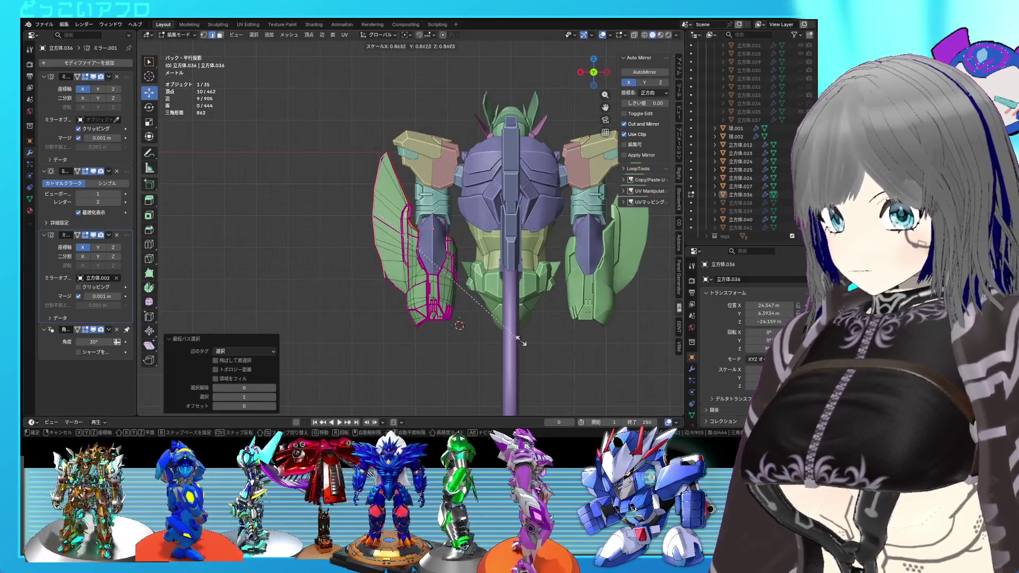
click(515, 338)
key(g)
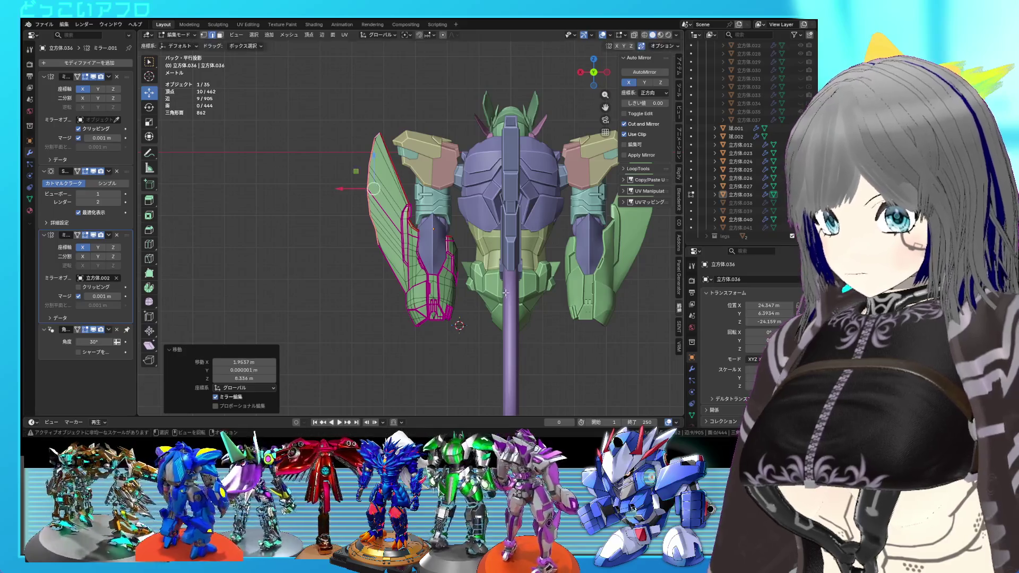
right_click(505, 291)
key(r)
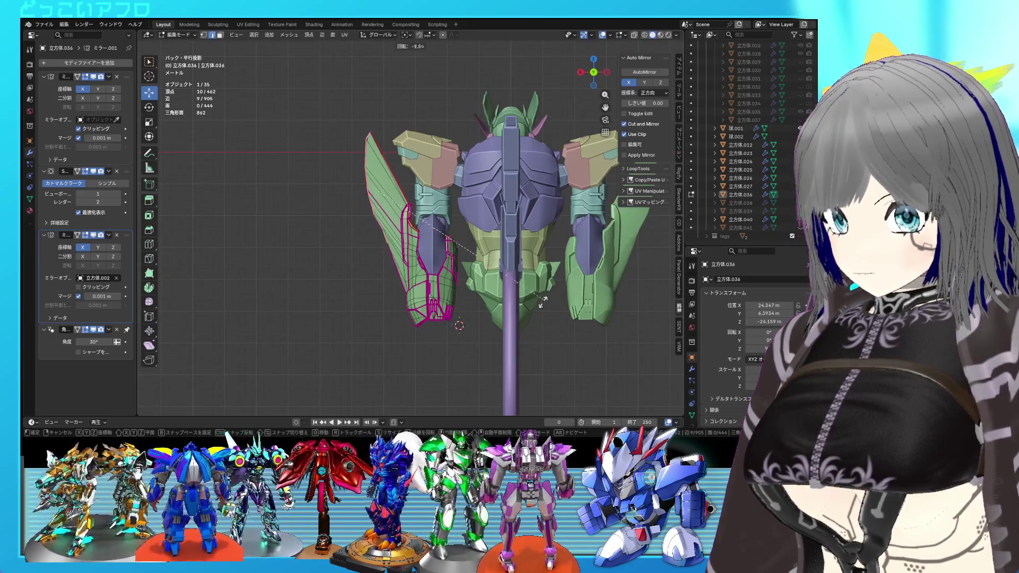
click(542, 301)
Step: Review the tilted blade from several angles and save the file
key(Tab)
scroll(539, 305, down, 3)
mouse_move(540, 306)
middle_down()
mouse_move(163, 346)
mouse_move(527, 313)
middle_up()
key(Tab)
scroll(508, 317, down, 2)
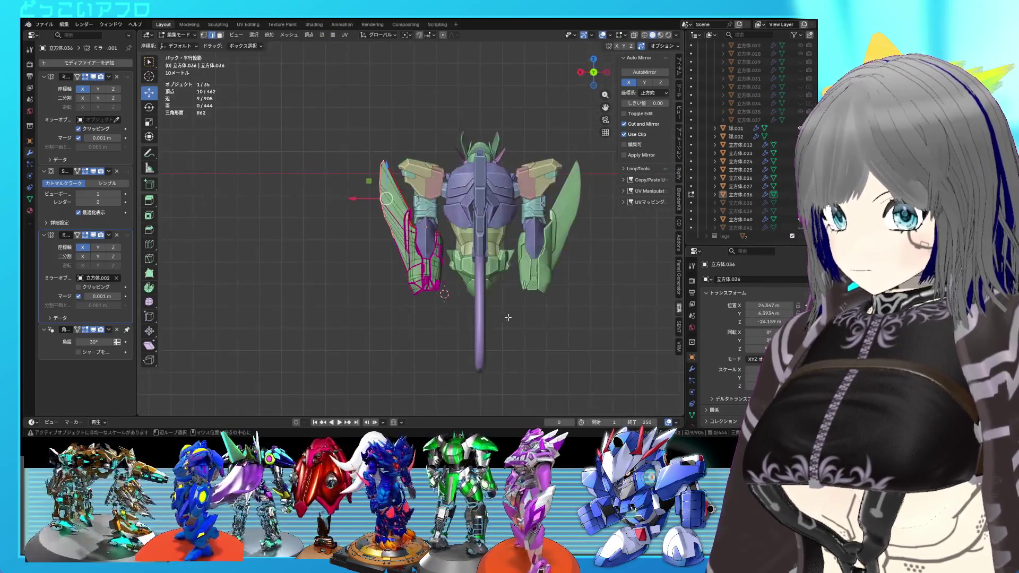
key(Tab)
mouse_move(523, 355)
middle_down()
mouse_move(495, 330)
mouse_move(641, 349)
mouse_move(422, 338)
mouse_move(553, 331)
mouse_move(494, 333)
mouse_move(544, 329)
middle_up()
key(Tab)
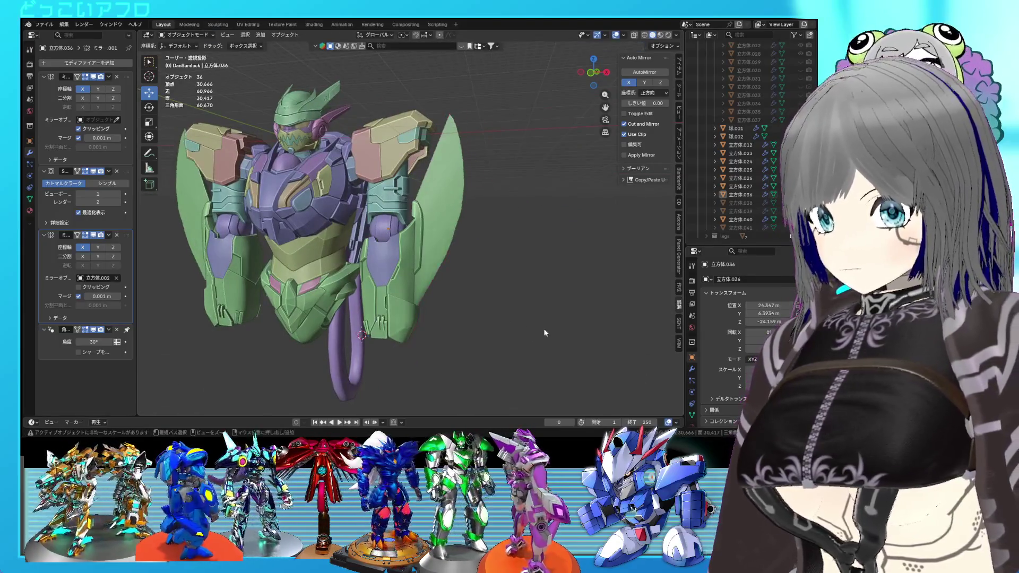
key(Tab)
key(Tab)
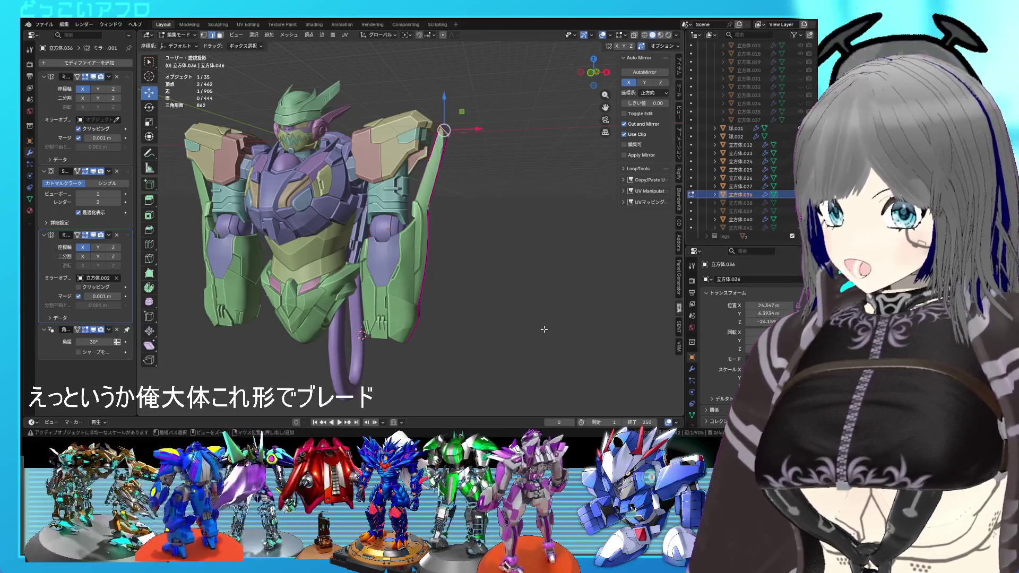
key(ctrl+s)
Step: Inspect the blade closely from the side and back views
scroll(544, 329, up, 5)
mouse_move(543, 329)
middle_down()
mouse_move(426, 297)
mouse_move(410, 273)
mouse_move(427, 279)
mouse_move(352, 264)
middle_up()
key(a)
key(alt+a)
key(Tab)
key(Tab)
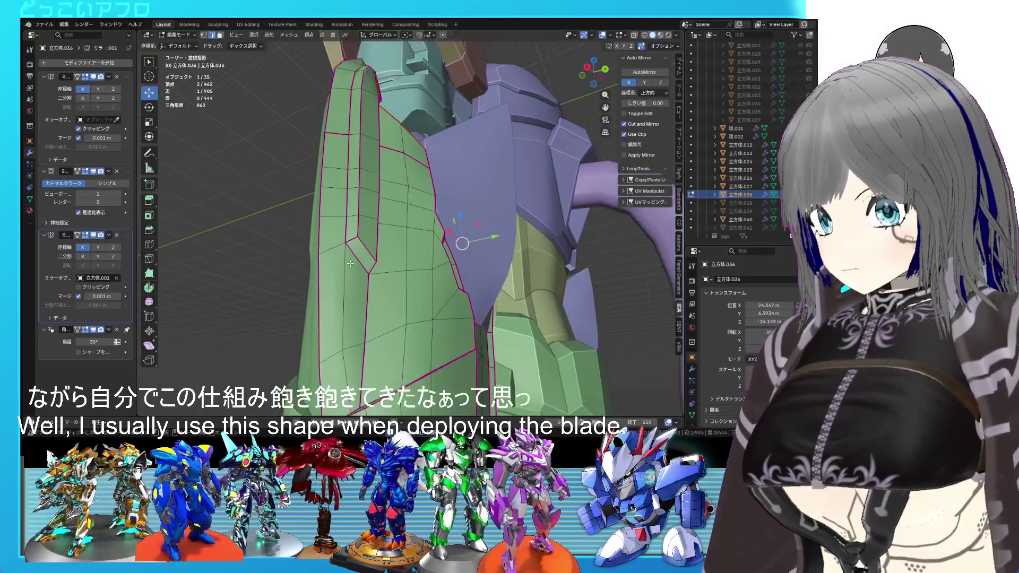
key(KP_3)
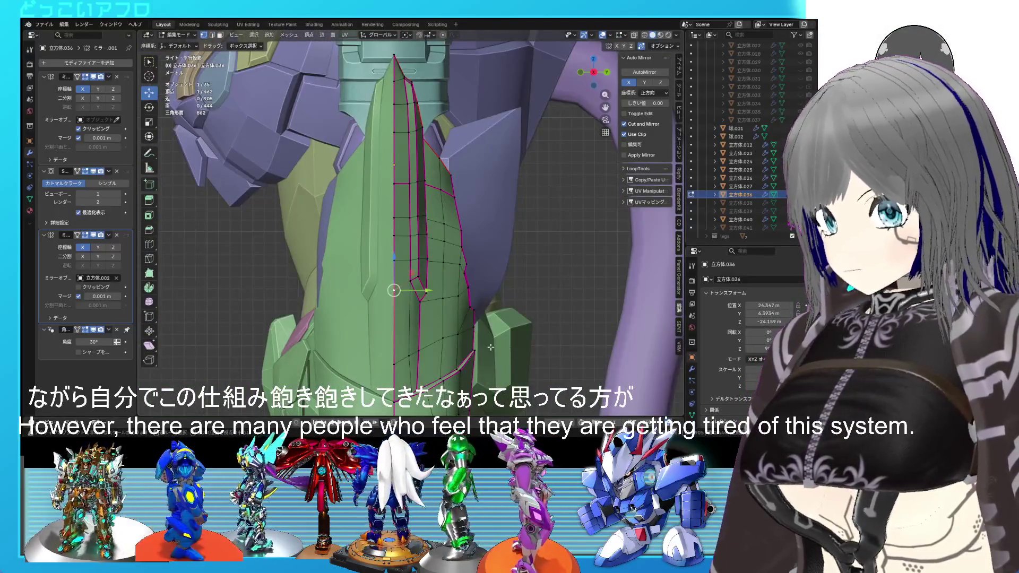
key(ctrl+KP_1)
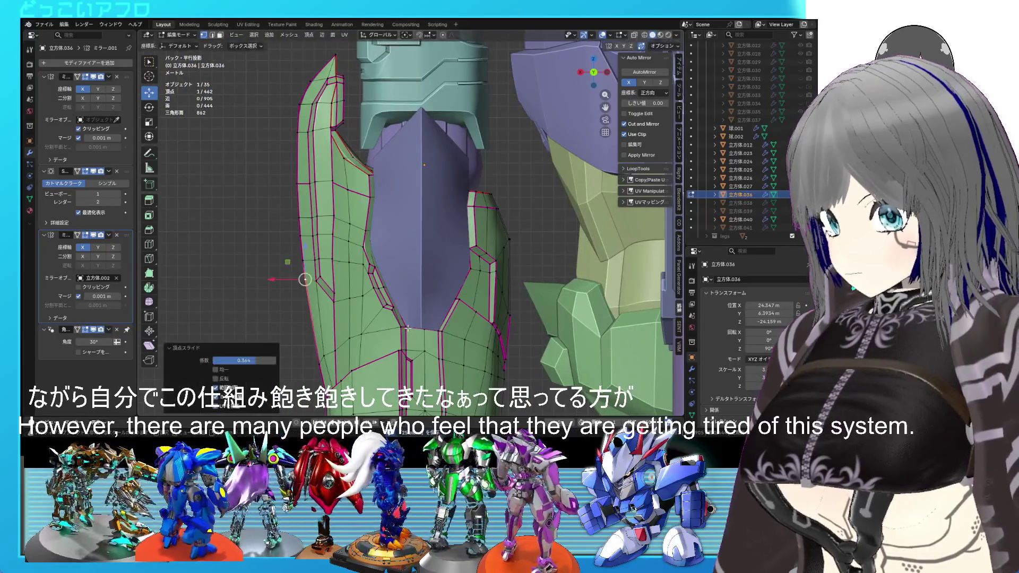
scroll(408, 326, down, 2)
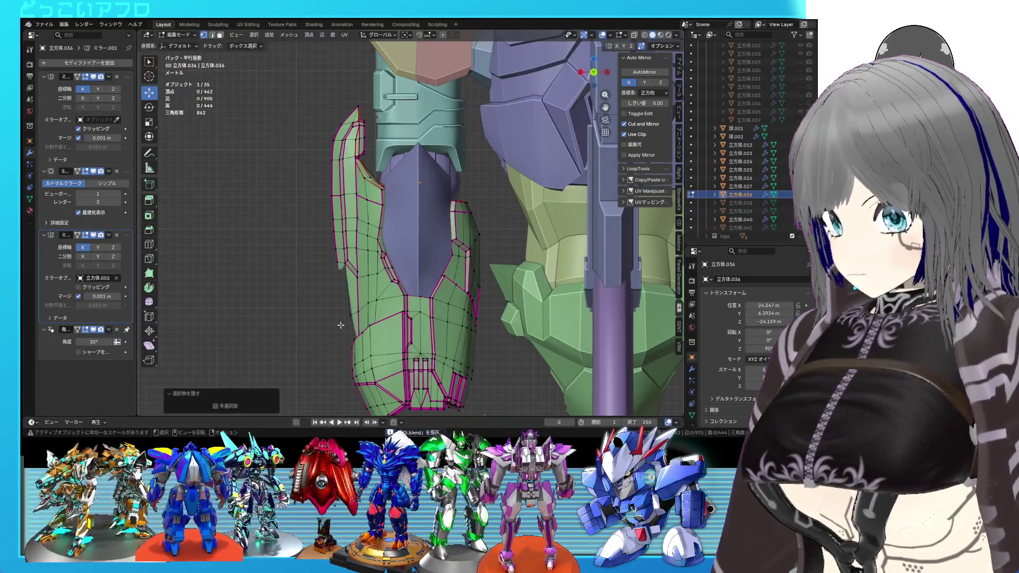
Step: Nudge the selected blade vertices into place and exit to review the arm
key(g)
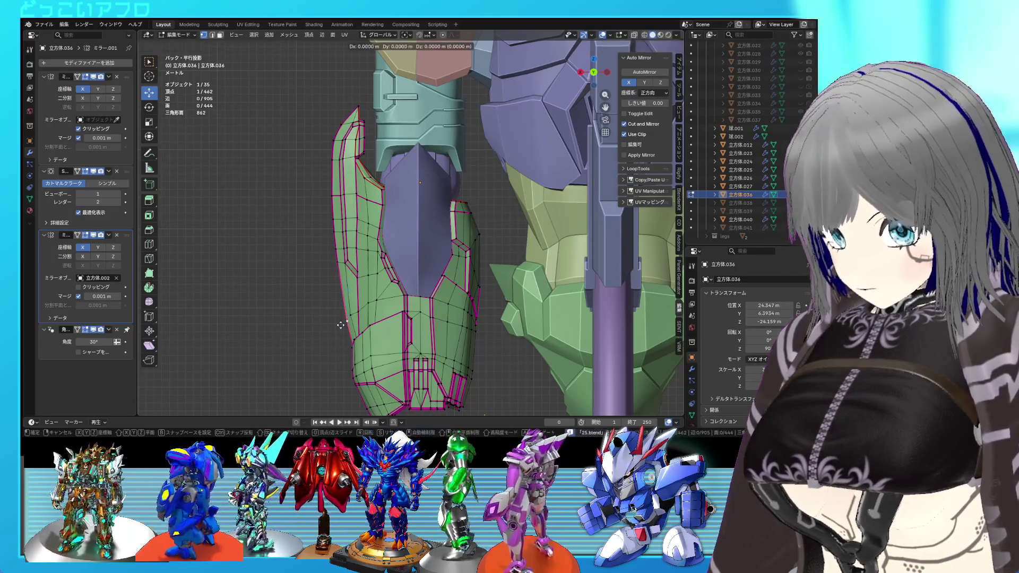
click(340, 319)
mouse_move(345, 314)
middle_down()
mouse_move(566, 320)
mouse_move(399, 327)
mouse_move(430, 329)
mouse_move(445, 304)
middle_up()
key(Tab)
scroll(430, 329, down, 3)
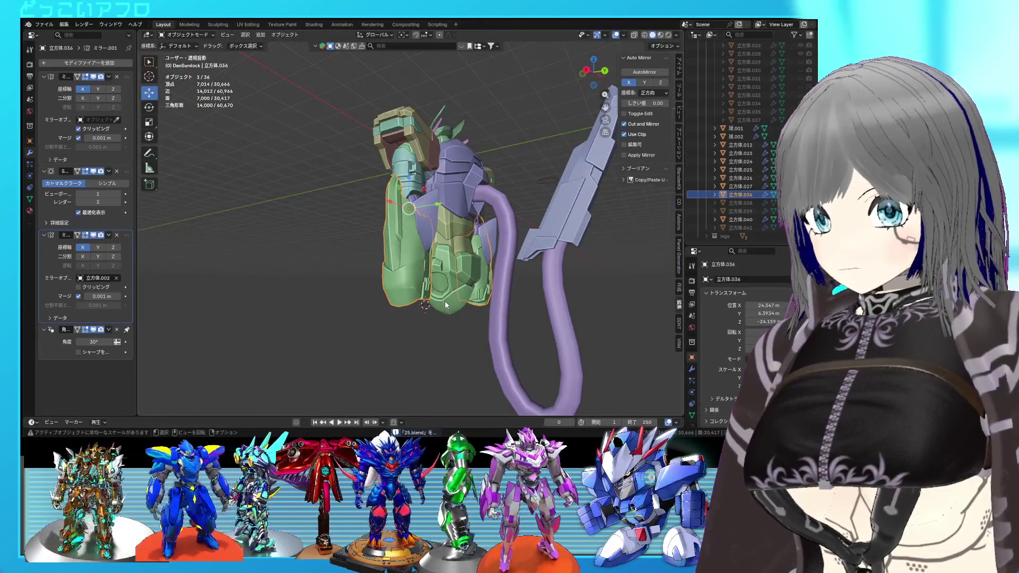
Step: Select an edge on the forearm plate and subdivide it
scroll(445, 301, up, 4)
scroll(412, 285, up, 2)
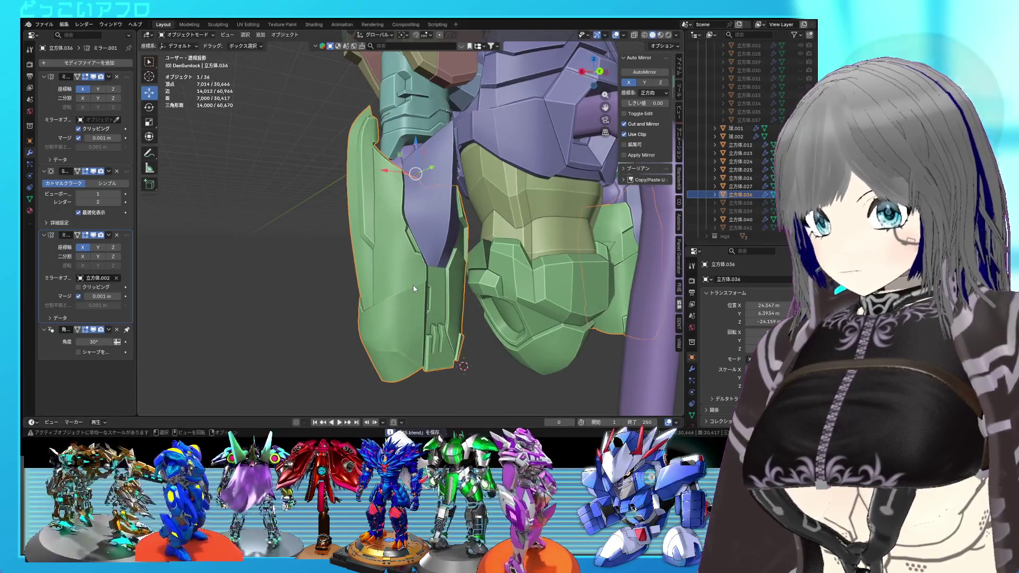
key(Tab)
scroll(413, 287, up, 2)
mouse_move(427, 246)
middle_down()
mouse_move(406, 236)
mouse_move(402, 268)
mouse_move(401, 259)
middle_up()
scroll(405, 255, up, 3)
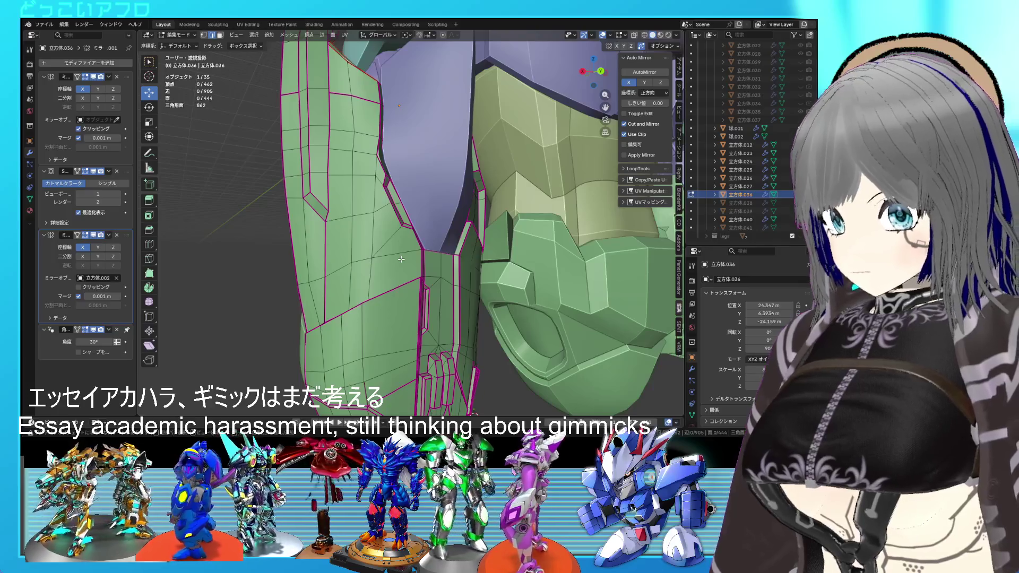
click(401, 258)
middle_drag(402, 259, 412, 309)
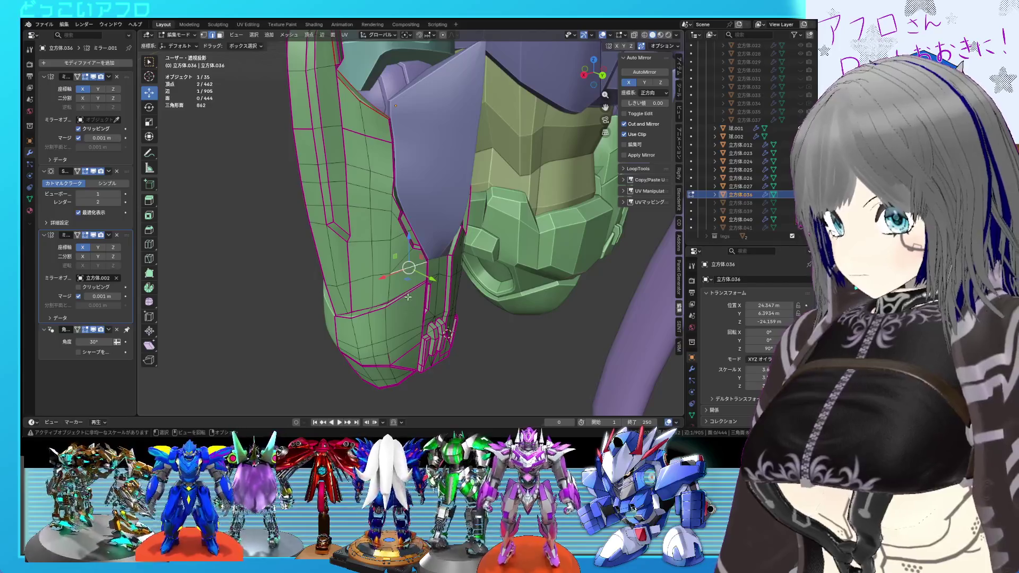
middle_drag(409, 334, 413, 271)
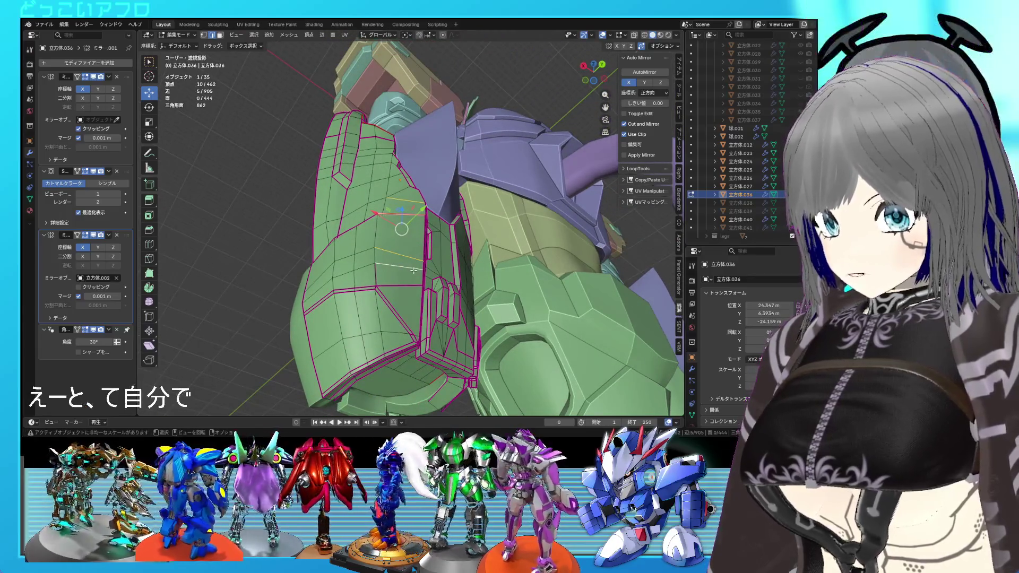
key(ctrl+e)
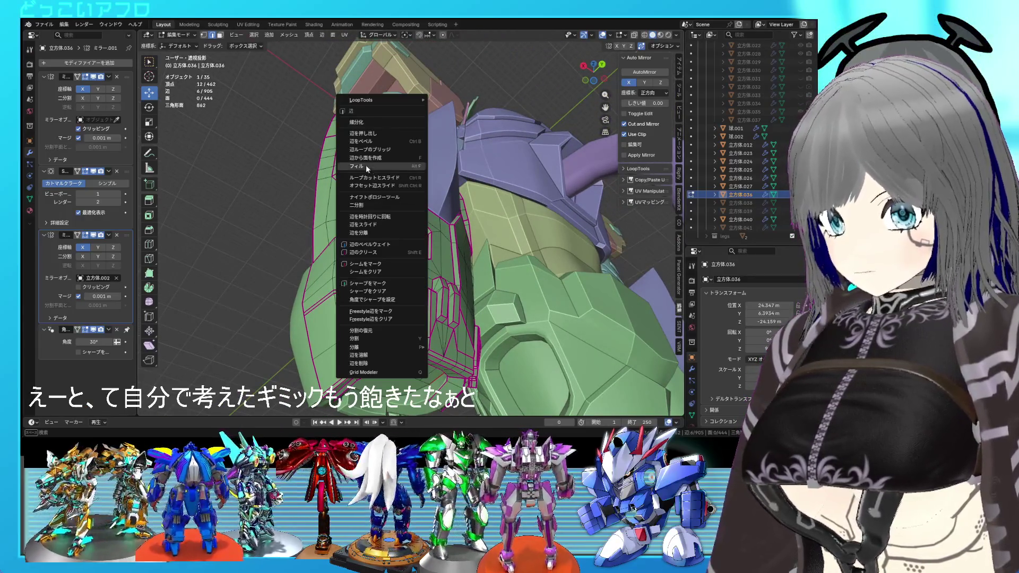
click(365, 123)
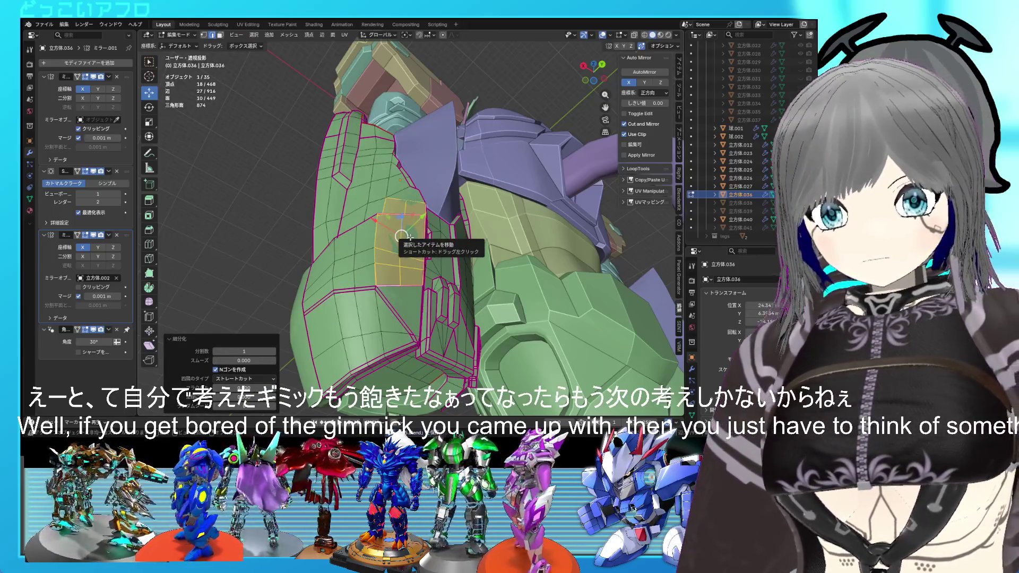
Step: Join two vertices on the plate's edge with a new edge using J
middle_drag(409, 237, 404, 250)
click(404, 258)
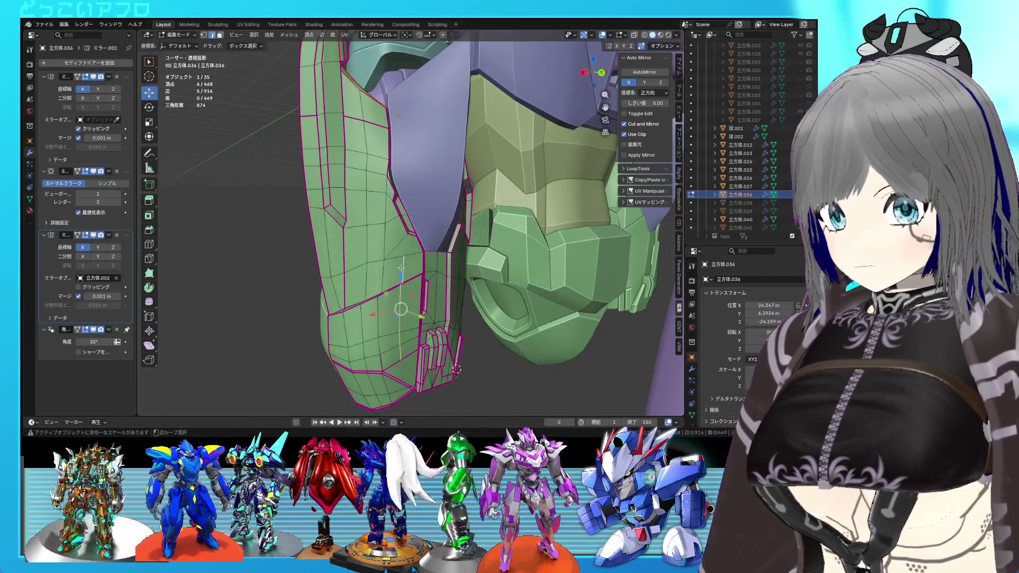
key(1)
click(408, 242)
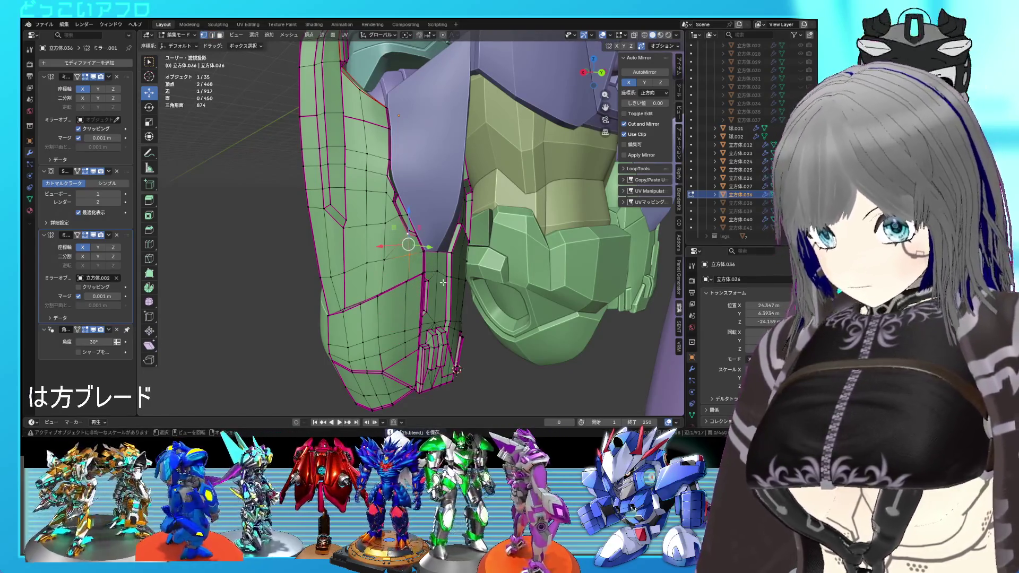
key(j)
mouse_move(432, 272)
middle_down()
mouse_move(419, 240)
mouse_move(371, 257)
middle_up()
click(369, 257)
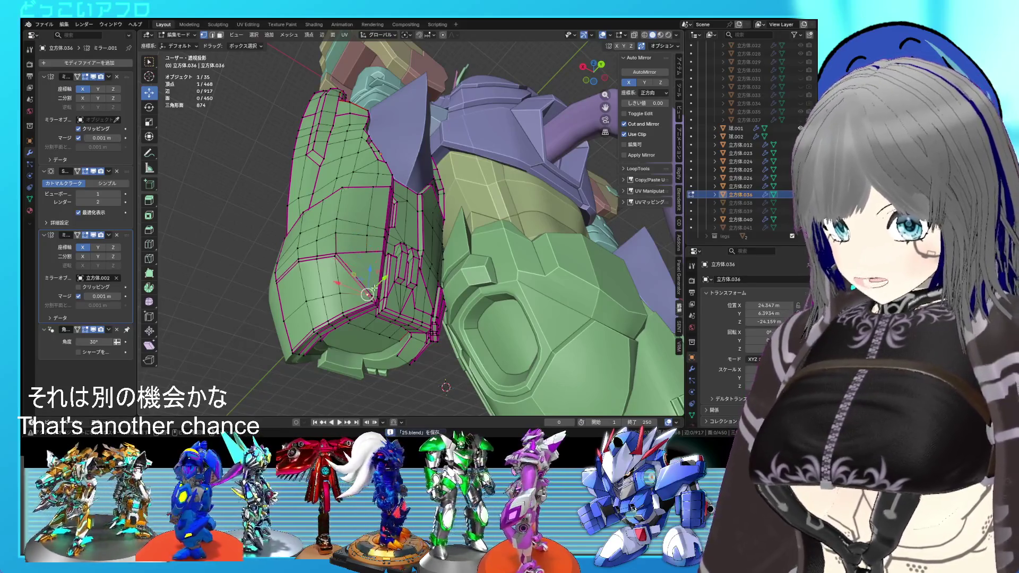
shift+right_click(372, 295)
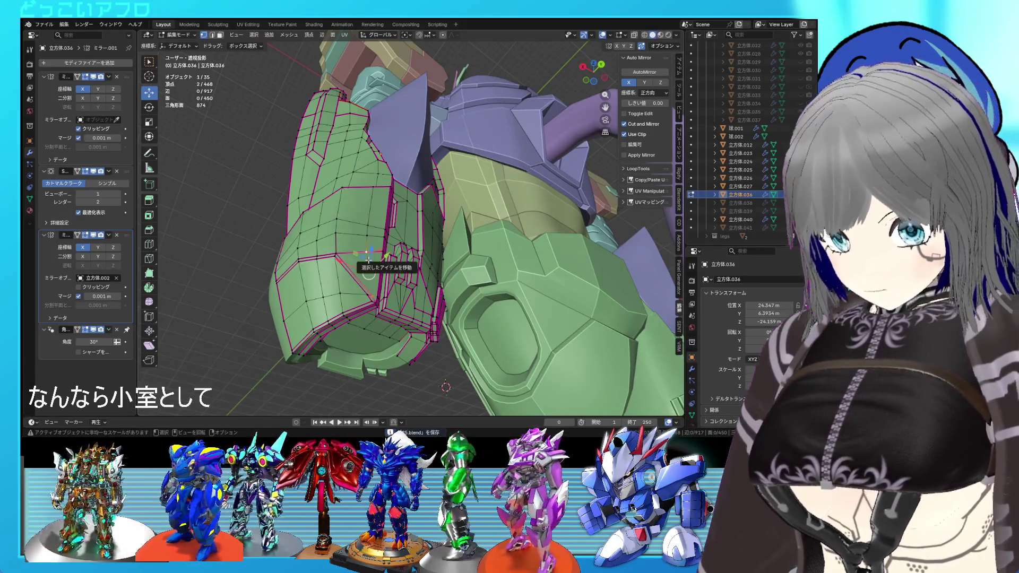
Step: Box-select the five faces forming the new panel and save the file
middle_drag(390, 258, 391, 333)
middle_drag(376, 277, 423, 276)
key(alt+a)
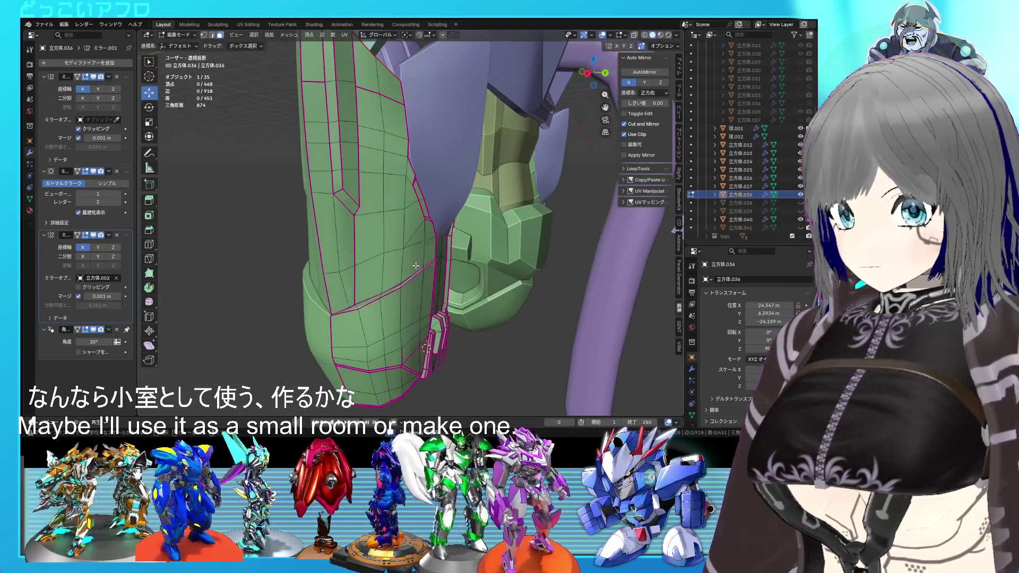
drag(399, 244, 381, 210)
key(ctrl+s)
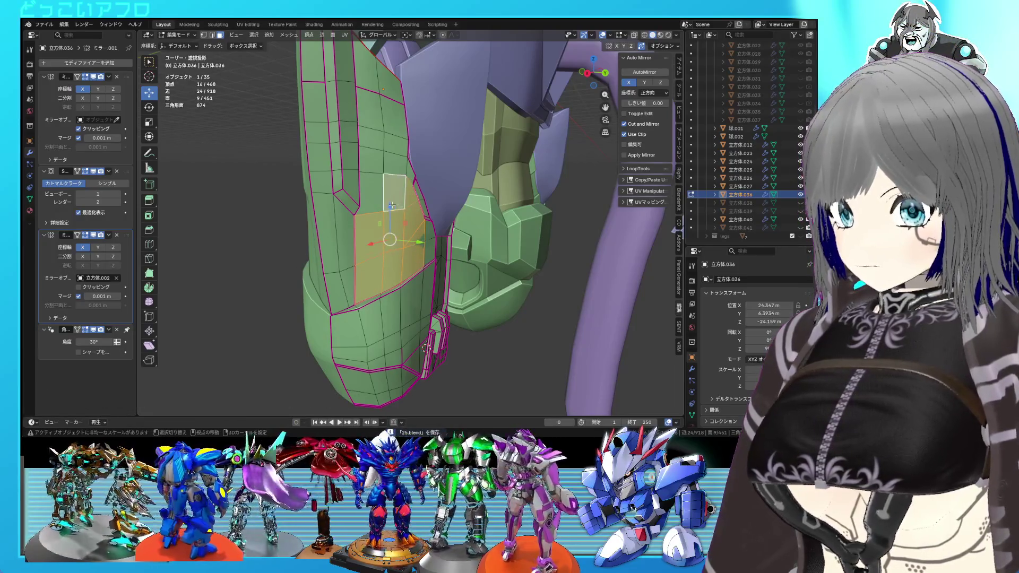
Step: Zoom out to the whole robot, then back in on the selected panel faces
scroll(392, 204, down, 3)
mouse_move(392, 204)
middle_down()
mouse_move(369, 274)
mouse_move(457, 269)
middle_up()
scroll(369, 274, down, 3)
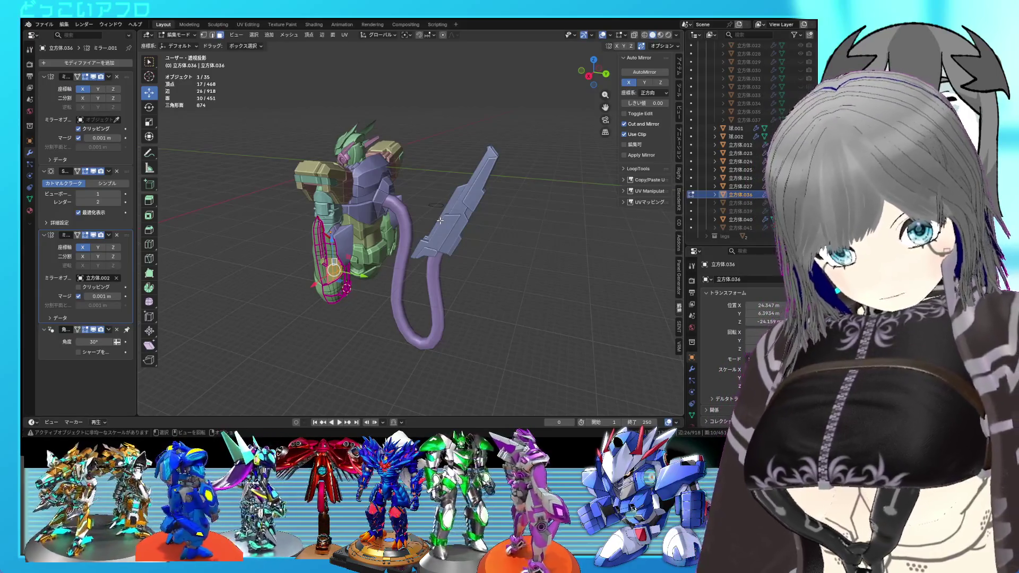
scroll(414, 250, up, 5)
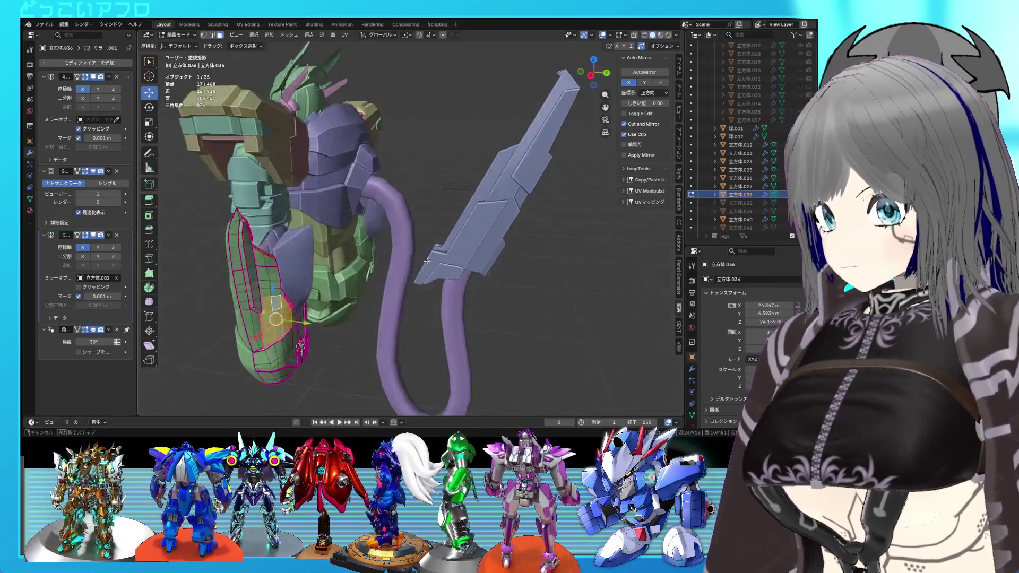
scroll(404, 227, up, 4)
mouse_move(404, 227)
shift+middle_down()
mouse_move(475, 246)
mouse_move(448, 267)
mouse_move(489, 274)
mouse_move(438, 242)
mouse_move(461, 243)
shift+middle_up()
scroll(476, 245, up, 3)
scroll(476, 245, down, 3)
scroll(473, 249, up, 2)
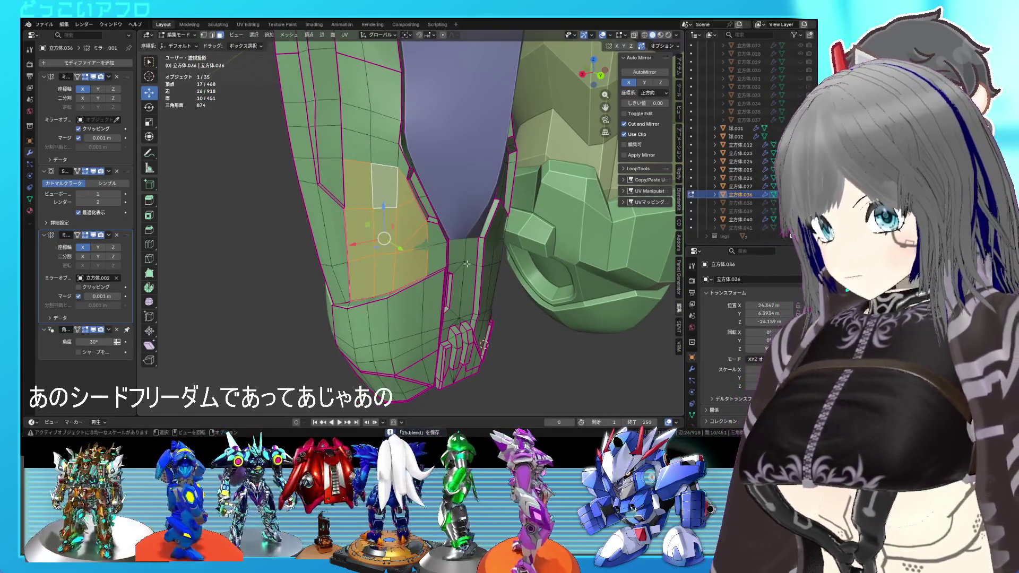
Step: Inset the selected panel faces and save the file
key(i)
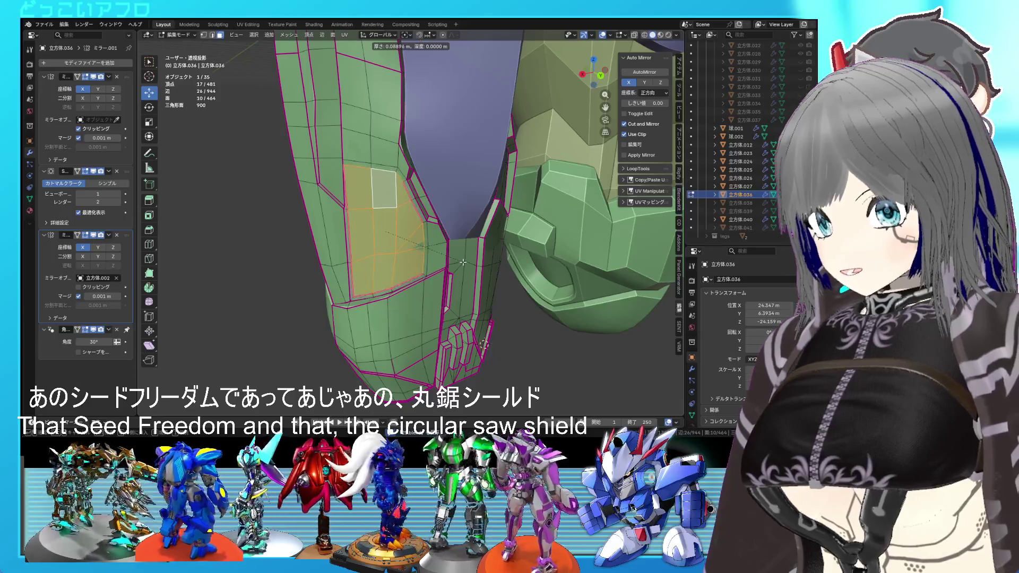
click(463, 261)
mouse_move(463, 260)
middle_down()
mouse_move(497, 232)
mouse_move(464, 257)
mouse_move(480, 251)
middle_up()
key(ctrl+s)
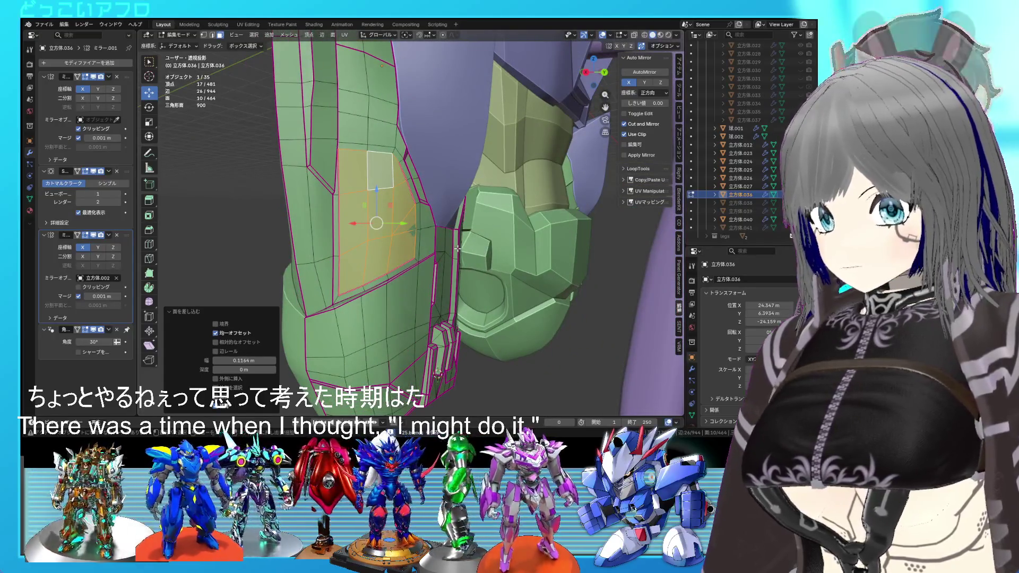
Step: Duplicate the inset faces in place and separate the copy into its own object
key(shift+d)
right_click(458, 248)
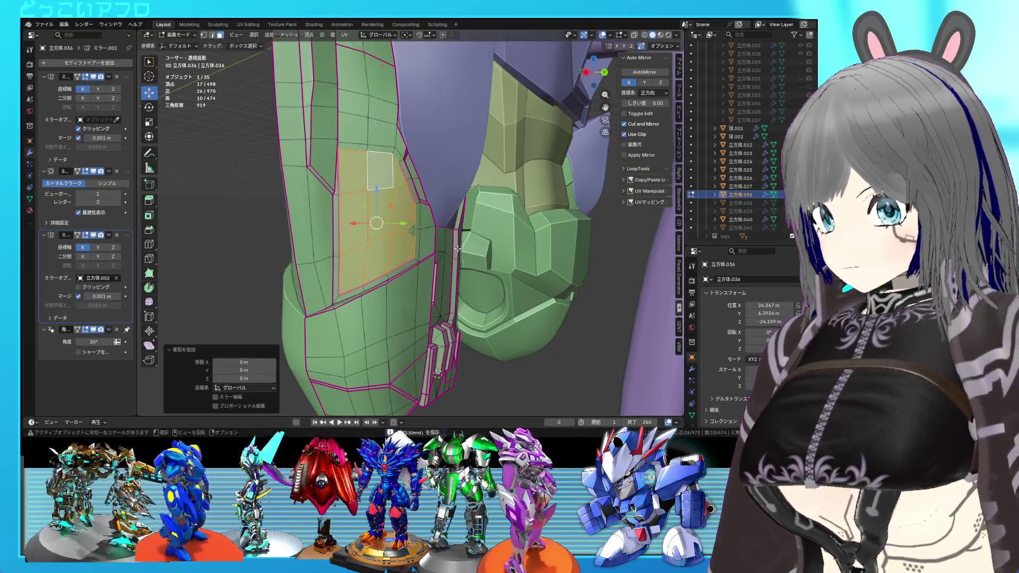
middle_drag(457, 248, 427, 252)
key(ctrl+z)
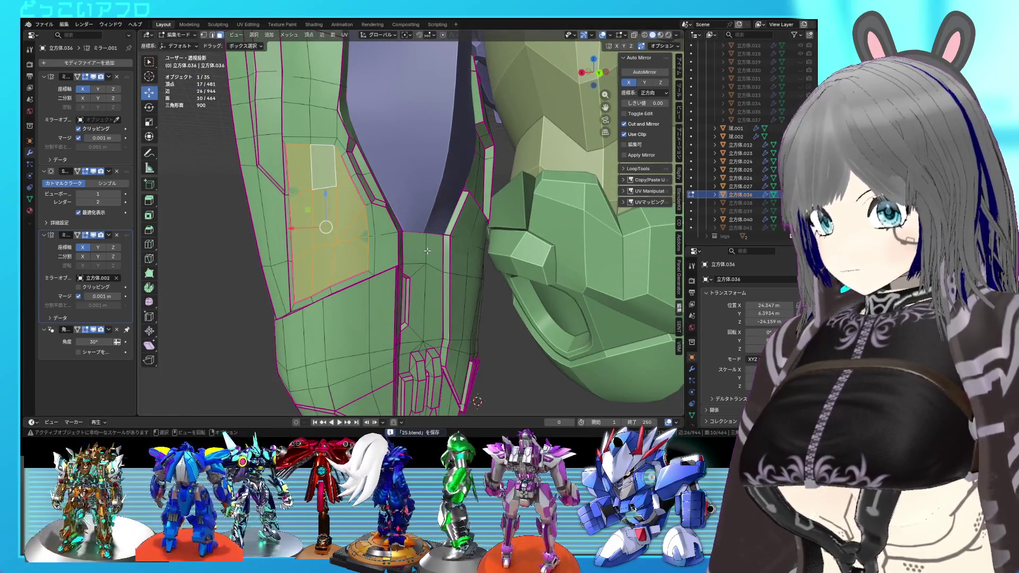
middle_drag(428, 251, 438, 247)
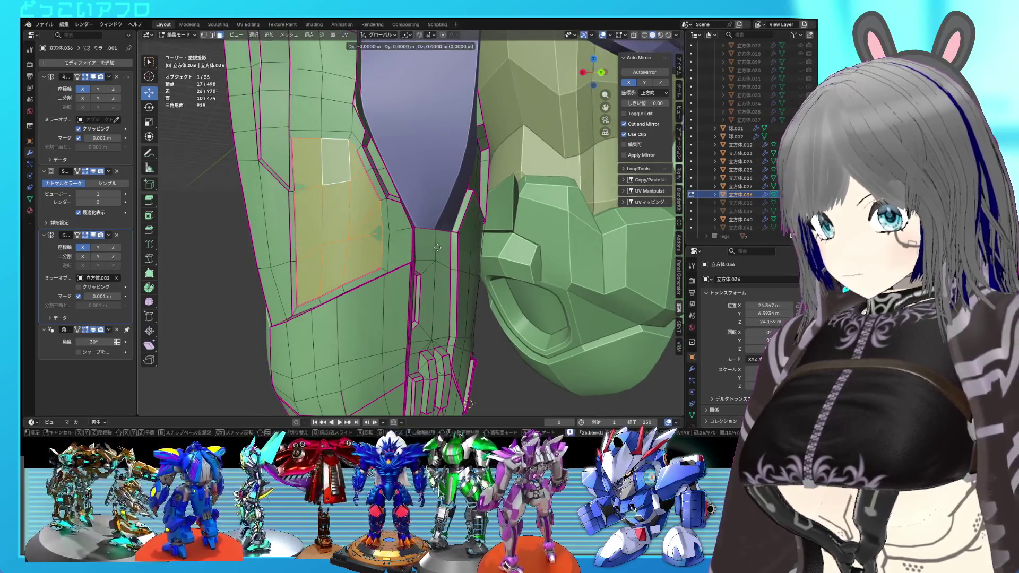
key(shift+d)
right_click(437, 247)
right_click(437, 247)
mouse_move(437, 380)
click(504, 378)
key(Tab)
Step: Select 立方体.043 in Edit Mode and pick an edge of the new panel
click(350, 237)
key(Tab)
mouse_move(339, 233)
middle_down()
mouse_move(302, 229)
mouse_move(345, 233)
middle_up()
key(ctrl+s)
key(2)
click(353, 234)
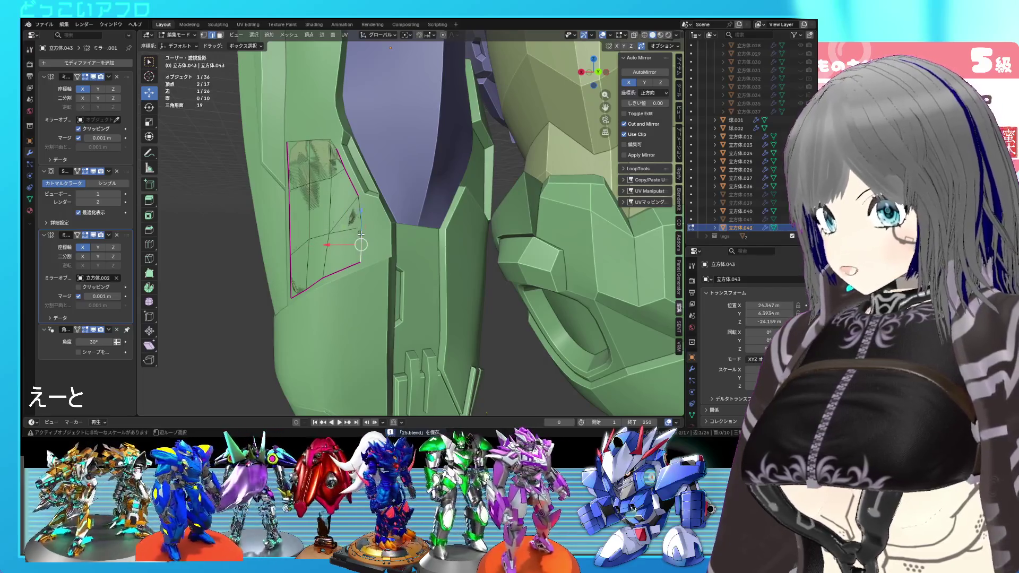
Step: Select the whole inset panel, extrude it for thickness, and shrink the extruded faces slightly
click(362, 218)
alt+click(360, 182)
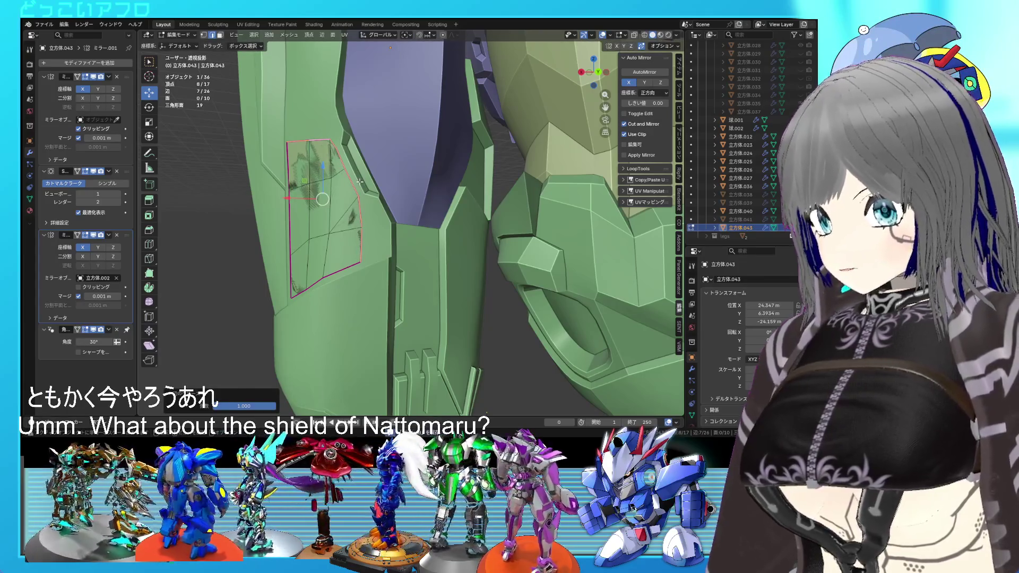
key(a)
middle_drag(360, 181, 361, 228)
key(e)
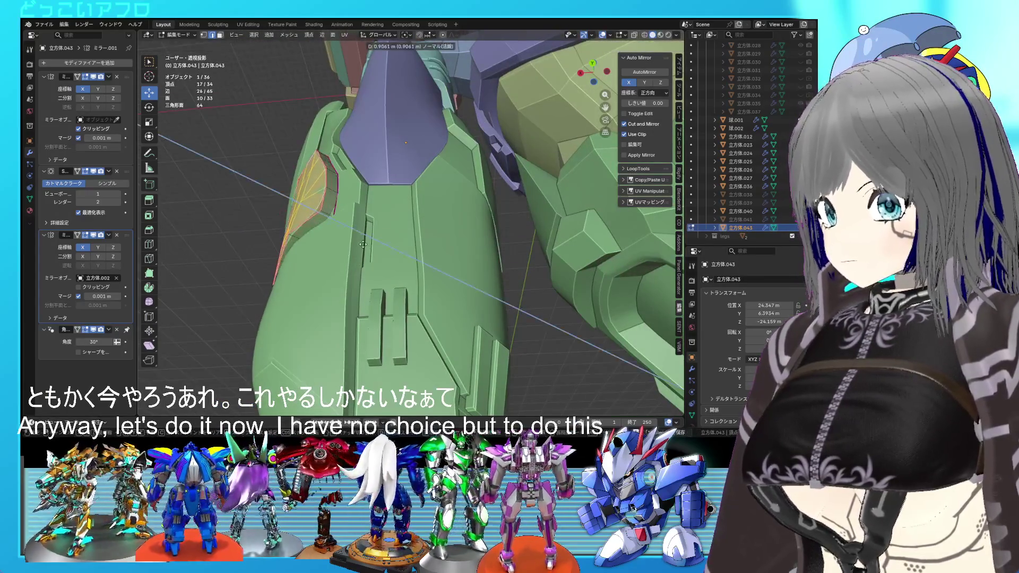
click(371, 254)
middle_drag(372, 255, 415, 311)
key(s)
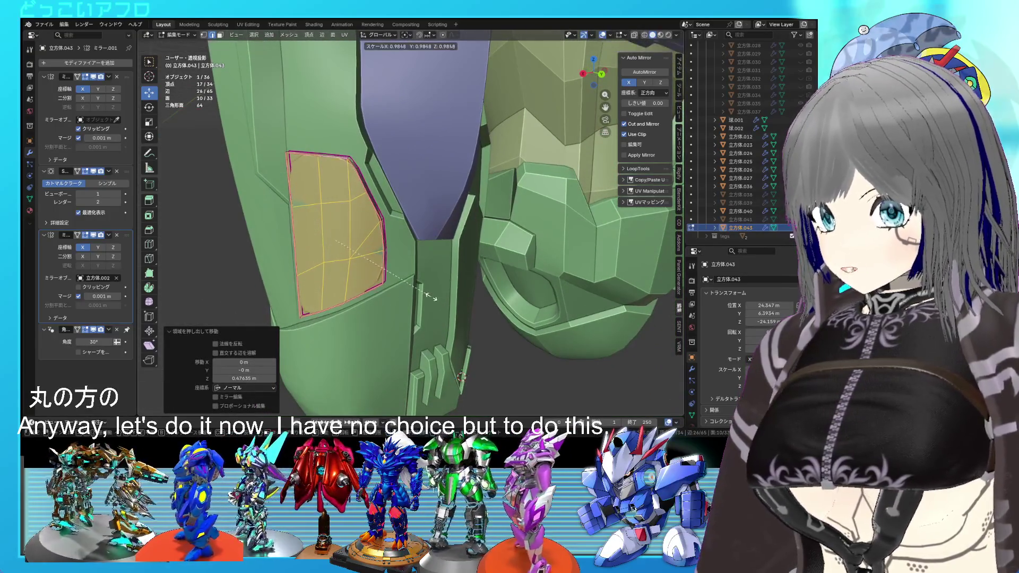
click(433, 298)
middle_drag(434, 298, 498, 288)
key(Tab)
key(Tab)
Step: Reopen the panel mesh, select its corner vertices, and save the blend file
key(KP_Decimal)
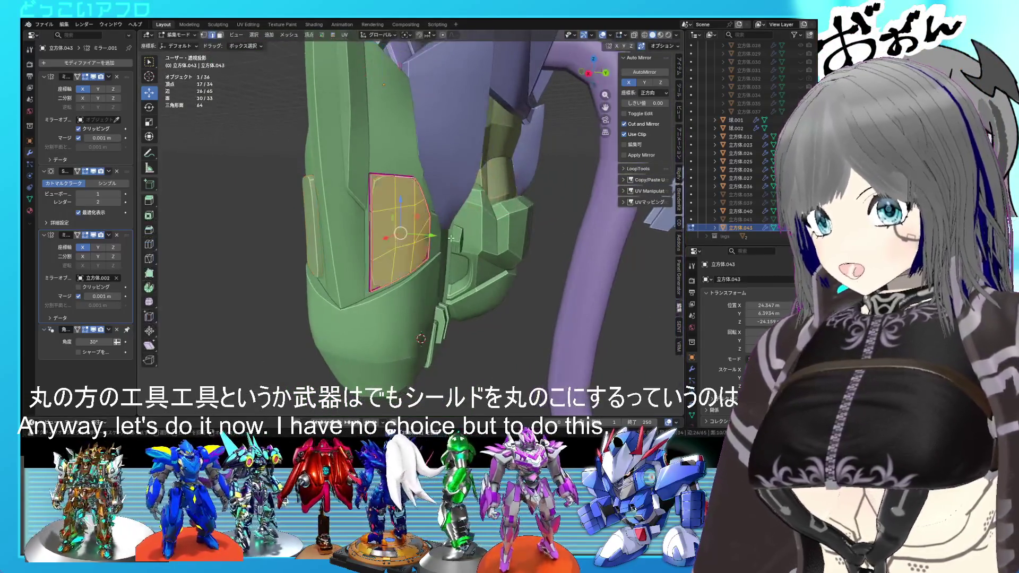
click(374, 189)
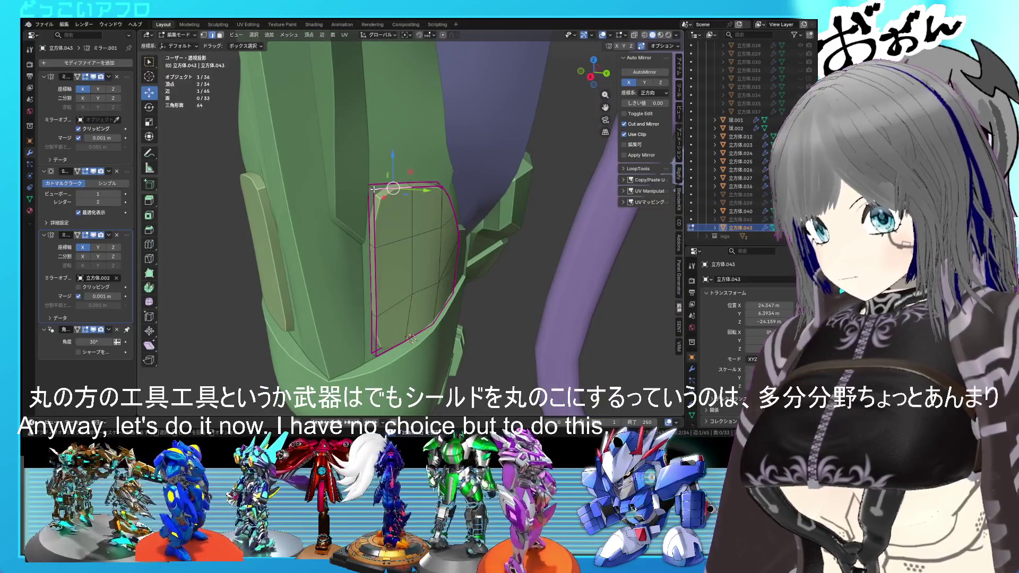
shift+click(370, 187)
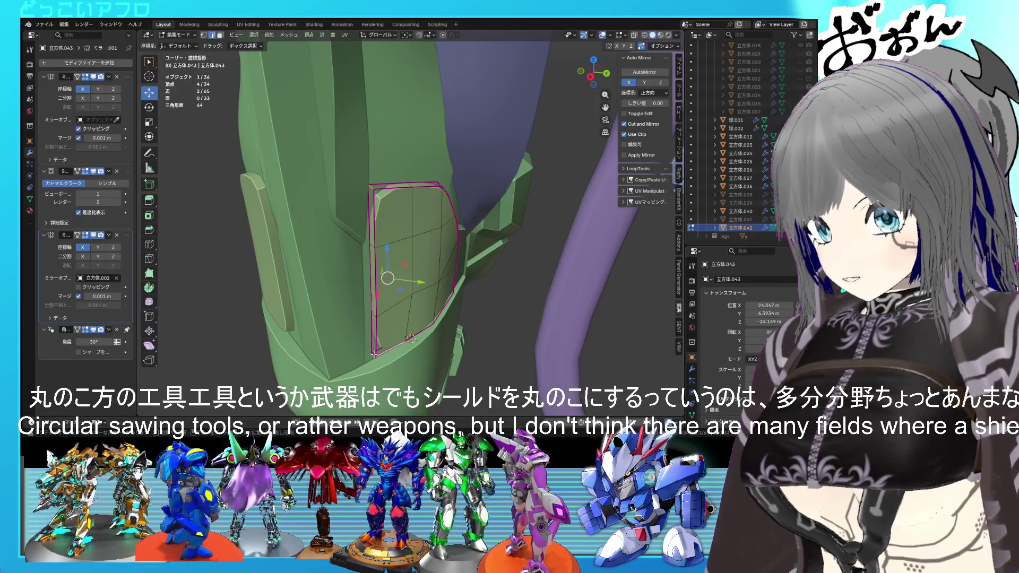
mouse_move(389, 349)
middle_down()
mouse_move(323, 229)
mouse_move(342, 200)
middle_up()
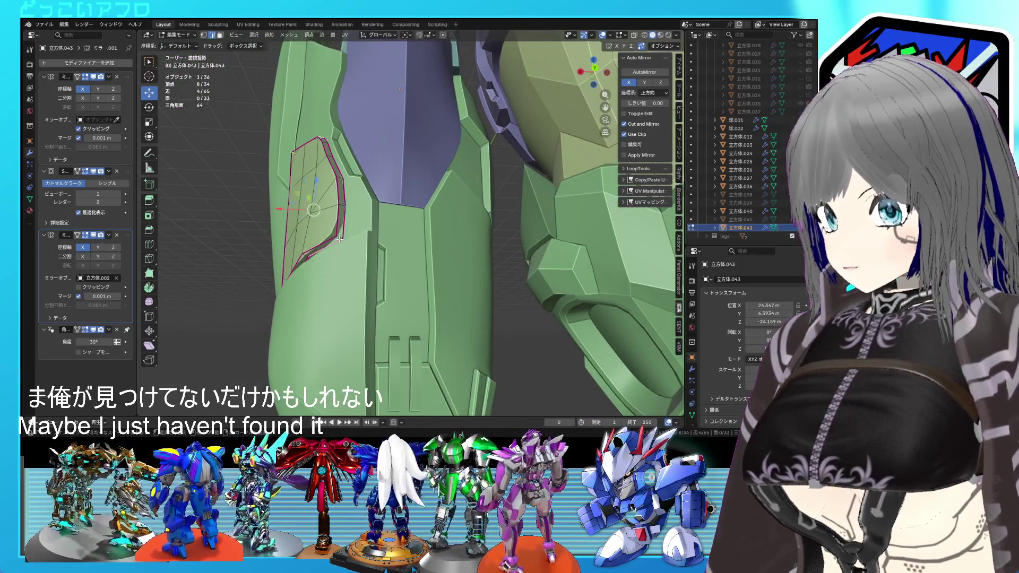
key(ctrl+s)
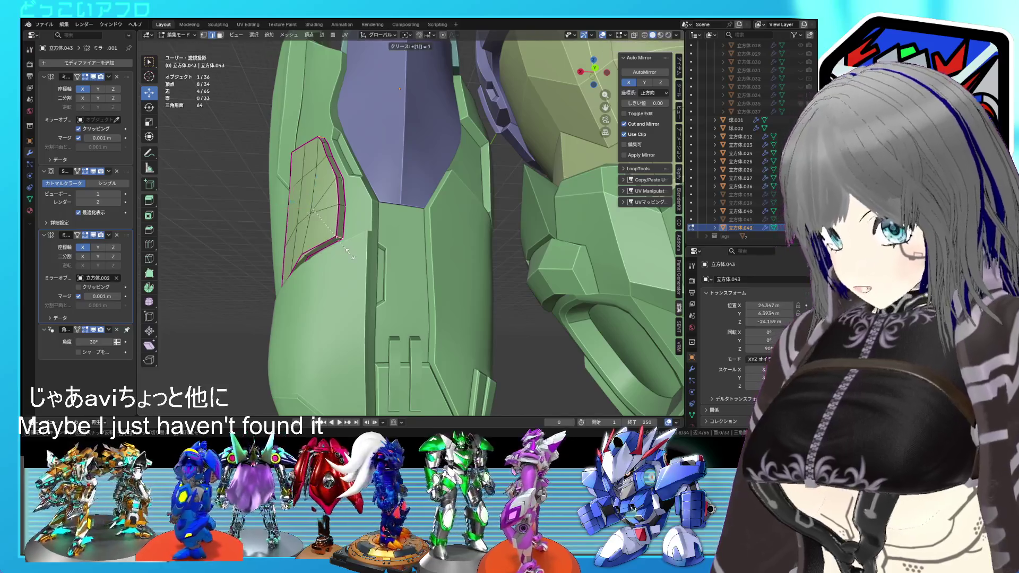
mouse_move(336, 242)
middle_down()
mouse_move(419, 291)
mouse_move(452, 261)
mouse_move(393, 270)
mouse_move(402, 247)
mouse_move(393, 254)
middle_up()
key(Tab)
key(Tab)
Step: Extrude the shield panel faces along their normal, shrink them, and return to Object Mode
scroll(405, 251, up, 3)
drag(332, 215, 319, 178)
middle_drag(339, 212, 418, 265)
key(e)
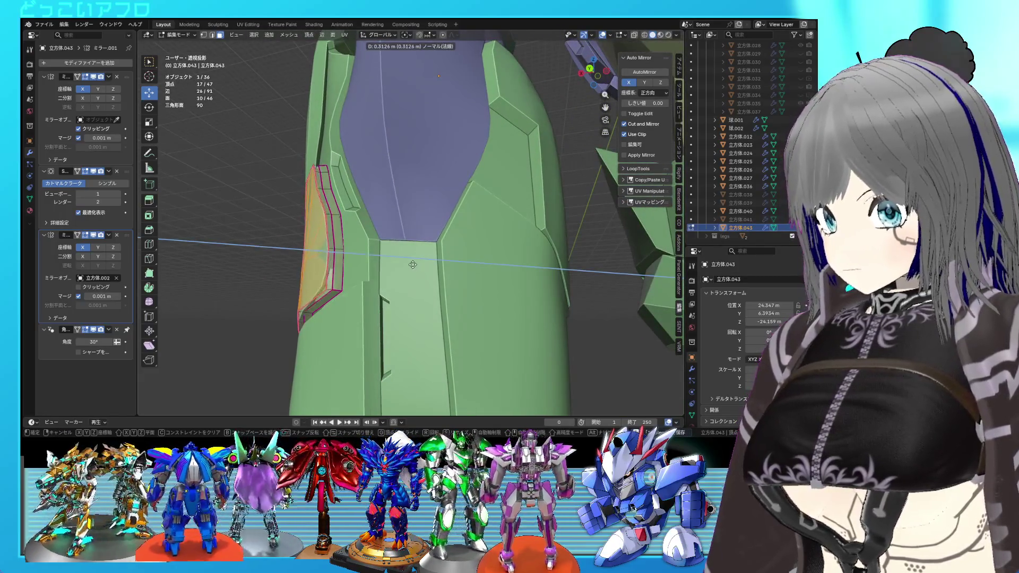
click(403, 260)
key(s)
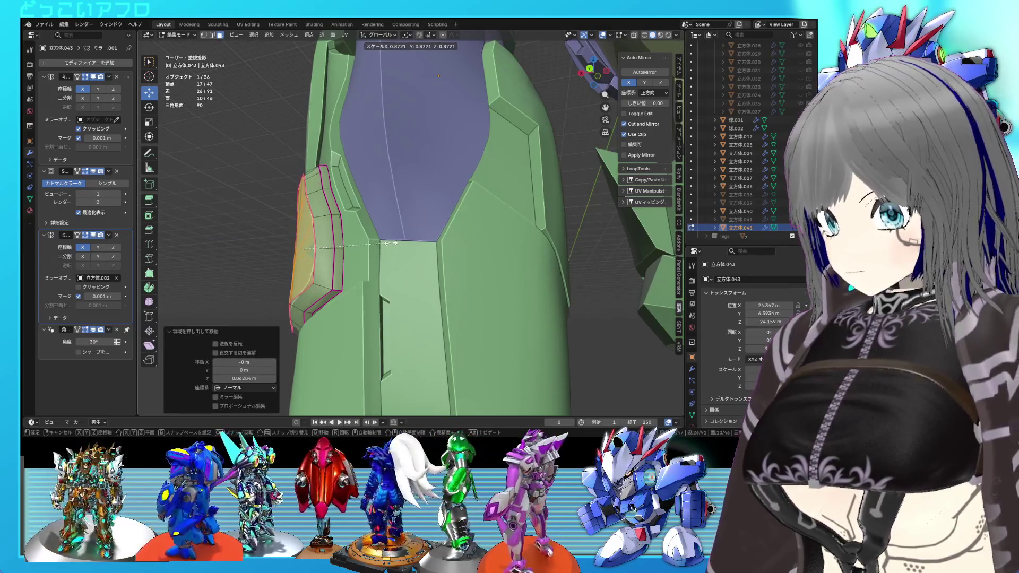
click(361, 259)
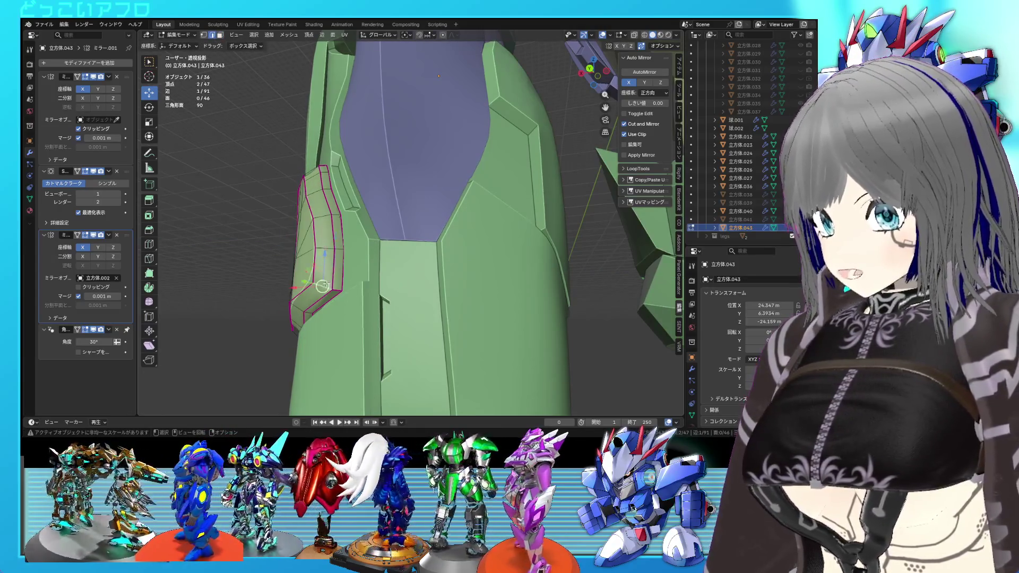
middle_drag(323, 286, 420, 342)
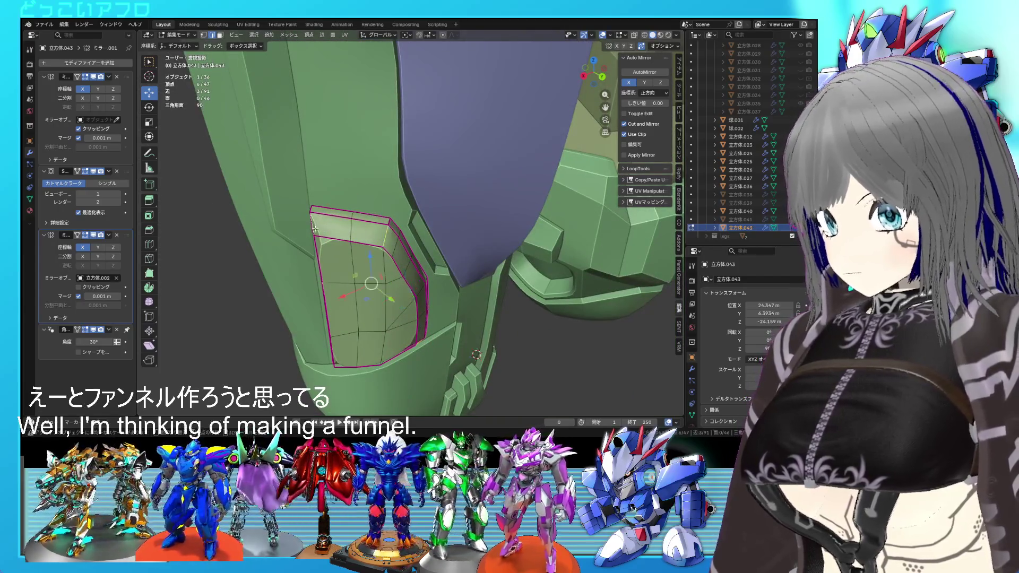
middle_drag(314, 227, 428, 230)
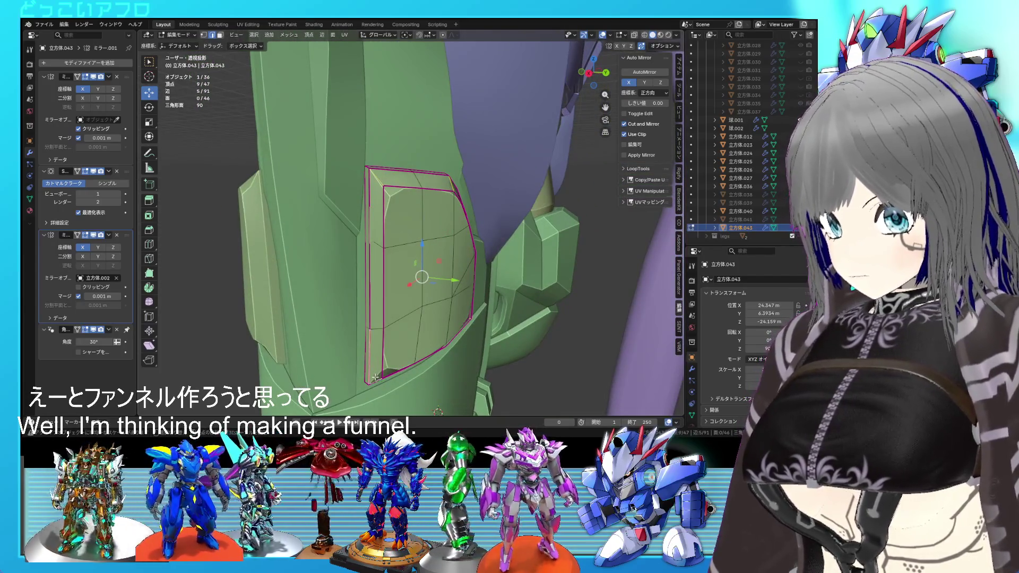
key(Tab)
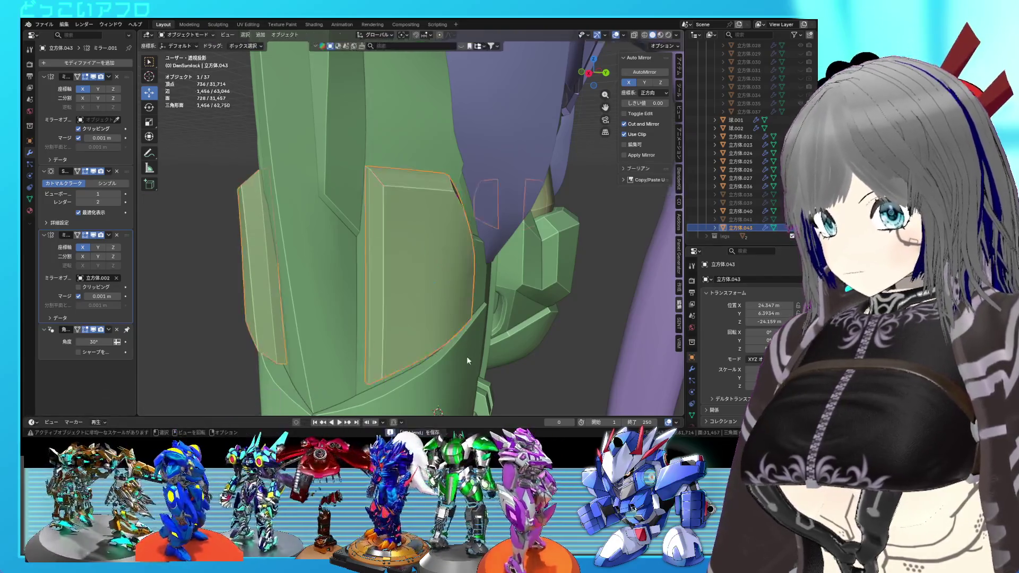
Step: Save the file and look over the leg, toggling Edit Mode on the green panel 立方体.043
scroll(466, 356, down, 2)
key(ctrl+s)
mouse_move(466, 356)
middle_down()
mouse_move(565, 338)
mouse_move(422, 345)
middle_up()
scroll(422, 344, up, 5)
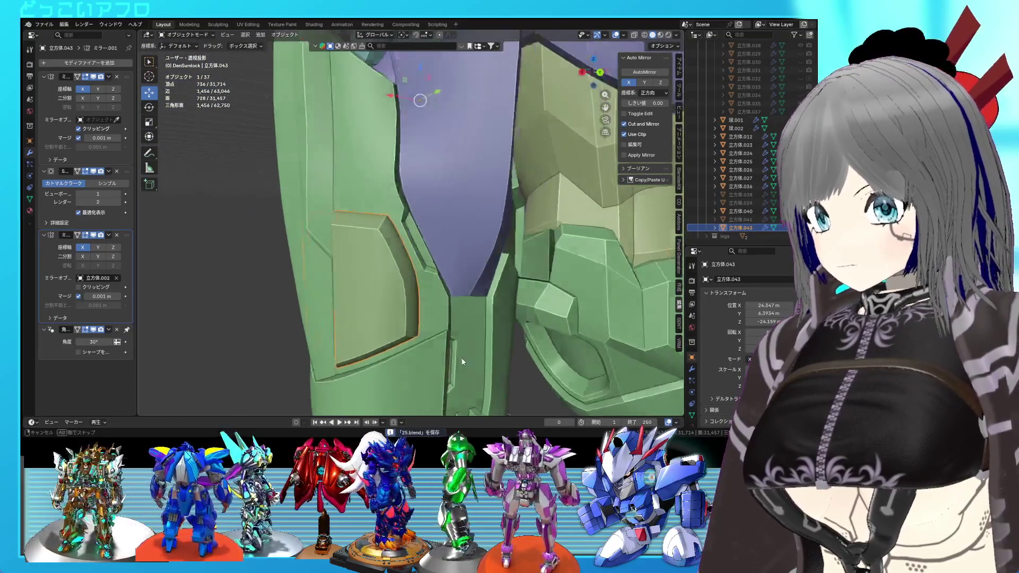
key(Tab)
key(Tab)
scroll(466, 353, down, 5)
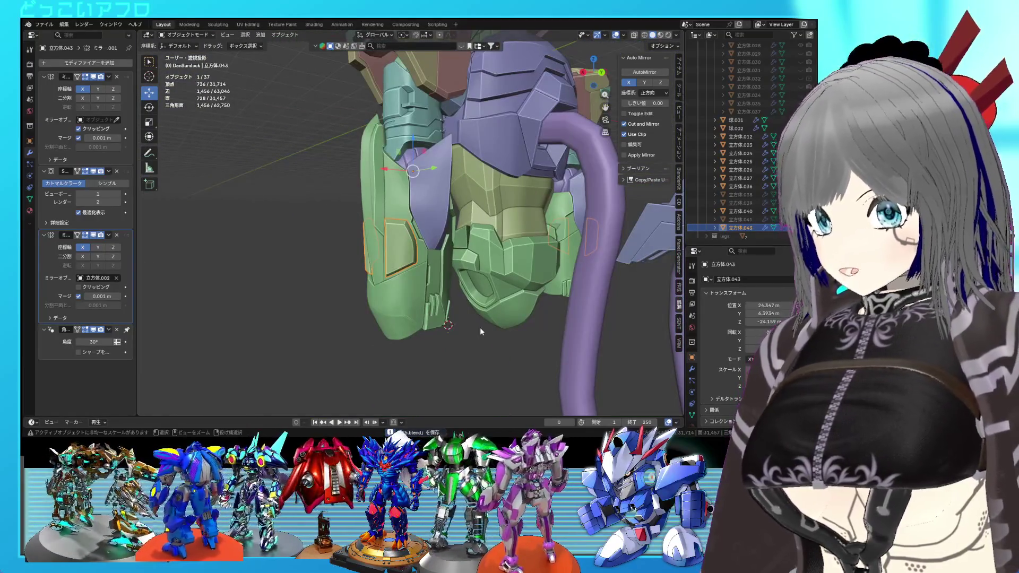
scroll(473, 335, up, 5)
mouse_move(474, 334)
middle_down()
mouse_move(482, 246)
mouse_move(441, 301)
mouse_move(398, 231)
mouse_move(399, 266)
middle_up()
scroll(482, 246, up, 2)
key(Tab)
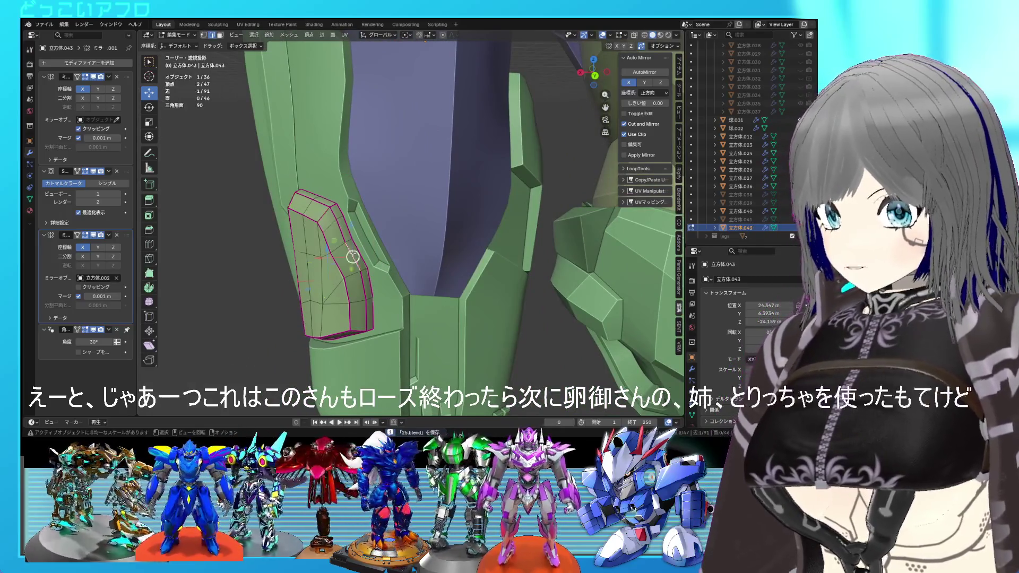
Step: Save the file and mark the selected panel edges as sharp from the Ctrl+E Edge menu
middle_drag(383, 303, 469, 249)
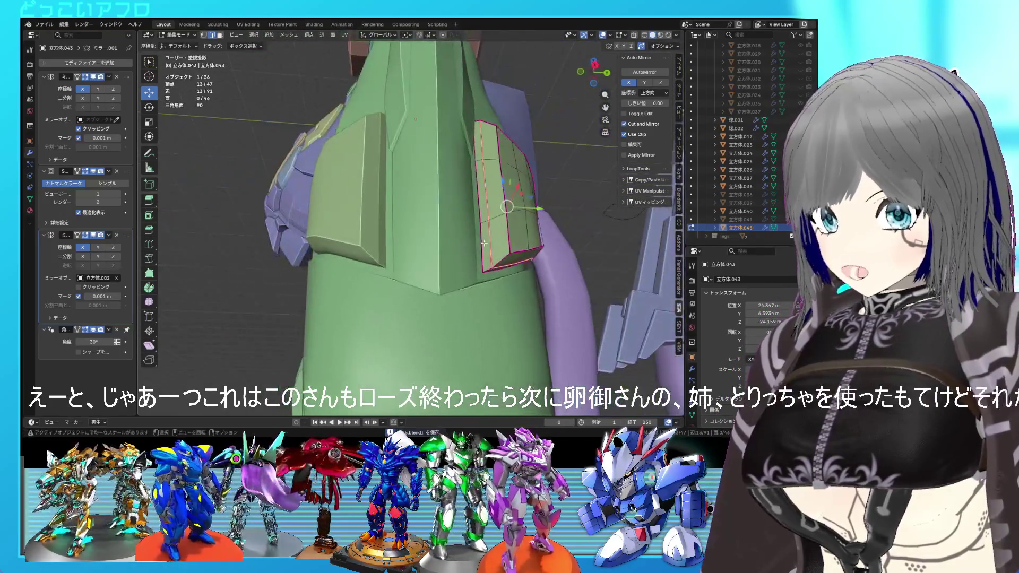
key(ctrl+s)
key(ctrl+e)
click(462, 214)
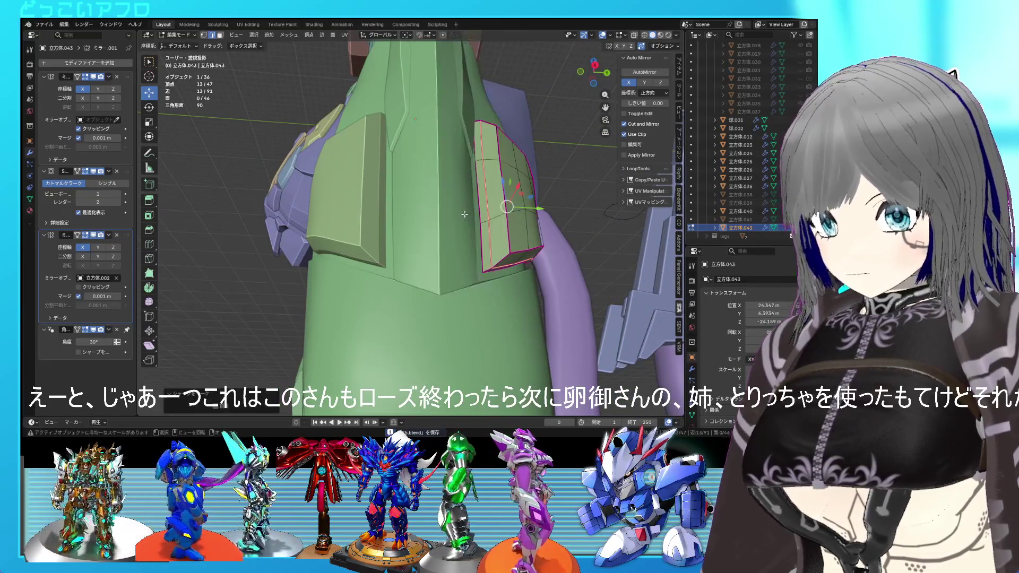
mouse_move(462, 218)
middle_down()
mouse_move(479, 313)
mouse_move(409, 301)
mouse_move(410, 253)
mouse_move(452, 287)
mouse_move(433, 216)
middle_up()
key(Tab)
Step: In face mode from Right view, move the panel slightly down along Z and leave Edit Mode
scroll(481, 317, down, 3)
key(KP_Decimal)
key(Tab)
key(3)
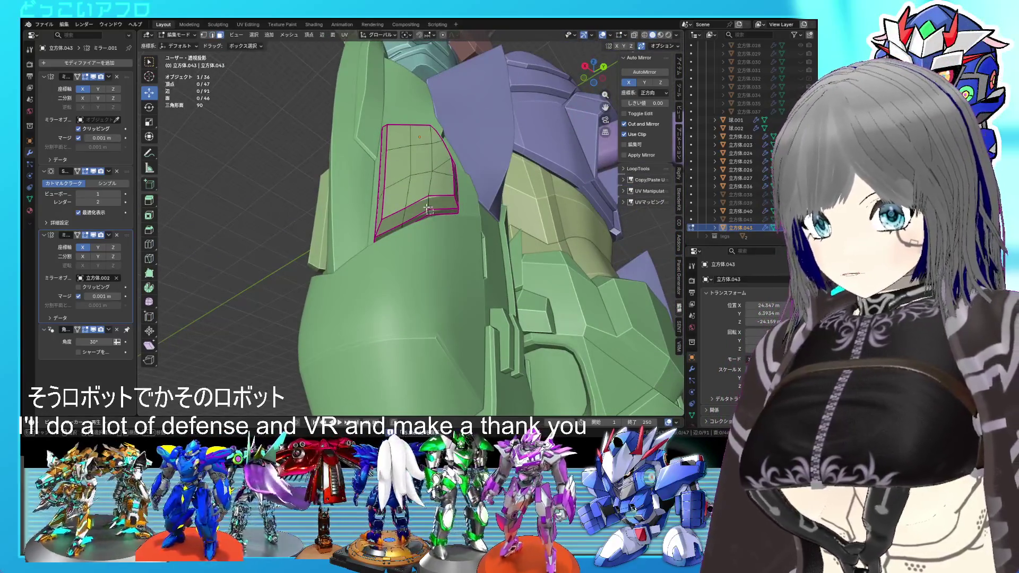
key(KP_3)
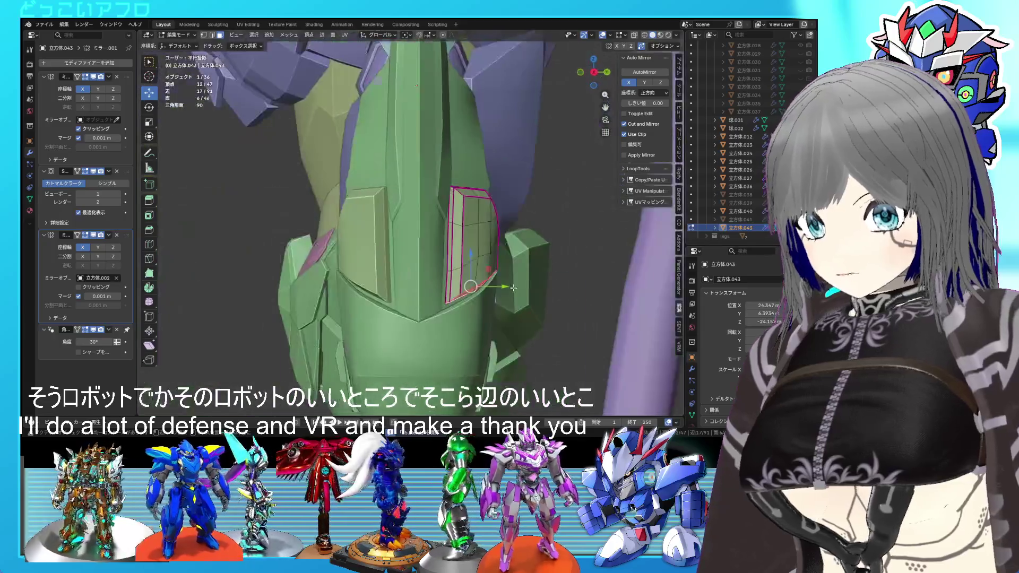
drag(470, 263, 470, 270)
key(Tab)
mouse_move(470, 270)
middle_down()
mouse_move(379, 287)
mouse_move(381, 264)
mouse_move(345, 286)
mouse_move(372, 289)
mouse_move(377, 304)
mouse_move(404, 296)
mouse_move(337, 305)
middle_up()
scroll(345, 285, down, 3)
scroll(377, 303, up, 3)
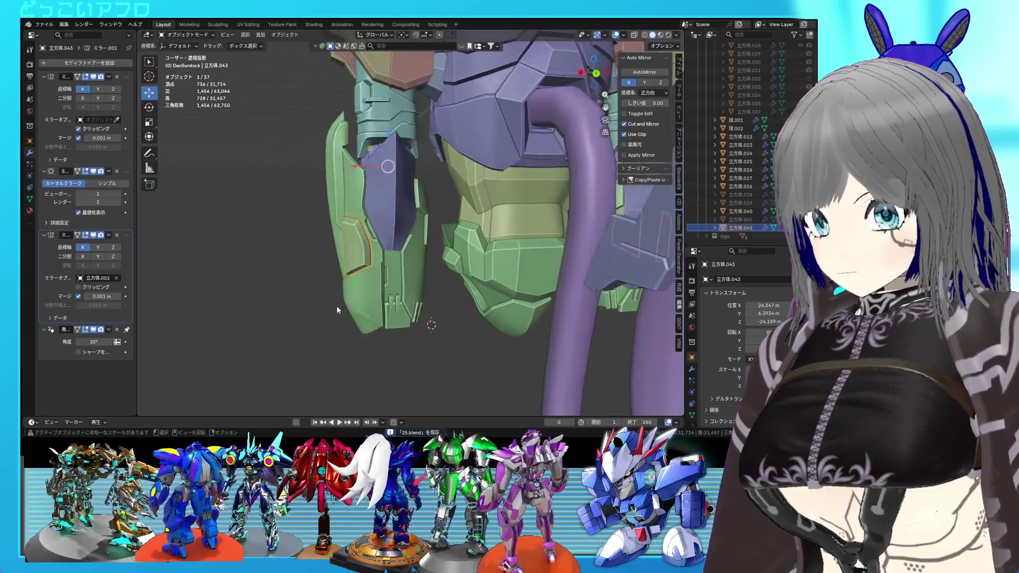
Step: Undo a stray move, then Shrink/Fatten the panel faces outward by 0.2201 m
scroll(341, 295, up, 3)
key(Tab)
key(g)
key(shift+x)
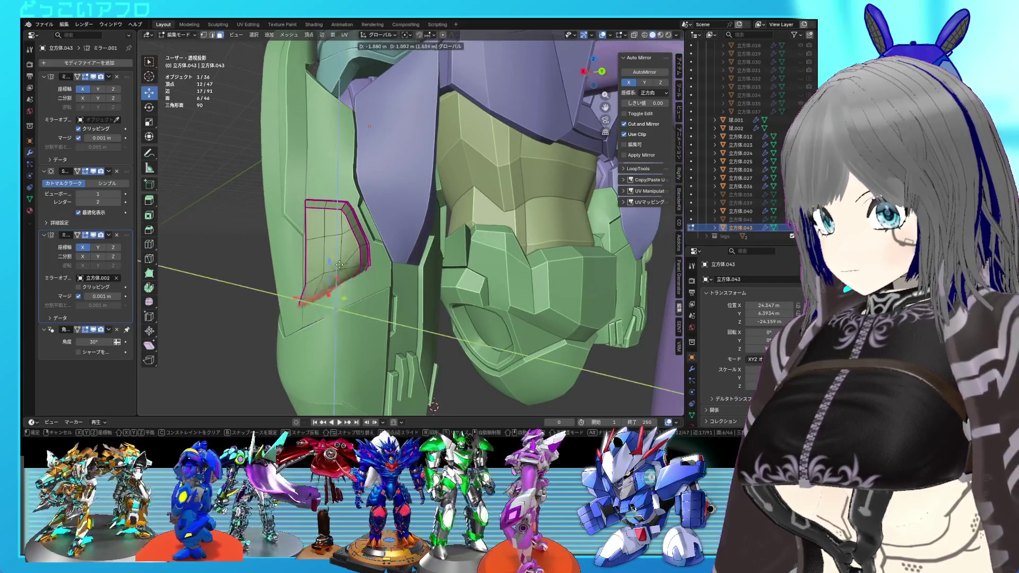
click(339, 264)
key(ctrl+z)
drag(339, 278, 349, 288)
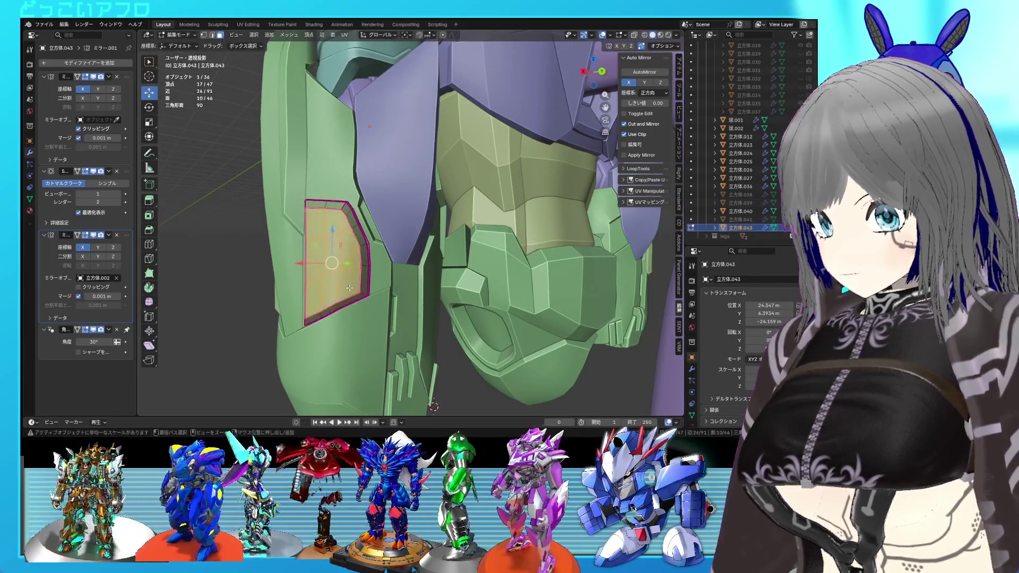
middle_drag(347, 272, 366, 308)
key(alt+s)
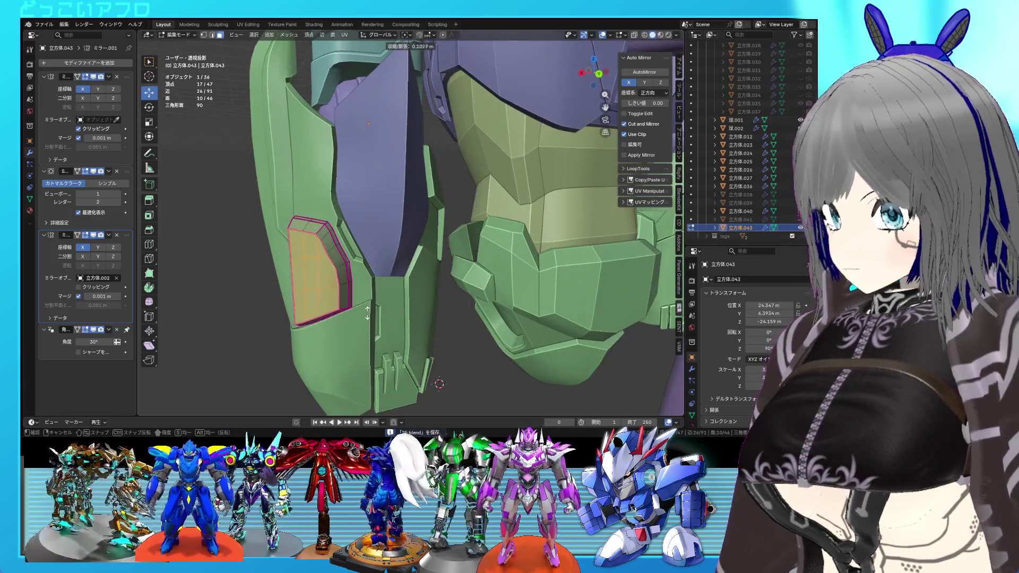
click(367, 312)
key(Tab)
mouse_move(371, 310)
middle_down()
mouse_move(434, 302)
mouse_move(382, 281)
middle_up()
Step: Extend the selection along the panel's left side, return to Object Mode, and save the file
key(Tab)
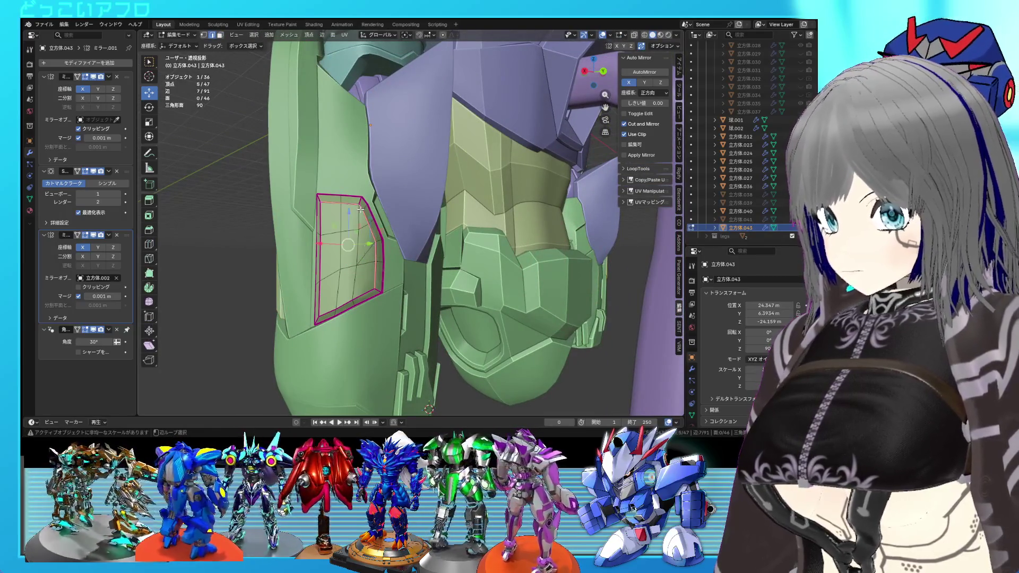
alt+shift+click(324, 298)
right_click(345, 306)
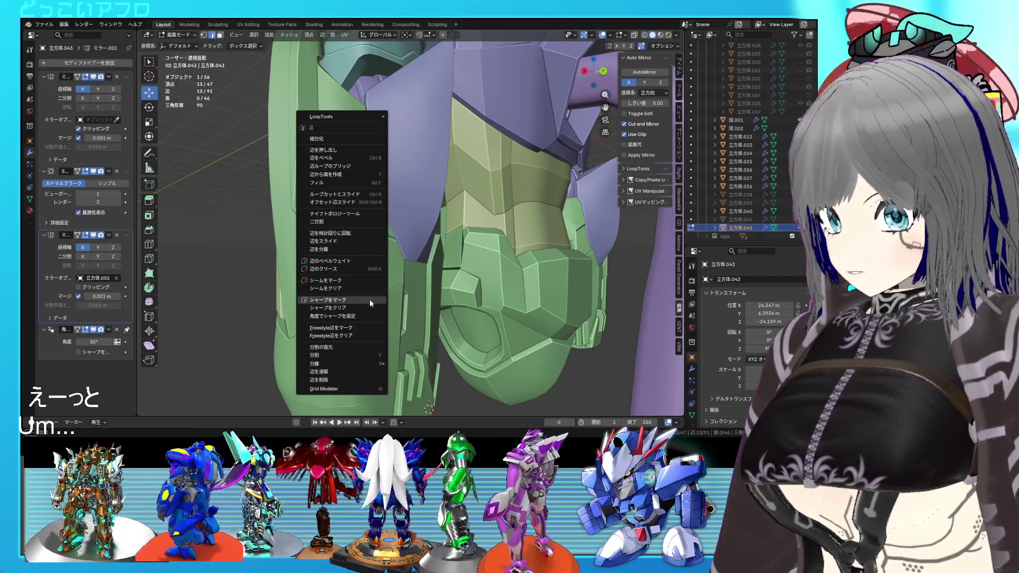
key(Escape)
key(Tab)
key(ctrl+s)
mouse_move(369, 298)
middle_down()
mouse_move(546, 327)
mouse_move(481, 311)
mouse_move(503, 292)
mouse_move(485, 300)
mouse_move(519, 304)
mouse_move(495, 273)
mouse_move(546, 246)
mouse_move(364, 251)
mouse_move(389, 254)
middle_up()
scroll(546, 329, up, 5)
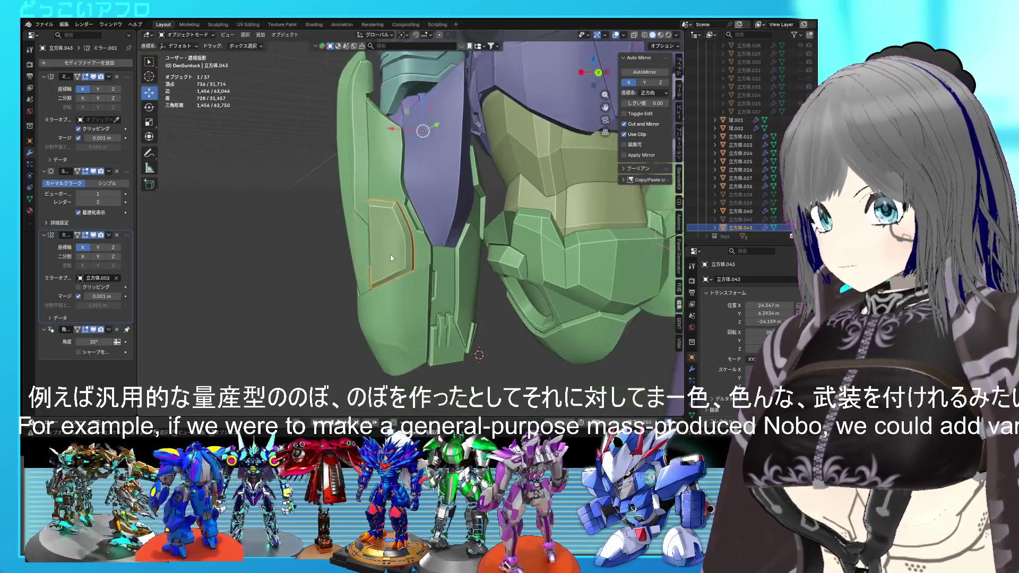
Step: Move the panel faces up along Z higher on the plate, then return to Object Mode
key(Tab)
key(g)
key(z)
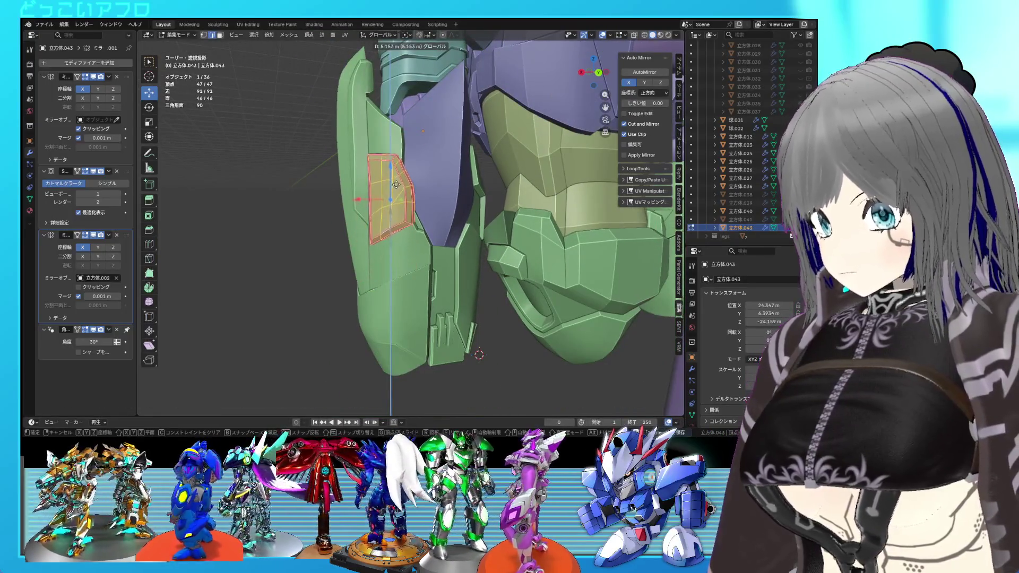
click(394, 202)
middle_drag(454, 192, 409, 213)
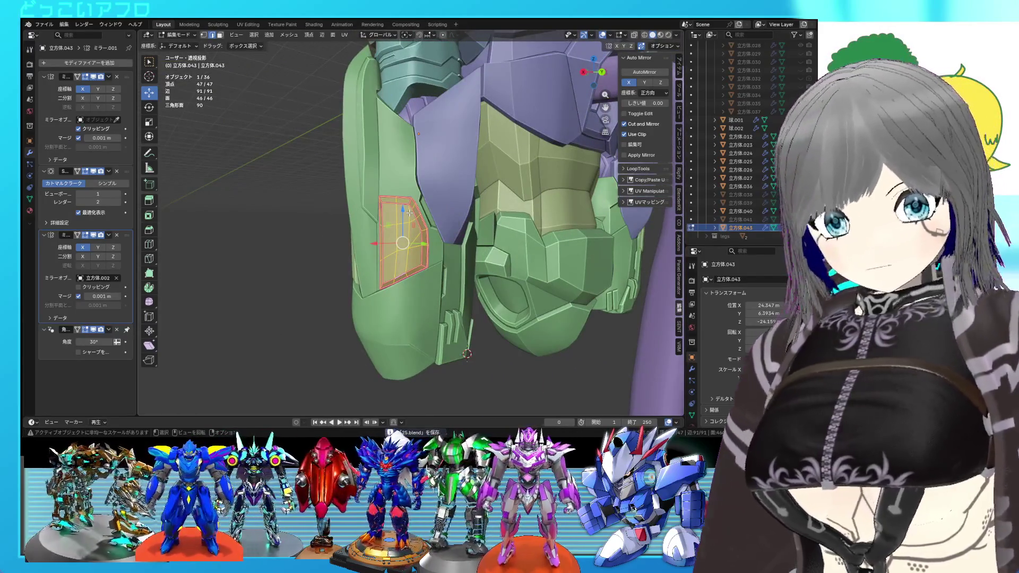
mouse_move(432, 227)
middle_down()
mouse_move(318, 250)
mouse_move(392, 245)
middle_up()
key(Tab)
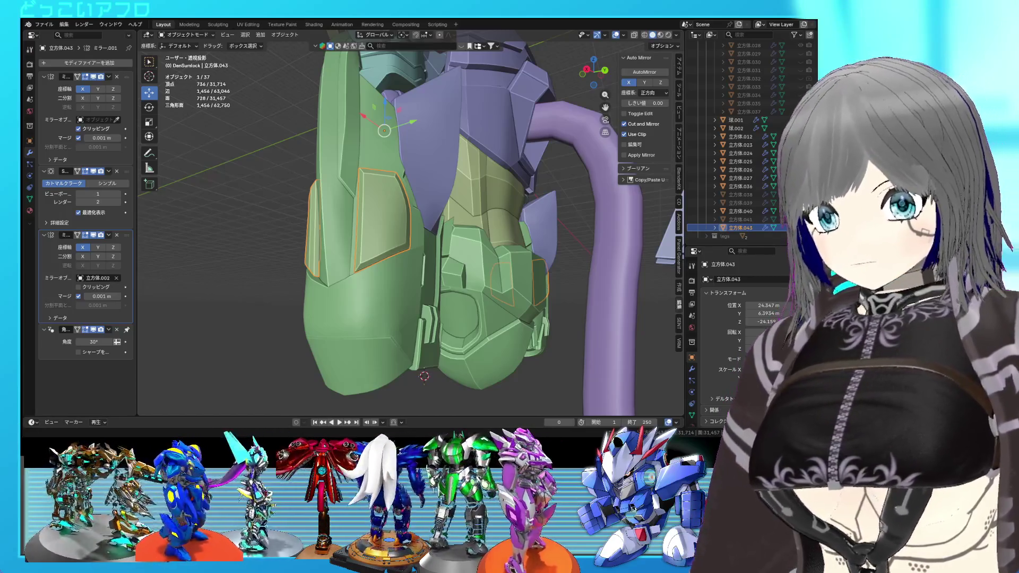
Step: Clear the selection, save the file, and unhide the pink armour 立方体.041 in the outliner
mouse_move(579, 246)
middle_down()
mouse_move(473, 237)
mouse_move(542, 249)
mouse_move(479, 250)
mouse_move(381, 221)
middle_up()
click(513, 241)
scroll(447, 248, up, 5)
key(ctrl+s)
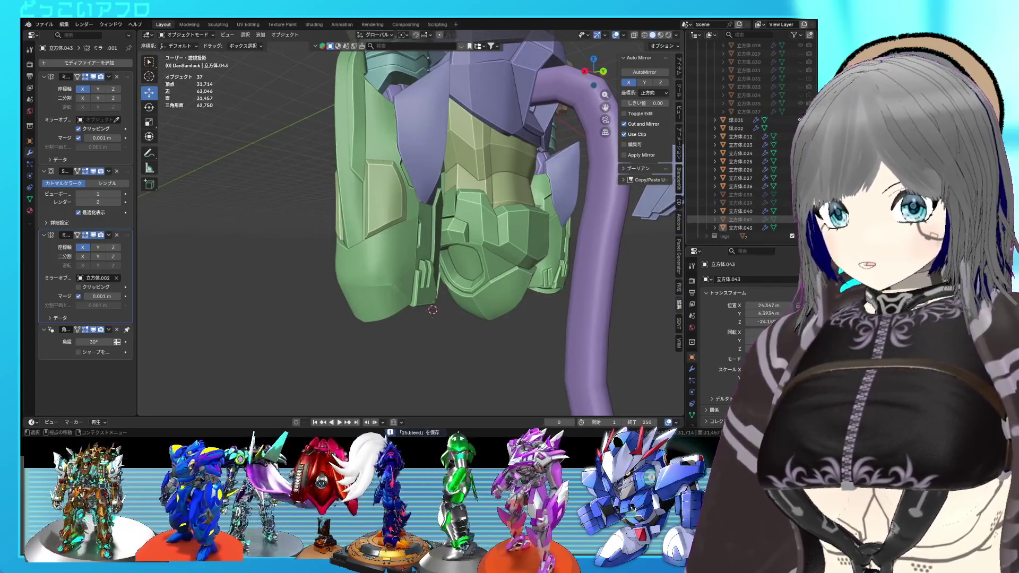
click(800, 219)
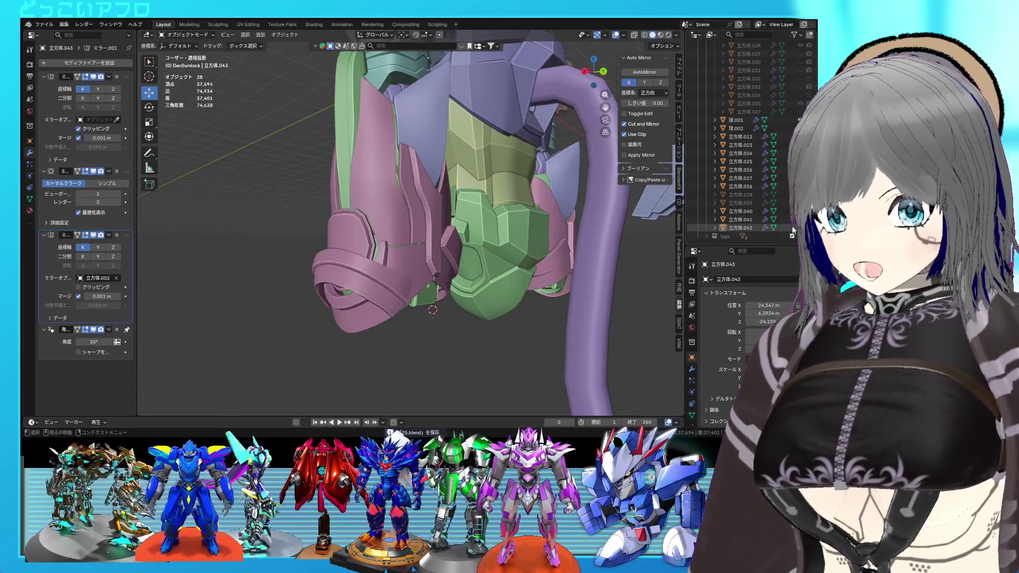
Step: Select the pink armour on the left leg and duplicate it in place as 立方体.044
mouse_move(409, 262)
middle_down()
mouse_move(362, 291)
mouse_move(441, 266)
mouse_move(352, 264)
mouse_move(426, 265)
mouse_move(363, 274)
mouse_move(390, 244)
mouse_move(402, 280)
middle_up()
key(Tab)
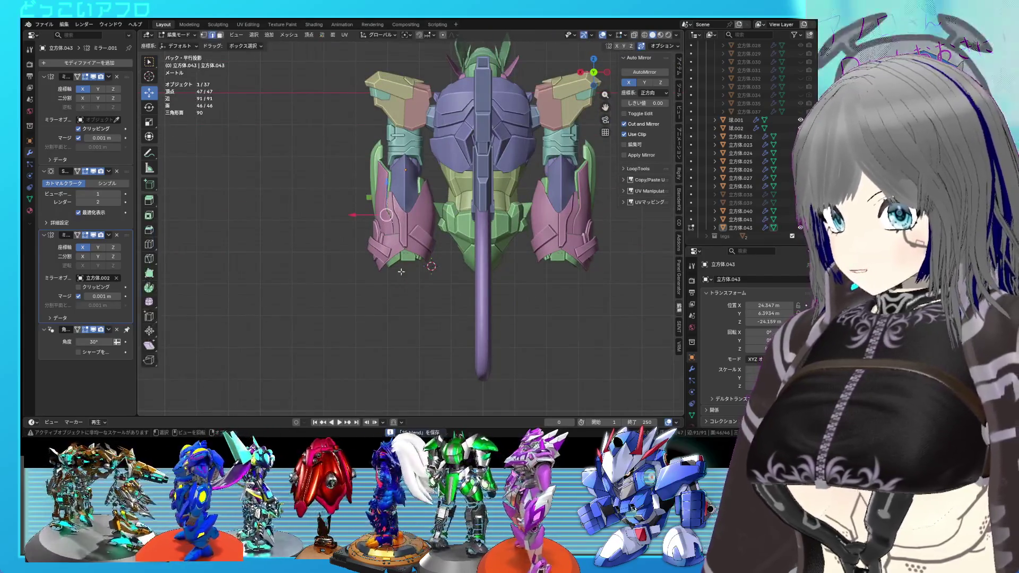
key(Tab)
click(406, 244)
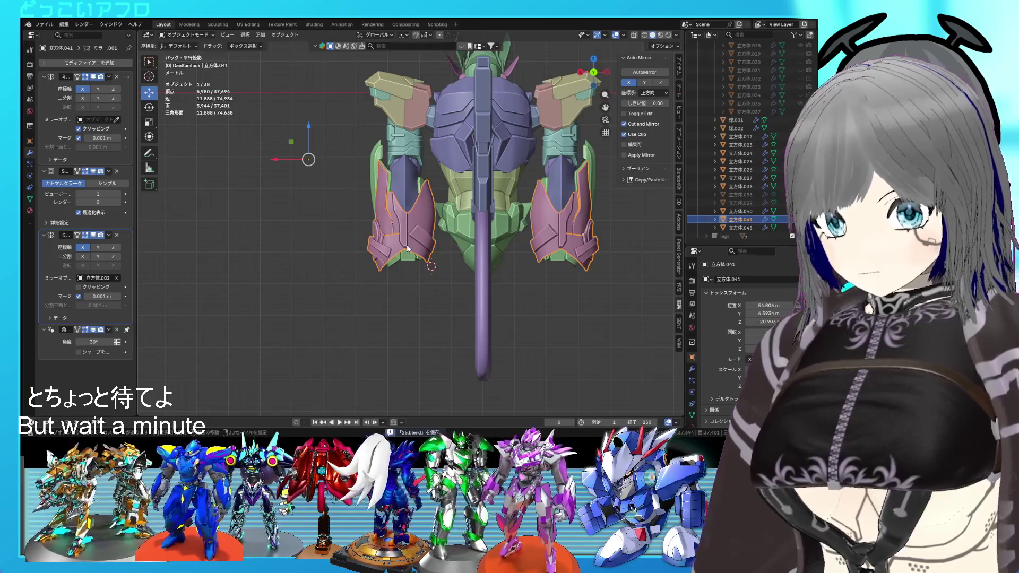
key(ctrl+Tab)
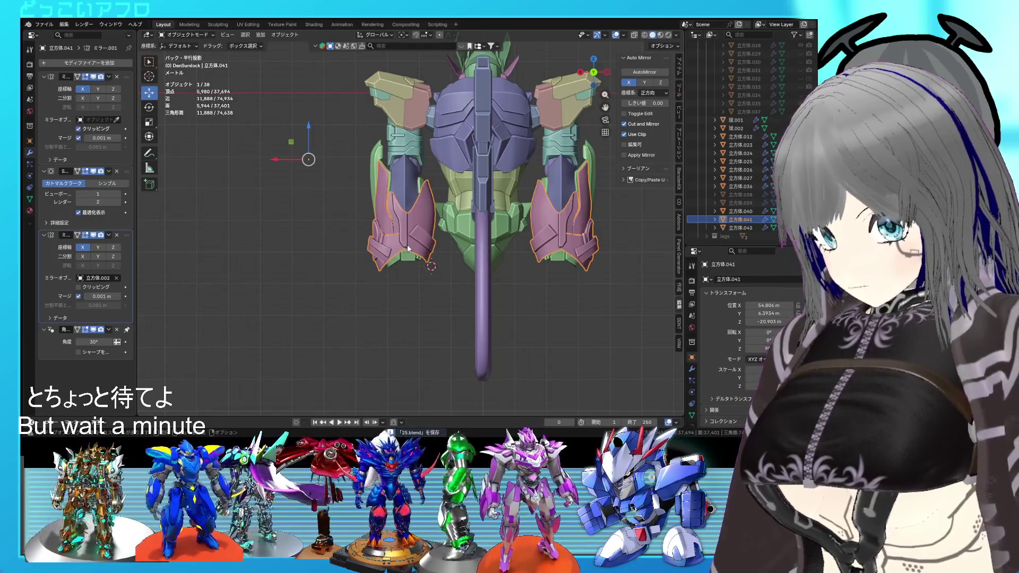
key(shift+d)
key(Escape)
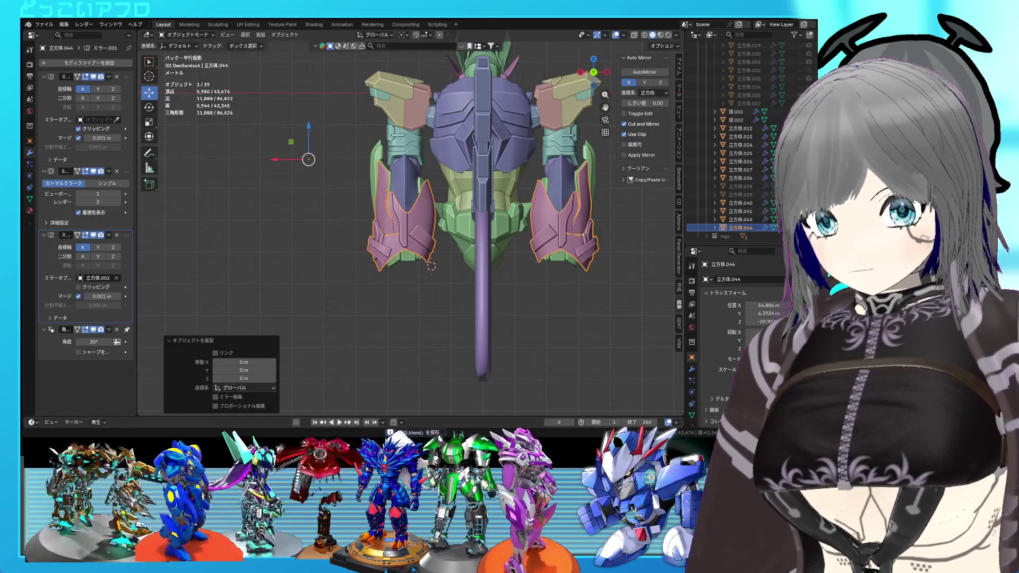
Step: Select the linked lower armour piece in the duplicate, try moving it up along Z, and undo
key(Tab)
scroll(393, 257, up, 3)
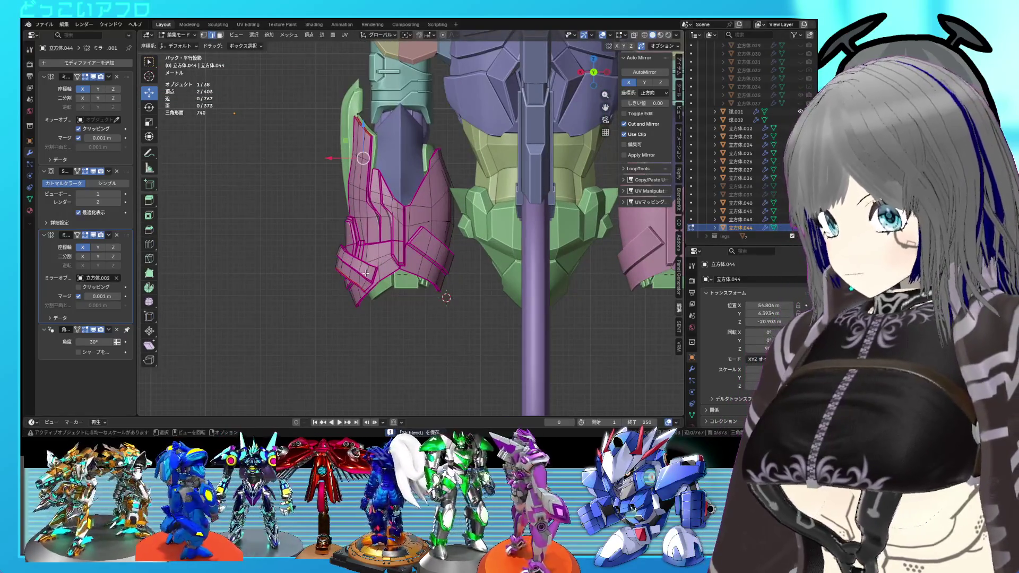
click(364, 228)
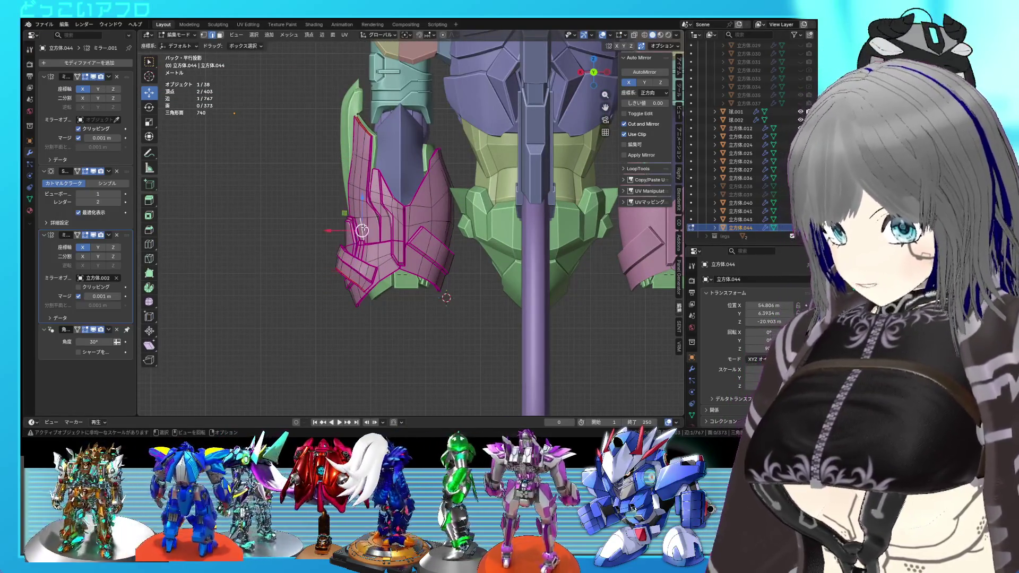
key(l)
middle_drag(364, 228, 376, 237)
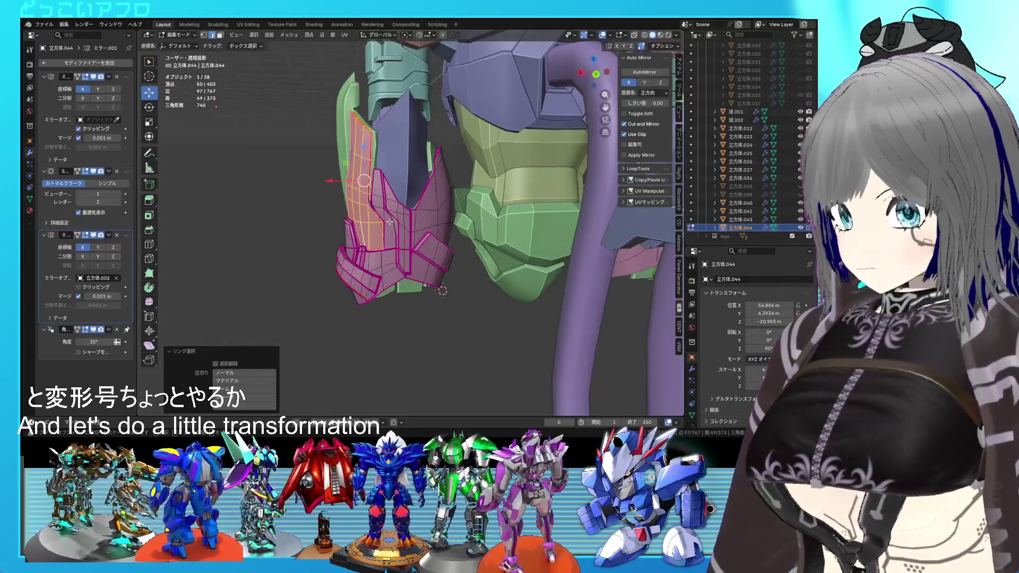
drag(363, 155, 364, 125)
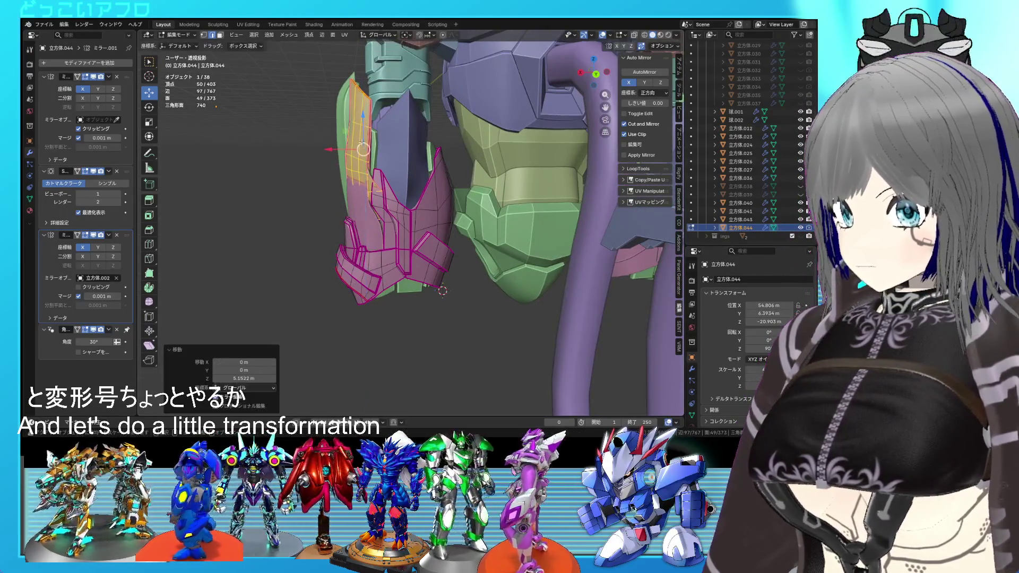
key(ctrl+z)
key(shift+z)
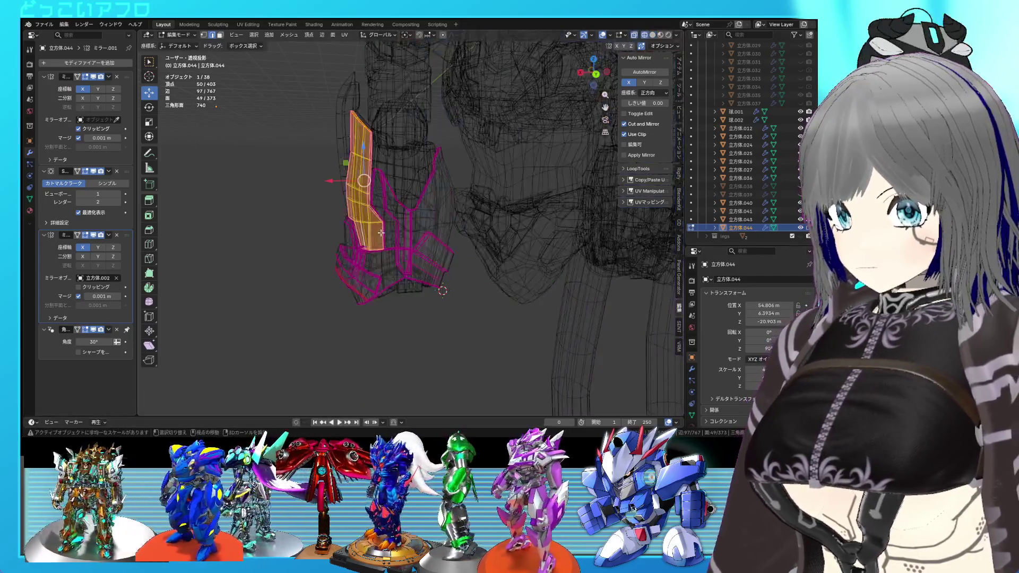
key(Tab)
Step: Hide the orange armour piece, return to solid shading, and edit 立方体.044 from the back view
click(374, 234)
click(342, 272)
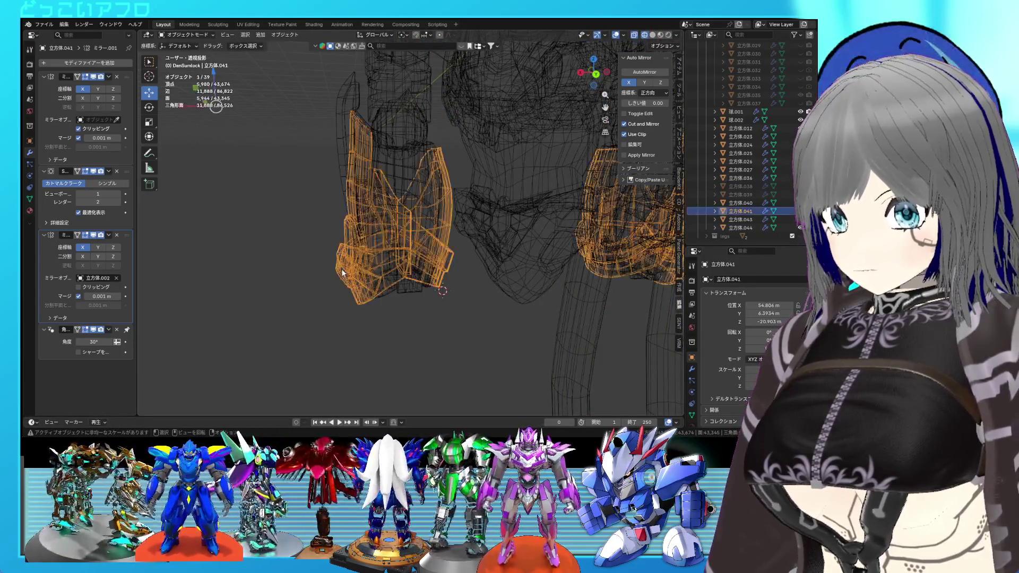
key(h)
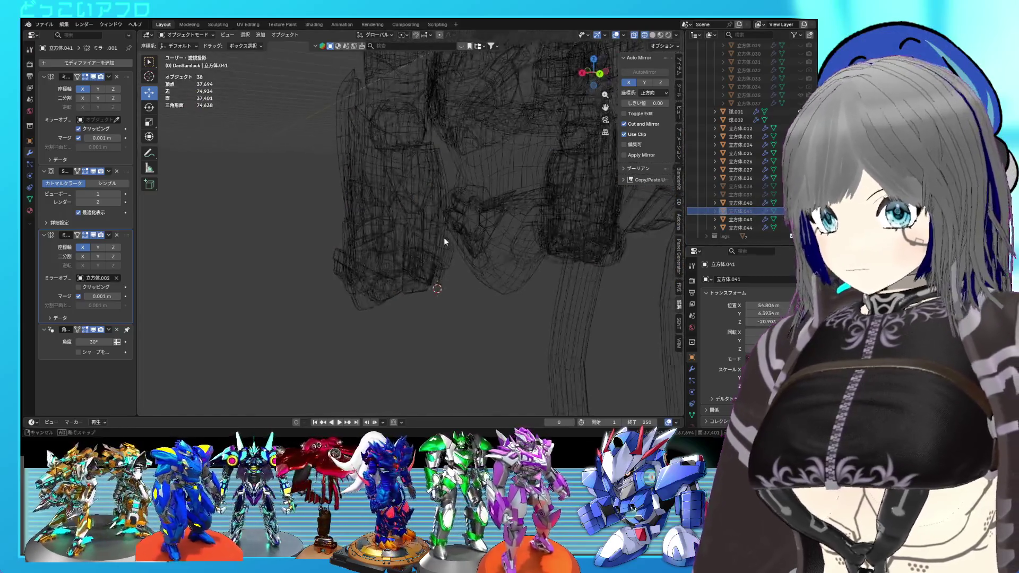
key(shift+z)
click(387, 249)
key(Tab)
key(ctrl+KP_1)
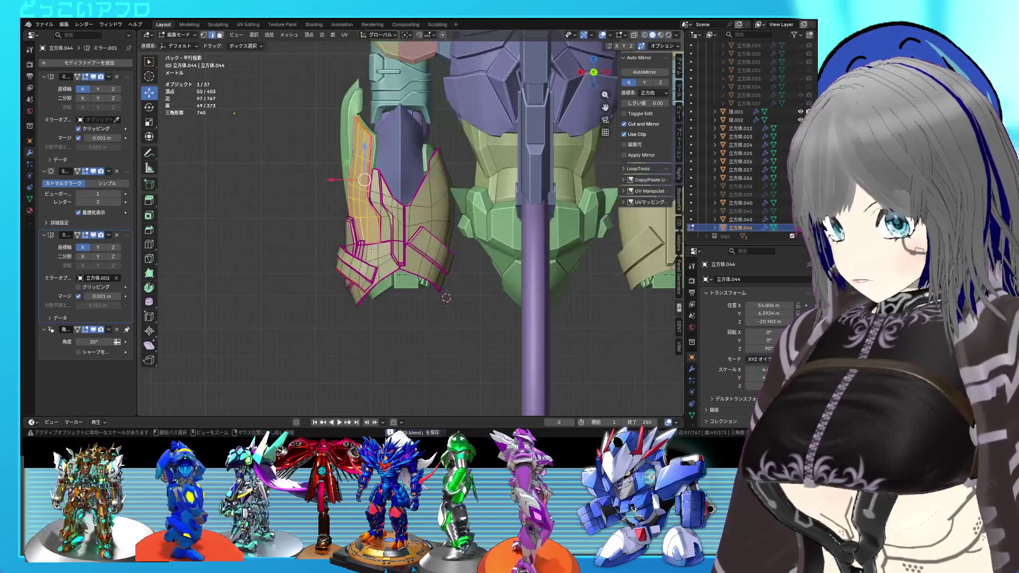
Step: Save the file and move the first lower armour panel piece outward
key(ctrl+s)
click(367, 273)
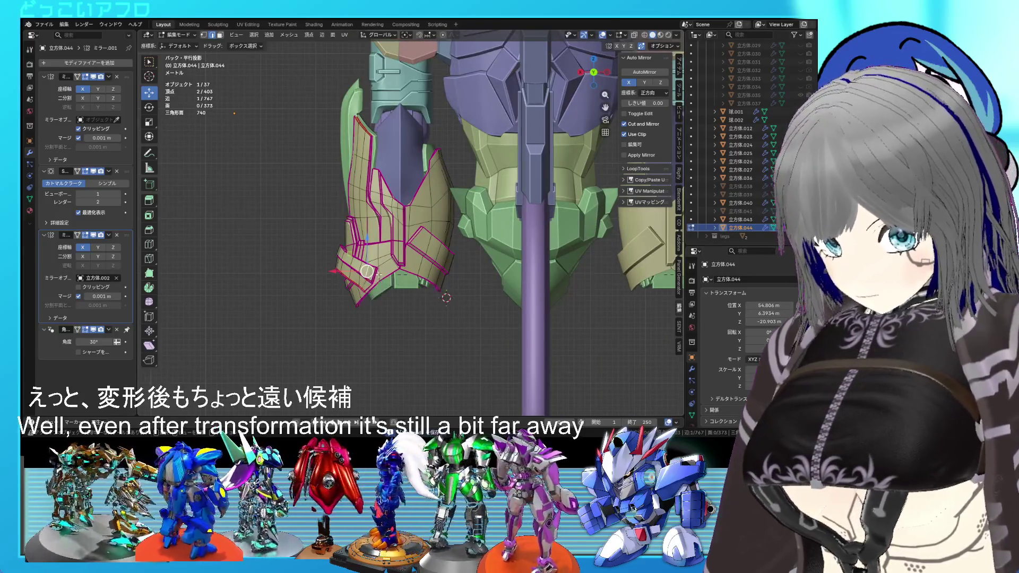
key(ctrl+l)
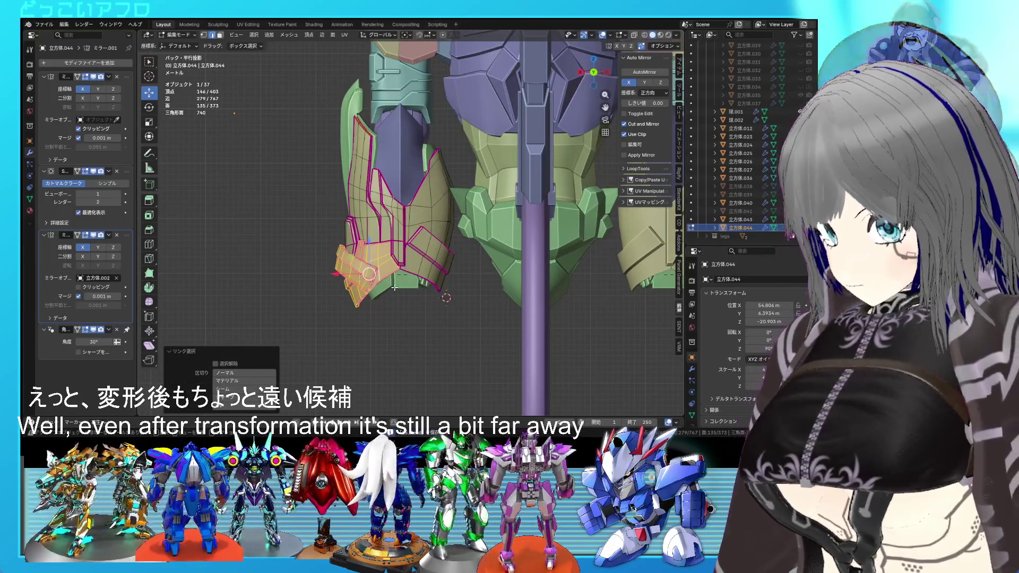
key(g)
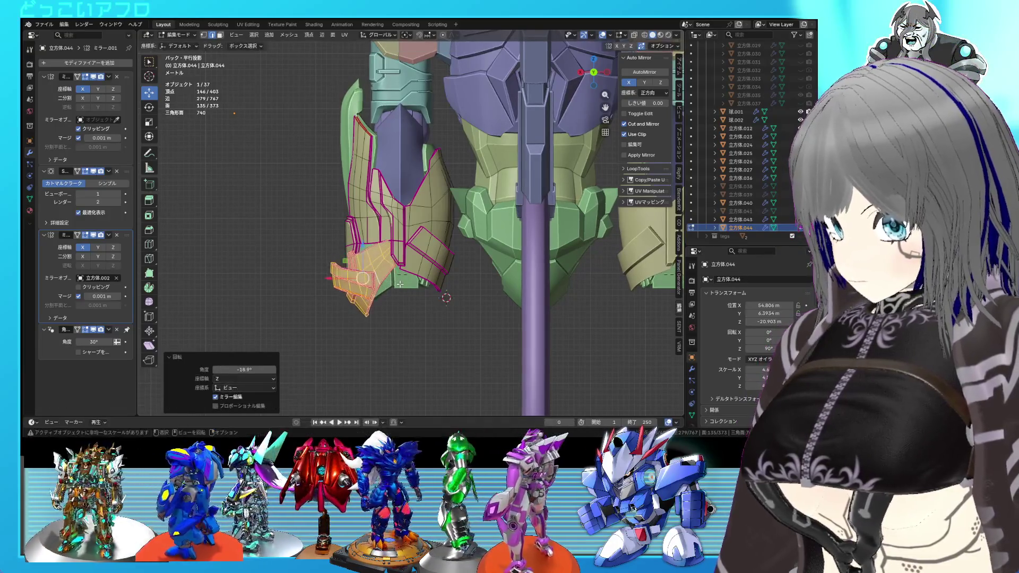
click(377, 287)
Step: Shift the second panel piece and tilt it by -45.3° and then -16.9°
click(376, 287)
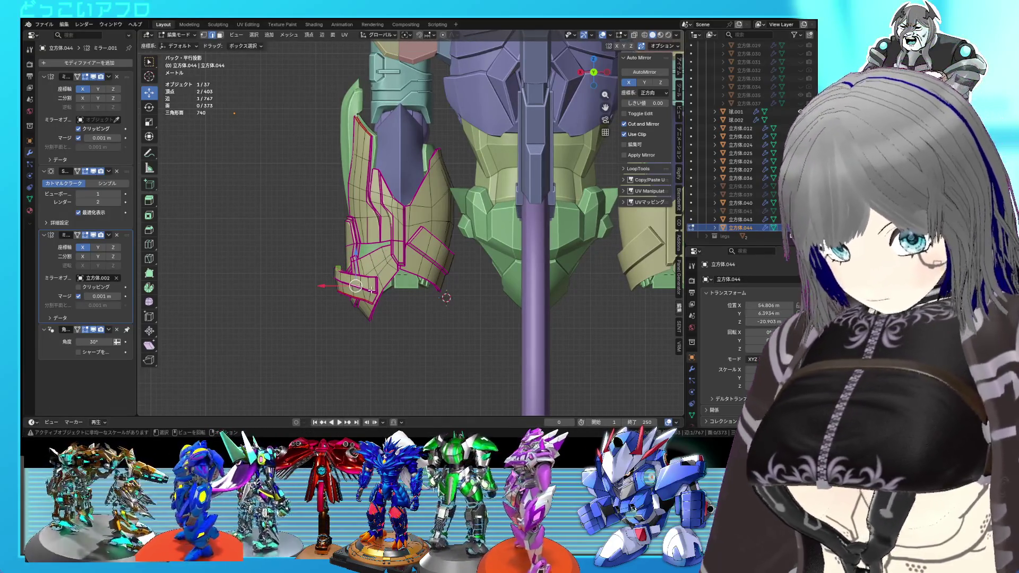
key(ctrl+l)
key(g)
click(378, 289)
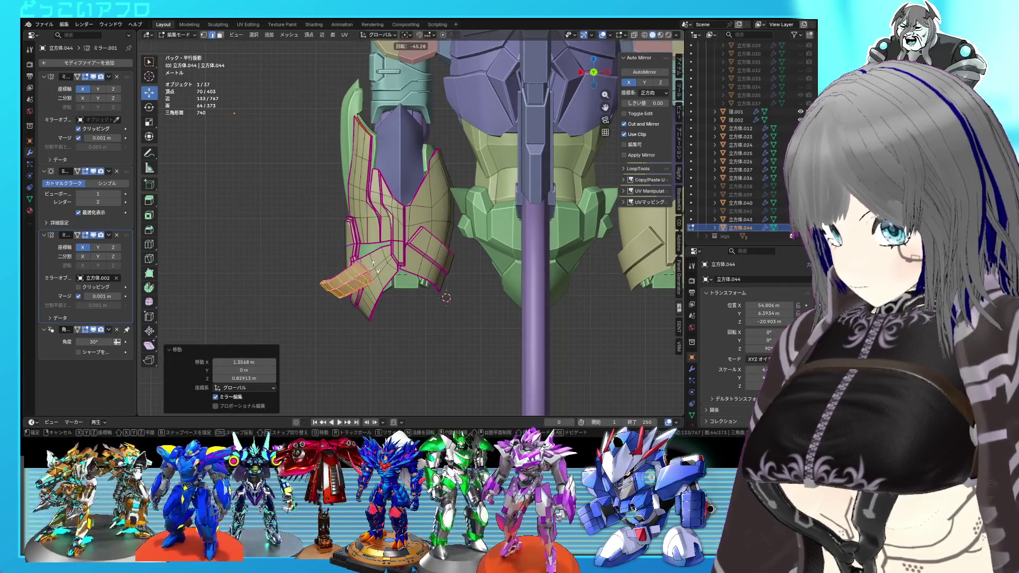
key(r)
click(376, 285)
middle_drag(377, 285, 370, 278)
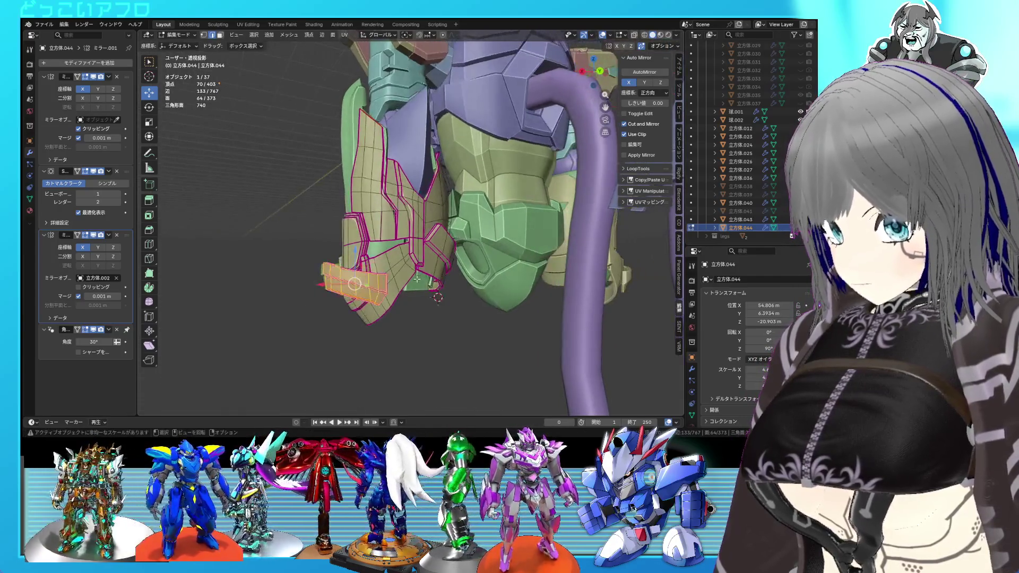
key(ctrl+KP_1)
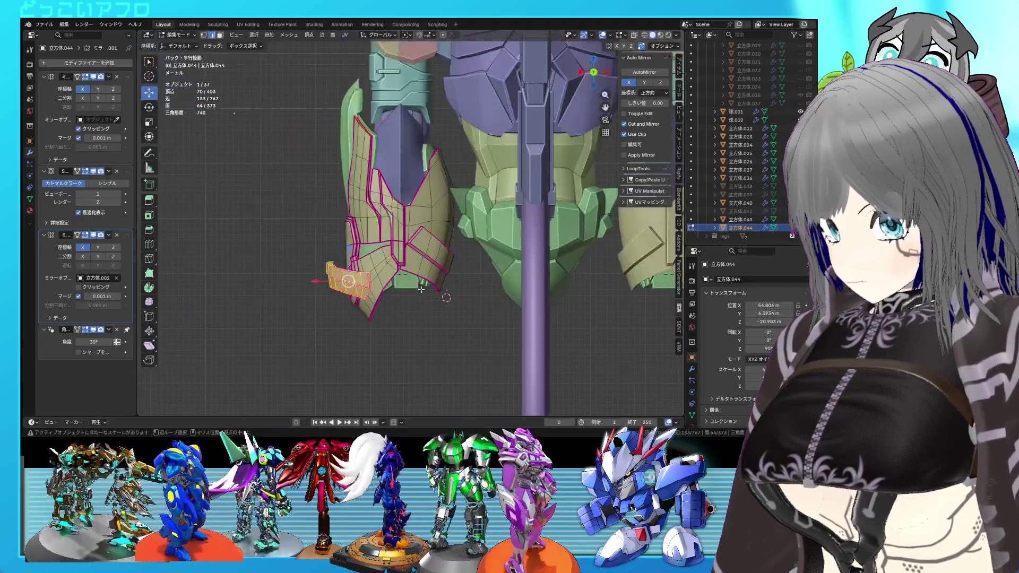
click(414, 275)
Step: Lower that panel piece, then shift it sideways along the X axis
key(g)
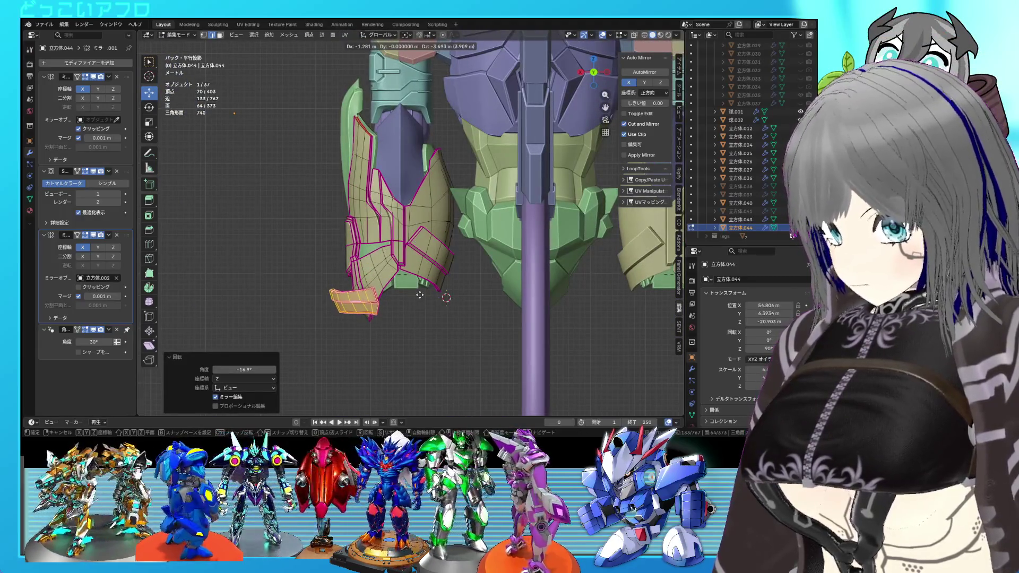
click(420, 295)
mouse_move(420, 295)
middle_down()
mouse_move(408, 297)
mouse_move(422, 298)
middle_up()
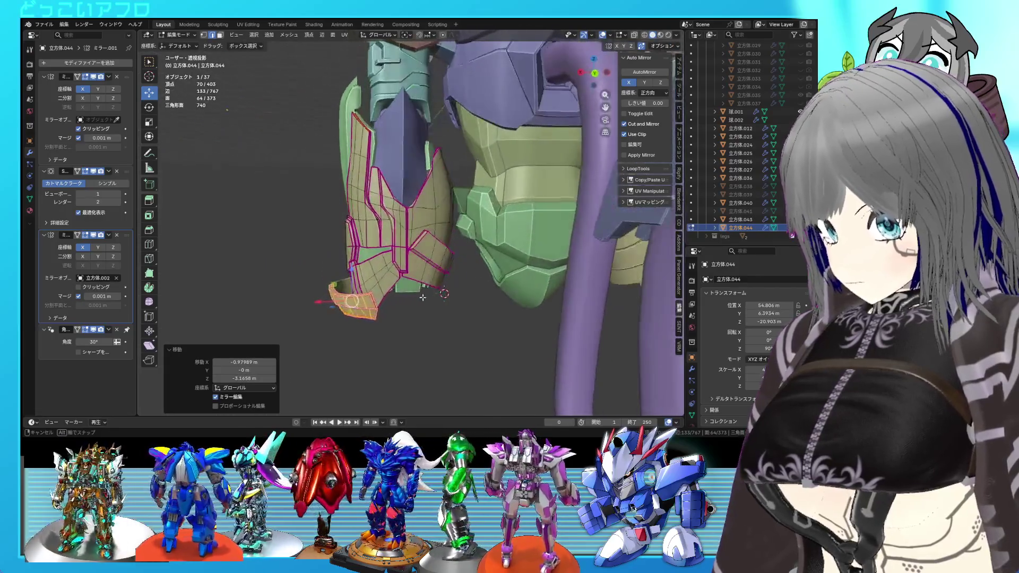
key(g)
key(x)
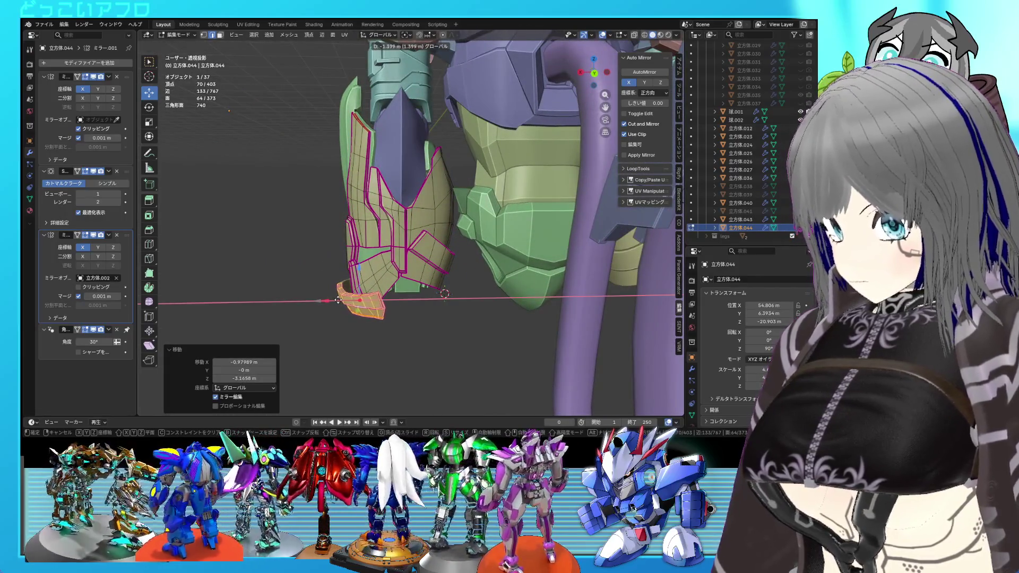
click(445, 294)
mouse_move(445, 294)
middle_down()
mouse_move(380, 256)
mouse_move(334, 250)
middle_up()
Step: Move the next panel piece down, tilt it -34.4°, nudge it, and tilt it 5.04°
click(380, 256)
key(l)
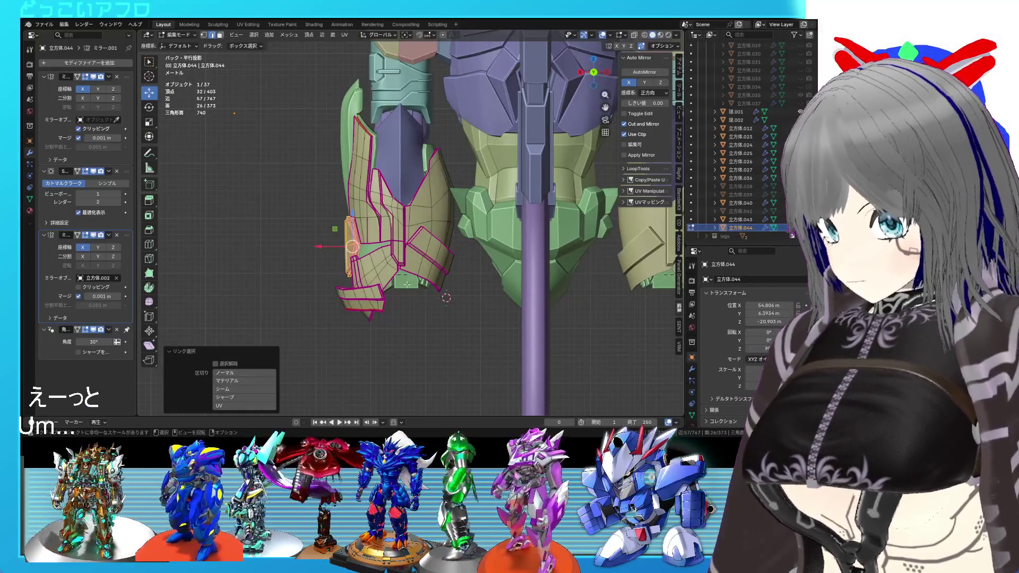
key(g)
click(411, 242)
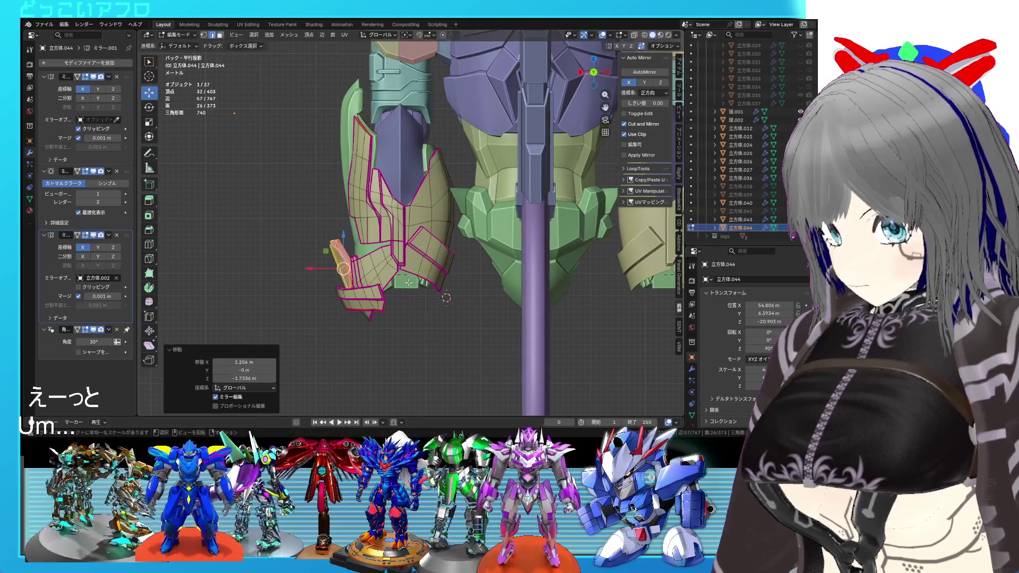
key(g)
click(420, 258)
key(r)
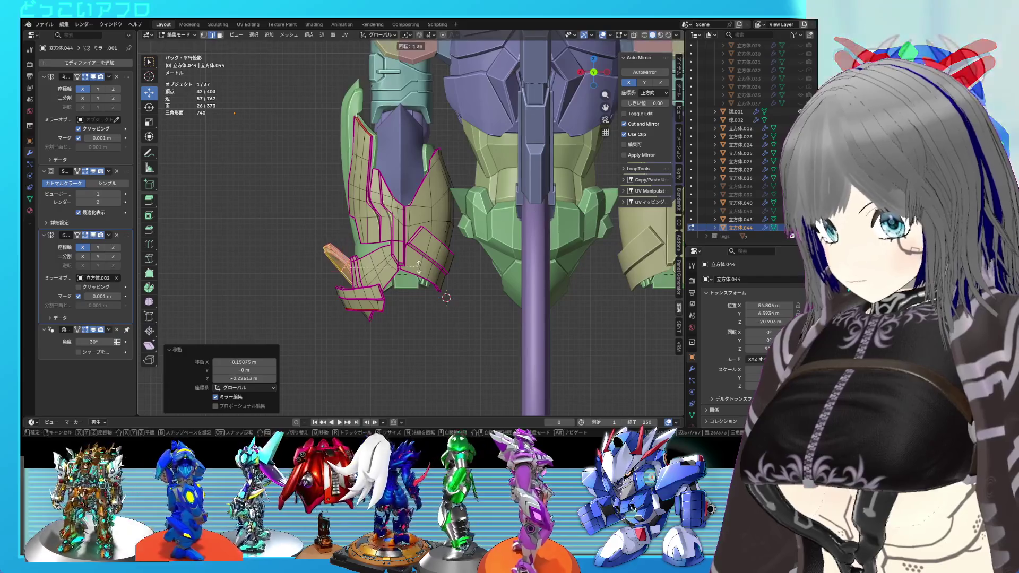
click(419, 263)
mouse_move(419, 262)
middle_down()
mouse_move(486, 276)
mouse_move(444, 270)
middle_up()
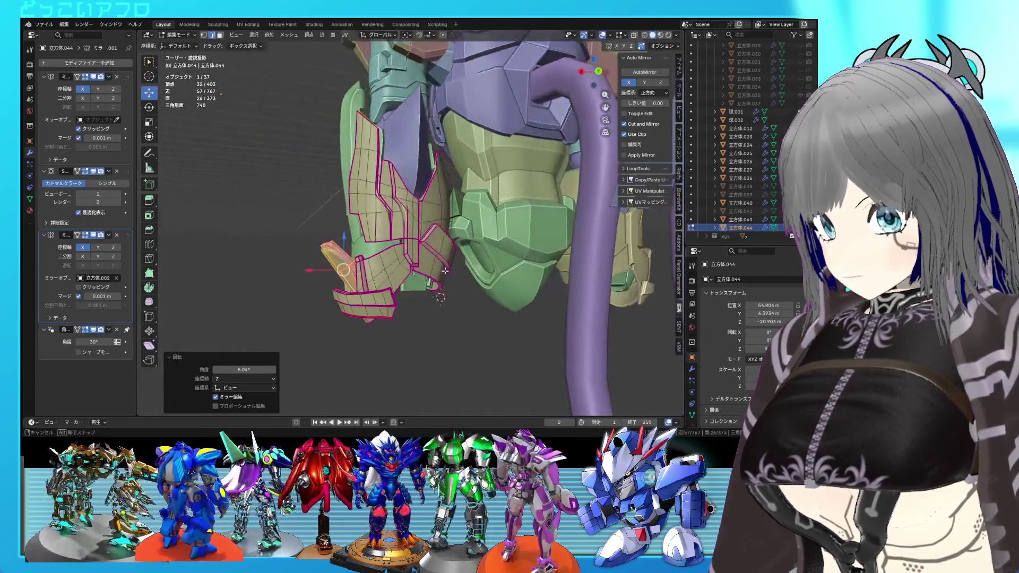
key(ctrl+KP_1)
Step: Shift the linked panel geometry sideways along X and pick an edge on the inner panel
key(l)
key(g)
key(x)
click(400, 269)
click(420, 266)
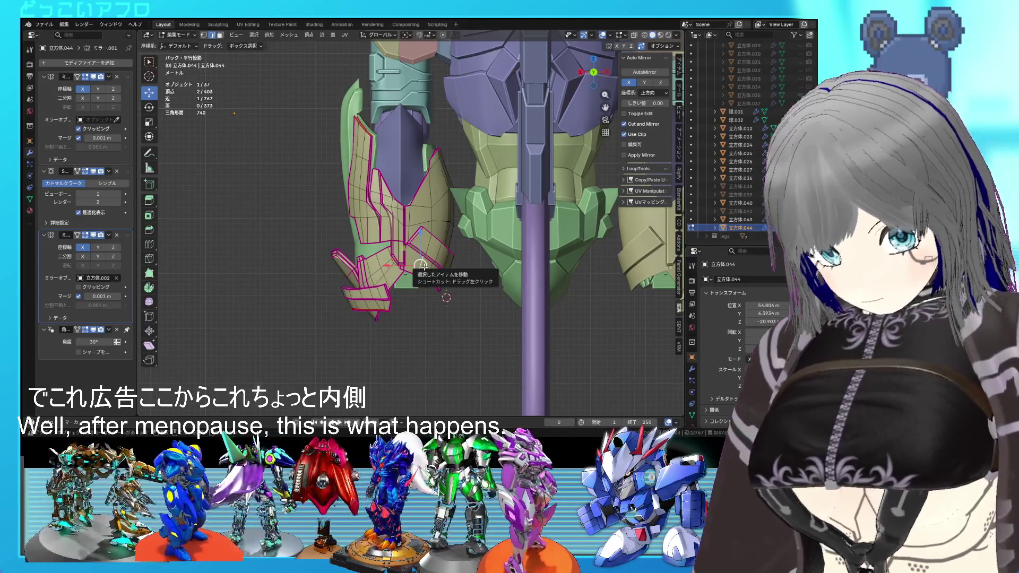
Step: Lower the inner panel along Z, tilt it 15°, then lower it further along Z
key(l)
key(g)
key(z)
click(445, 286)
key(r)
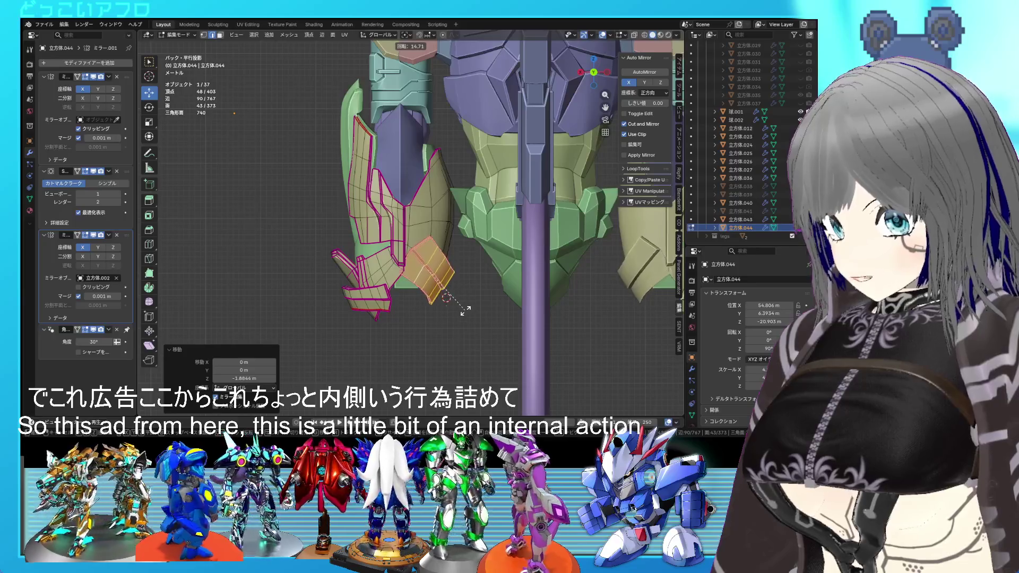
click(464, 309)
key(g)
key(z)
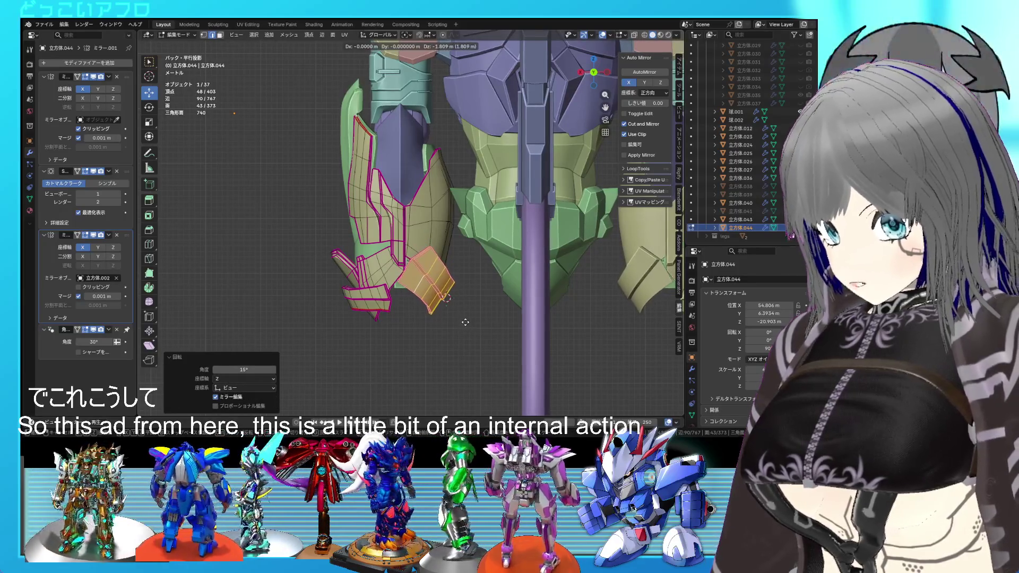
click(465, 322)
Step: Lower the neighbouring panel along Z, tilt it 8.08°, and shift it outward
click(441, 221)
key(ctrl+l)
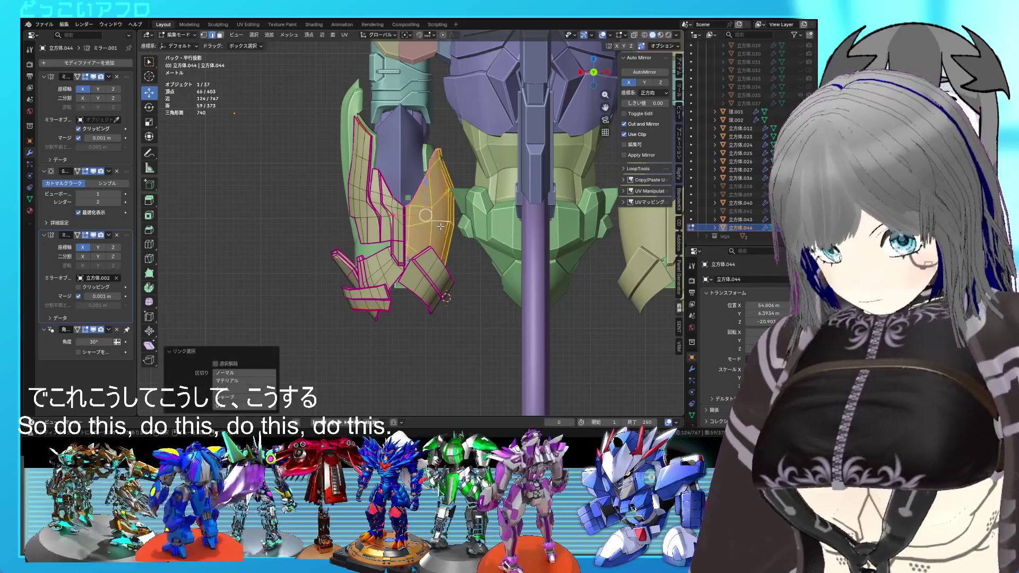
key(g)
key(z)
click(480, 272)
key(r)
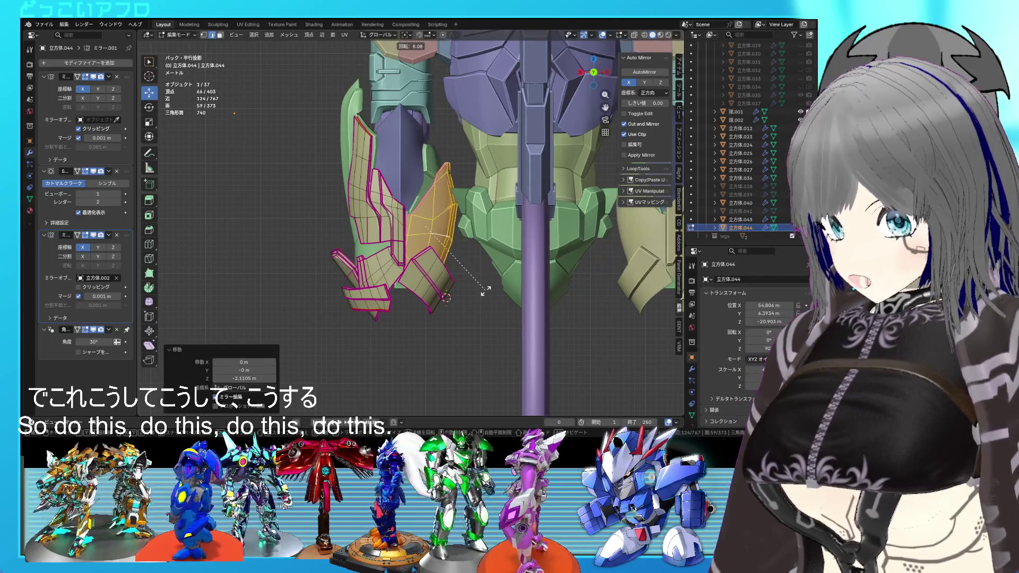
click(485, 290)
key(g)
click(495, 301)
mouse_move(494, 302)
middle_down()
mouse_move(485, 190)
mouse_move(467, 249)
mouse_move(459, 225)
mouse_move(461, 236)
middle_up()
click(400, 236)
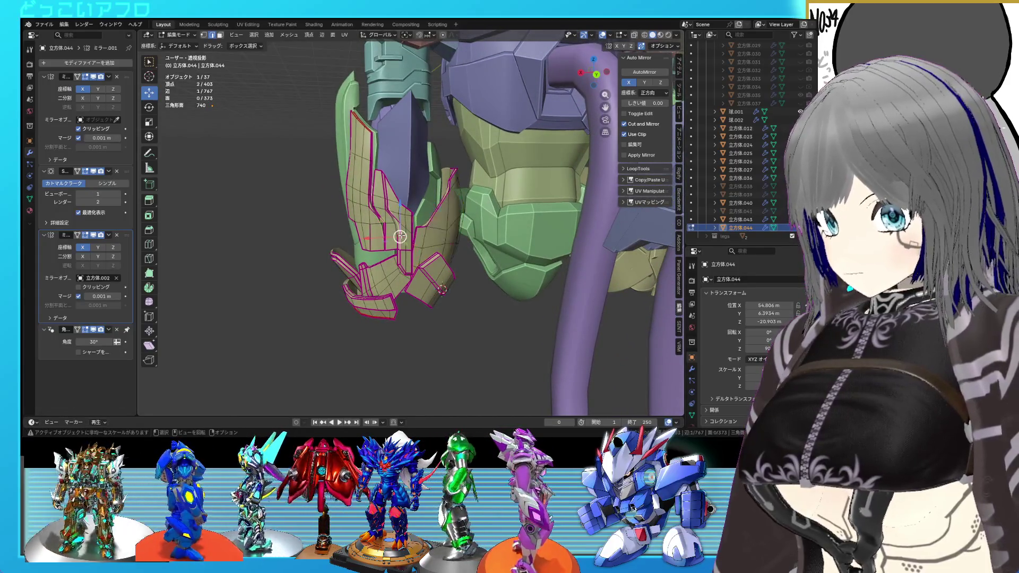
Step: Lower the linked panel piece, then shift it outward and tilt it 7.15° in side view
key(l)
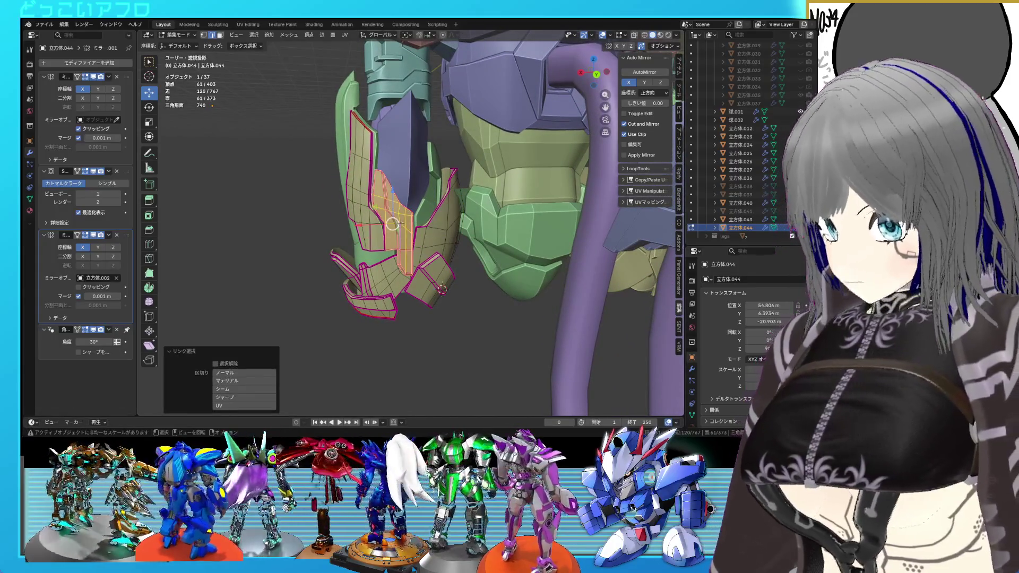
drag(393, 189, 398, 204)
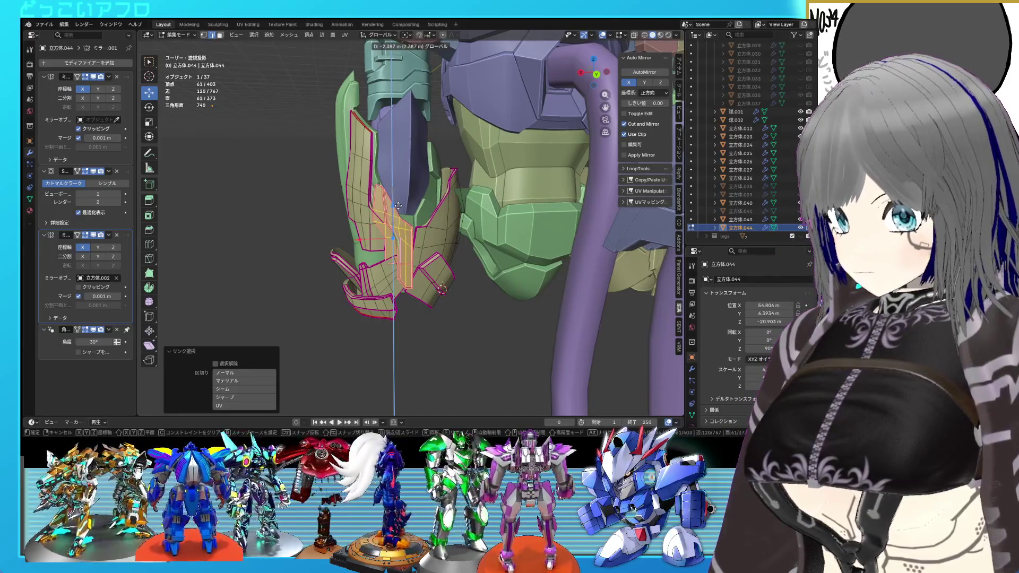
click(398, 205)
key(KP_1)
key(KP_3)
key(g)
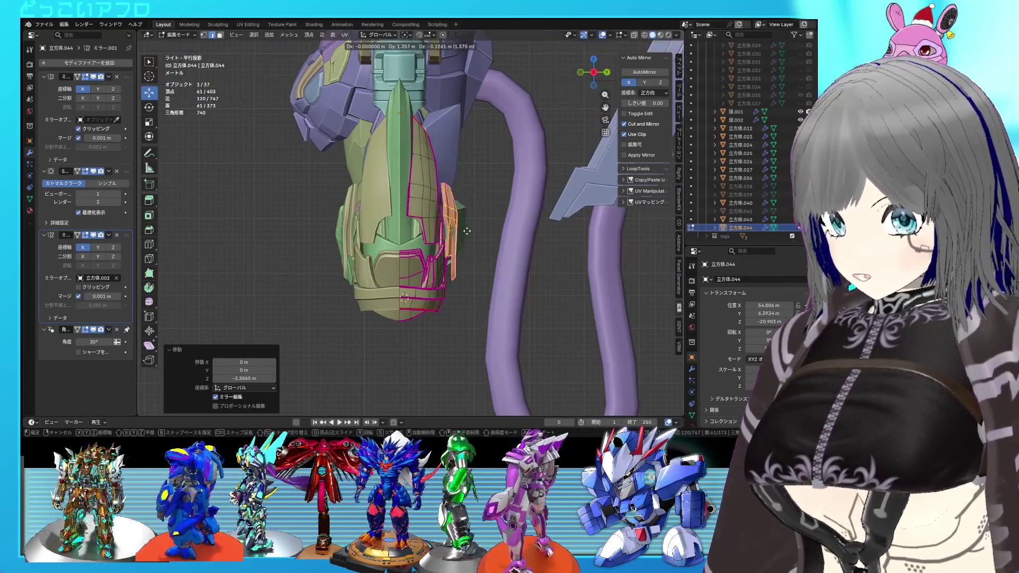
click(465, 231)
key(r)
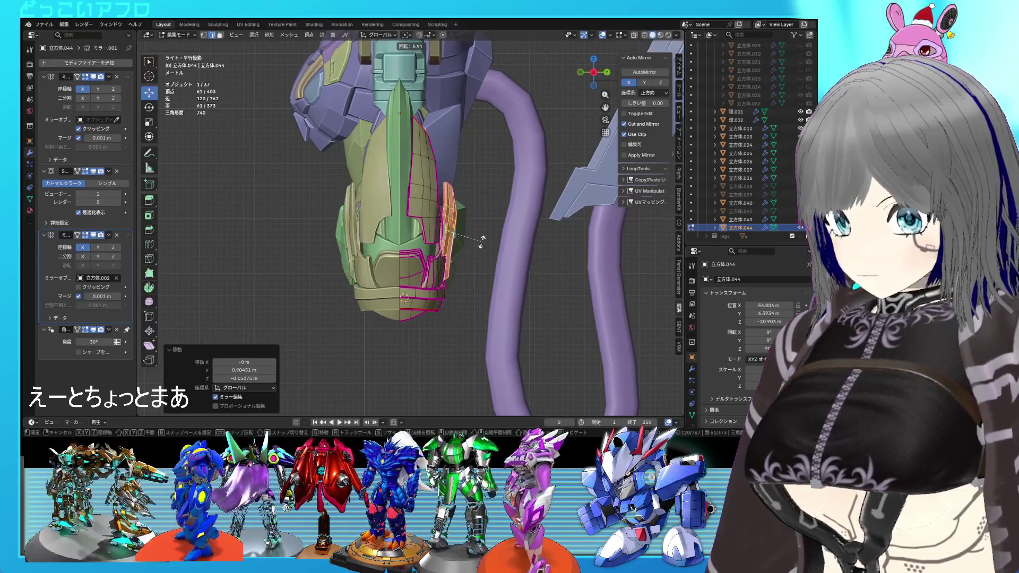
click(480, 239)
key(g)
click(482, 234)
Step: Slide the panel along Y, give it a slight extra tilt, and pick the next panel
mouse_move(481, 233)
middle_down()
mouse_move(360, 244)
mouse_move(465, 239)
middle_up()
drag(472, 232, 470, 231)
key(KP_3)
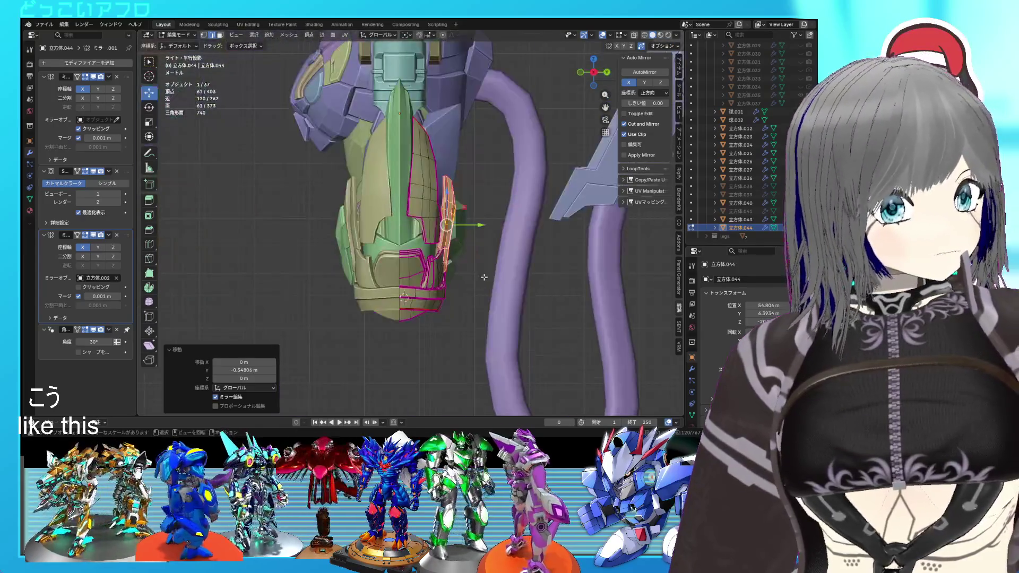
key(r)
click(492, 276)
middle_drag(491, 276, 372, 229)
click(373, 232)
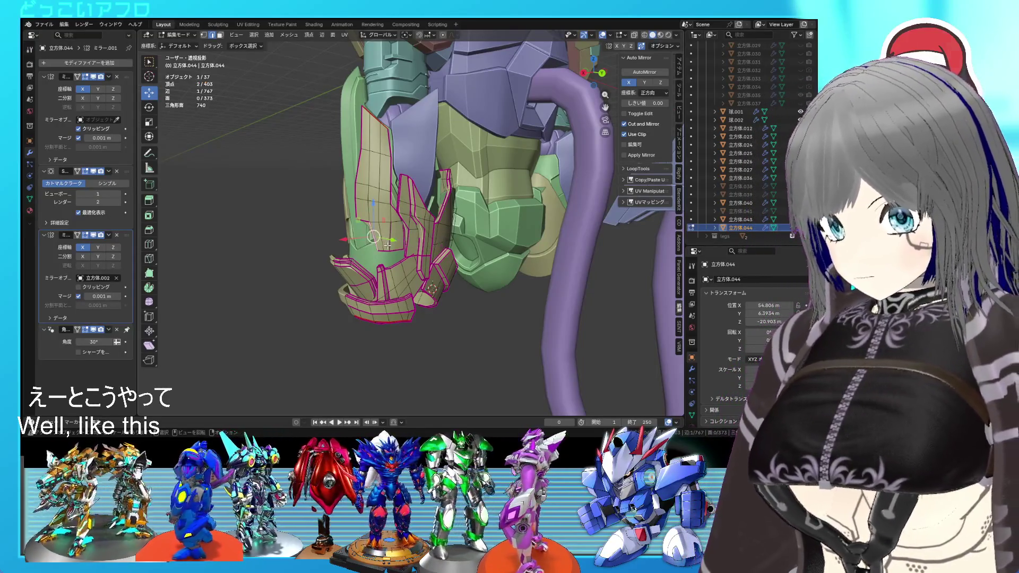
key(ctrl+KP_1)
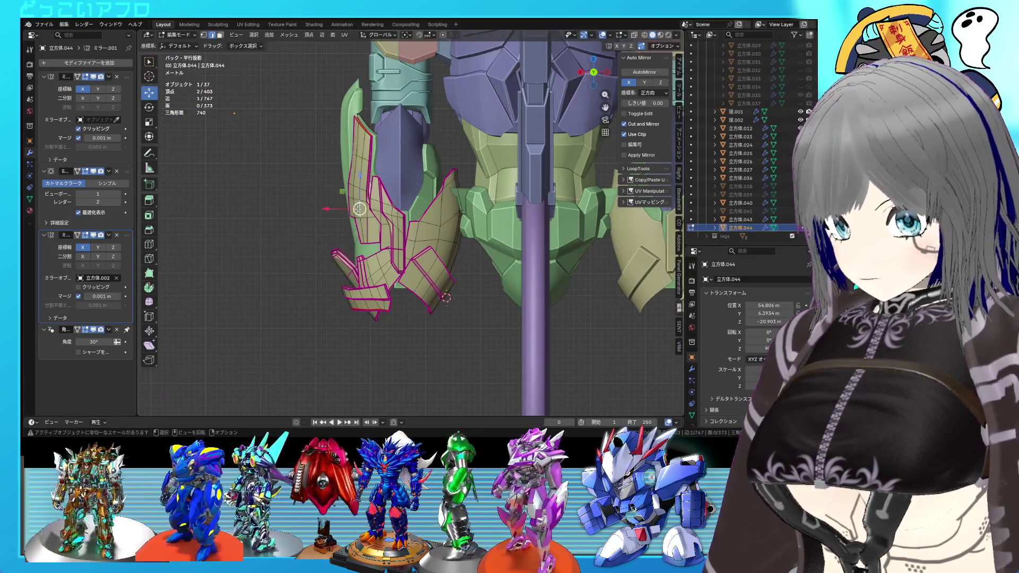
Step: Tilt the spike panel -7.74°, move it upward, and reposition it before leaving Edit Mode
key(ctrl+l)
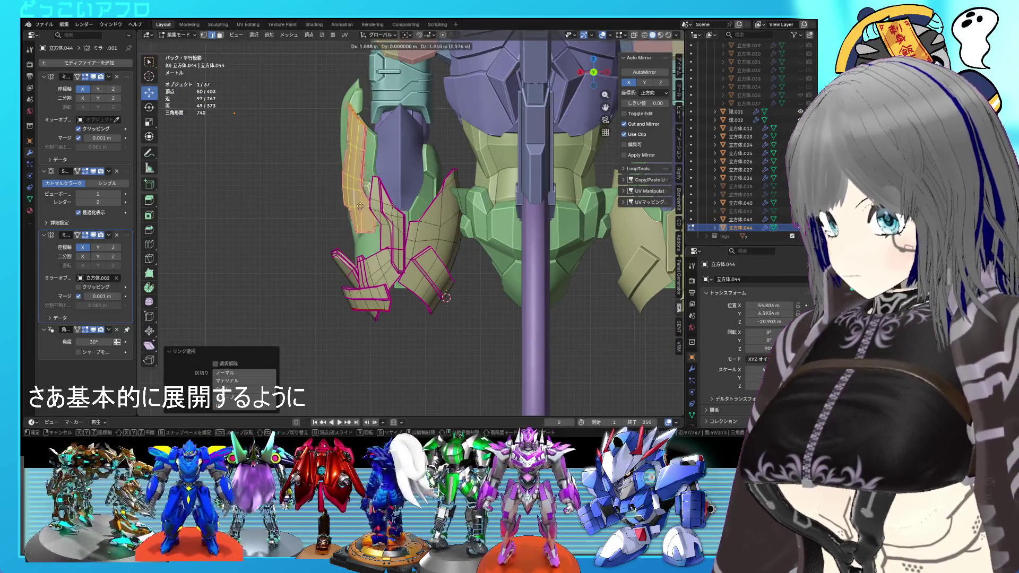
click(390, 203)
key(r)
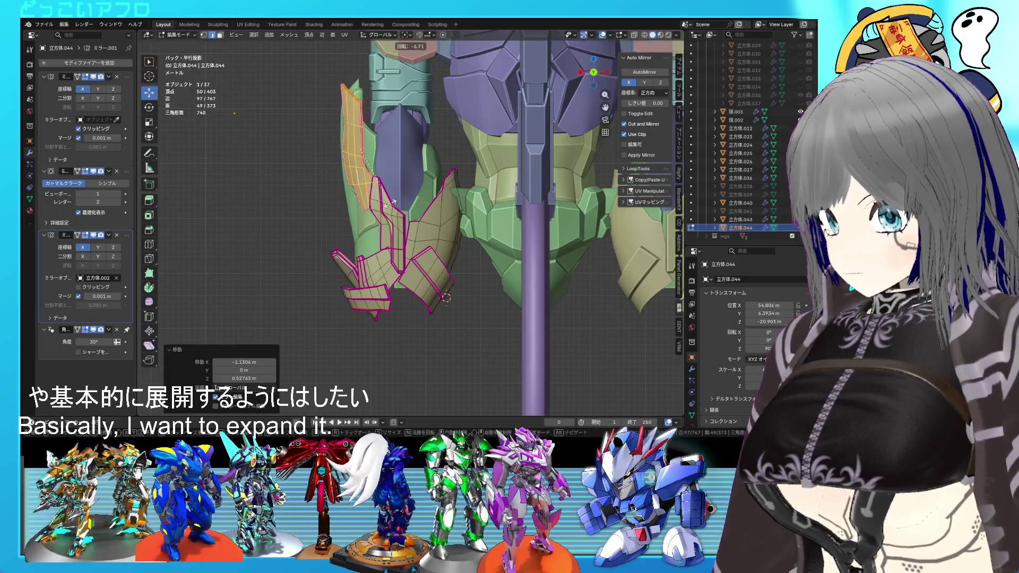
click(390, 203)
middle_drag(391, 203, 438, 209)
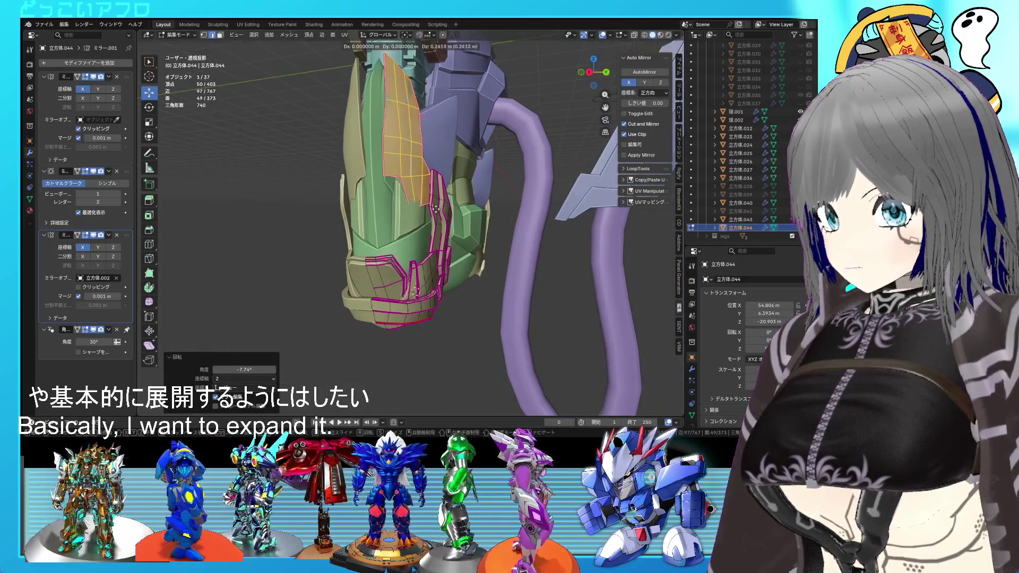
click(437, 201)
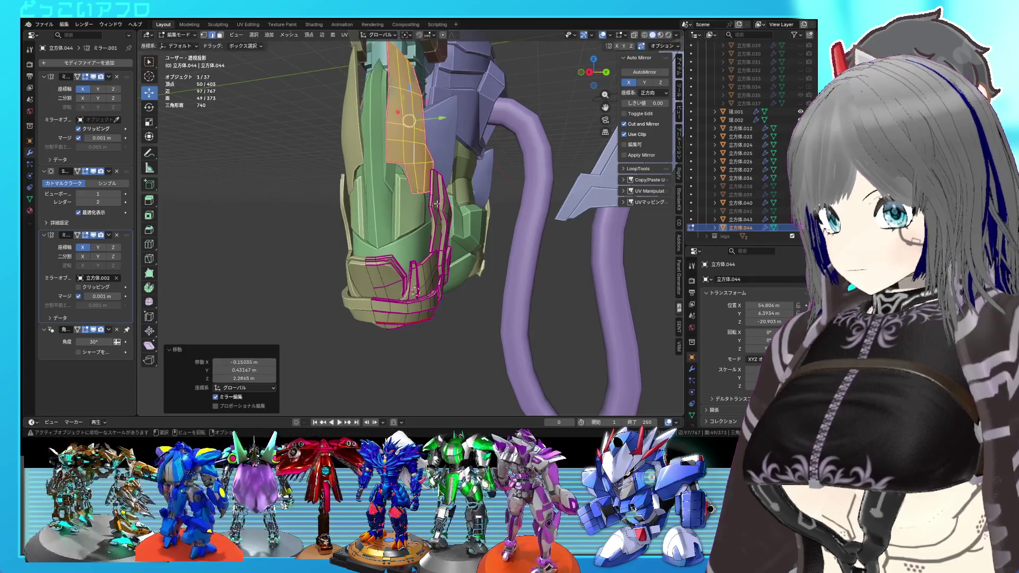
click(436, 225)
mouse_move(437, 225)
middle_down()
mouse_move(372, 230)
mouse_move(493, 252)
mouse_move(417, 203)
middle_up()
key(g)
click(349, 234)
key(Tab)
key(Tab)
Step: Slide the spike panel faces 0.623 m along Y and tilt them -1.87°
drag(418, 203, 423, 202)
middle_drag(423, 202, 455, 271)
key(Escape)
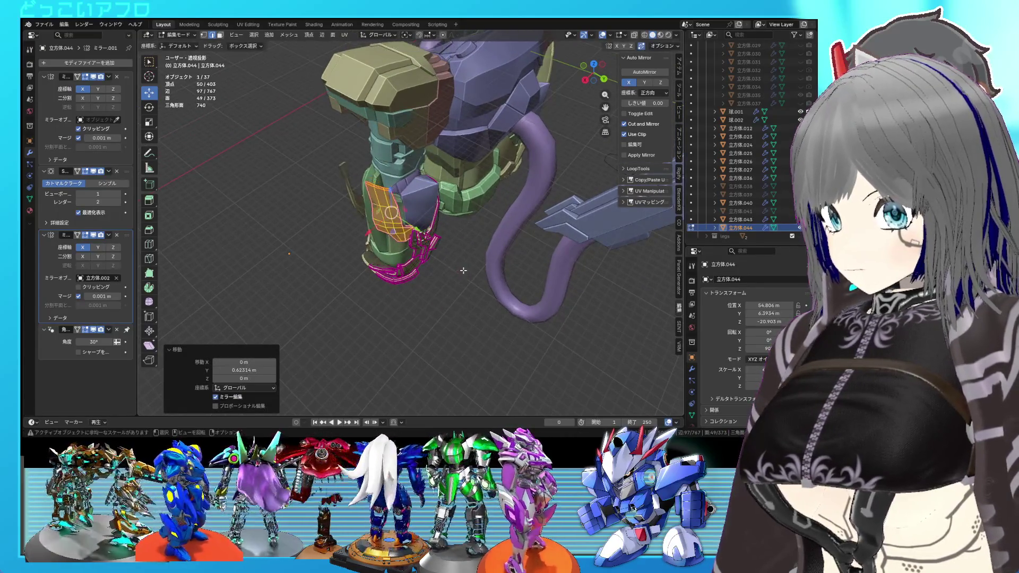
scroll(452, 225, up, 5)
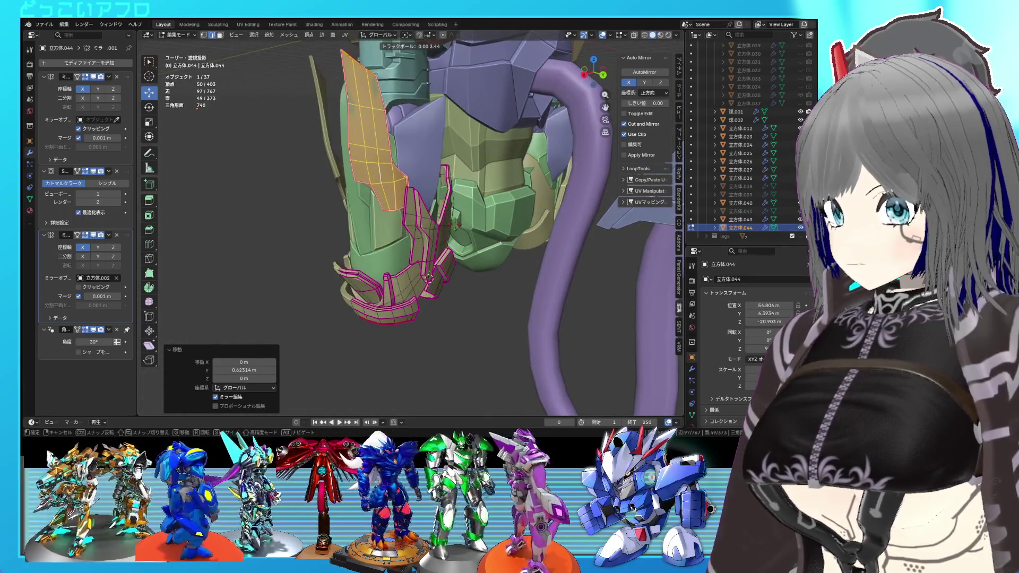
click(458, 224)
click(456, 218)
mouse_move(456, 218)
middle_down()
mouse_move(503, 213)
mouse_move(448, 236)
mouse_move(478, 228)
mouse_move(352, 229)
mouse_move(480, 246)
mouse_move(444, 242)
mouse_move(434, 223)
middle_up()
key(Tab)
scroll(477, 244, up, 3)
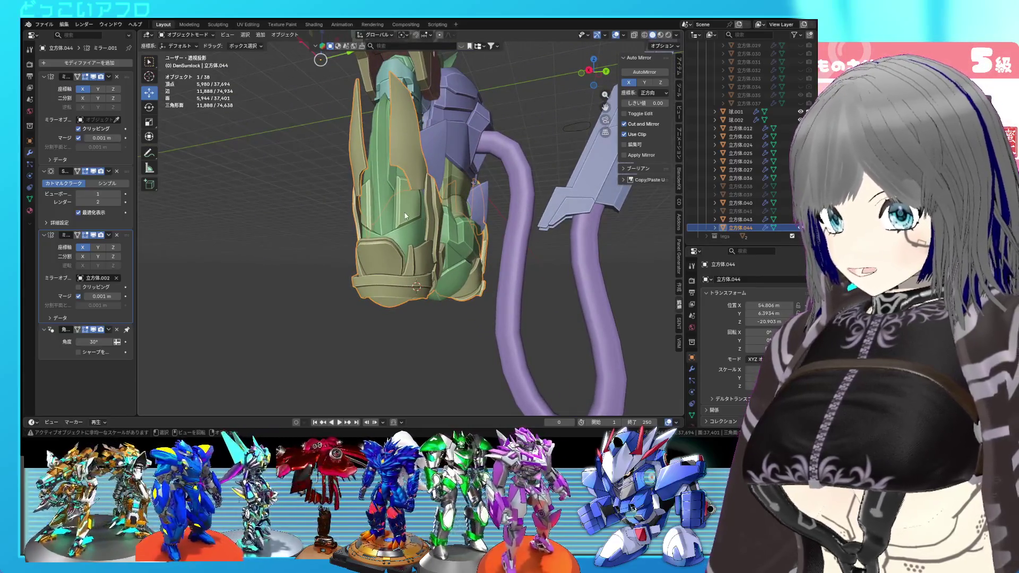
Step: Raise the mesh of panel 立方体.043 7.2256 m in Edit Mode and save the file
click(405, 215)
drag(399, 127, 400, 90)
key(ctrl+z)
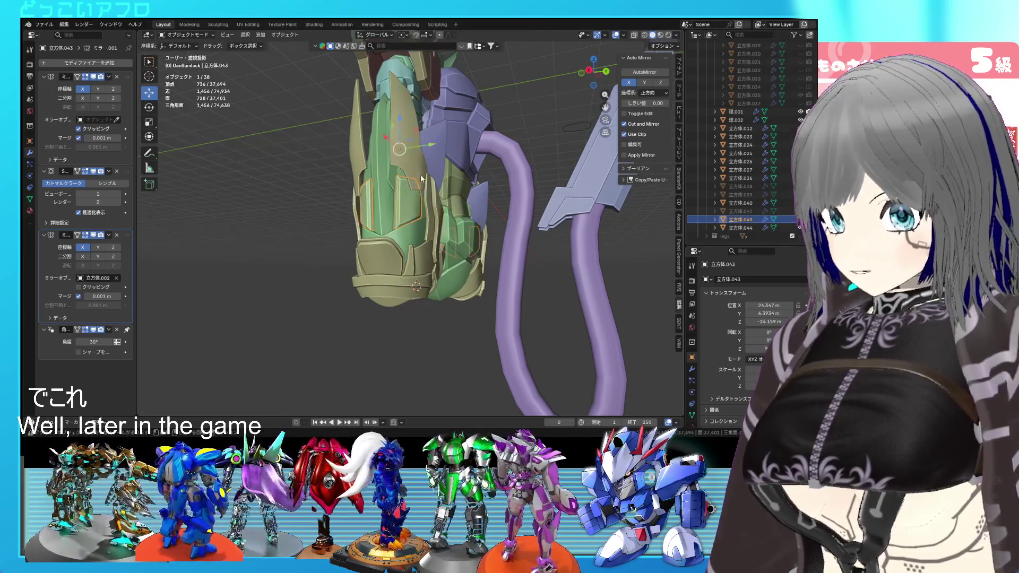
key(Tab)
drag(409, 172, 409, 153)
middle_drag(408, 154, 519, 197)
key(ctrl+s)
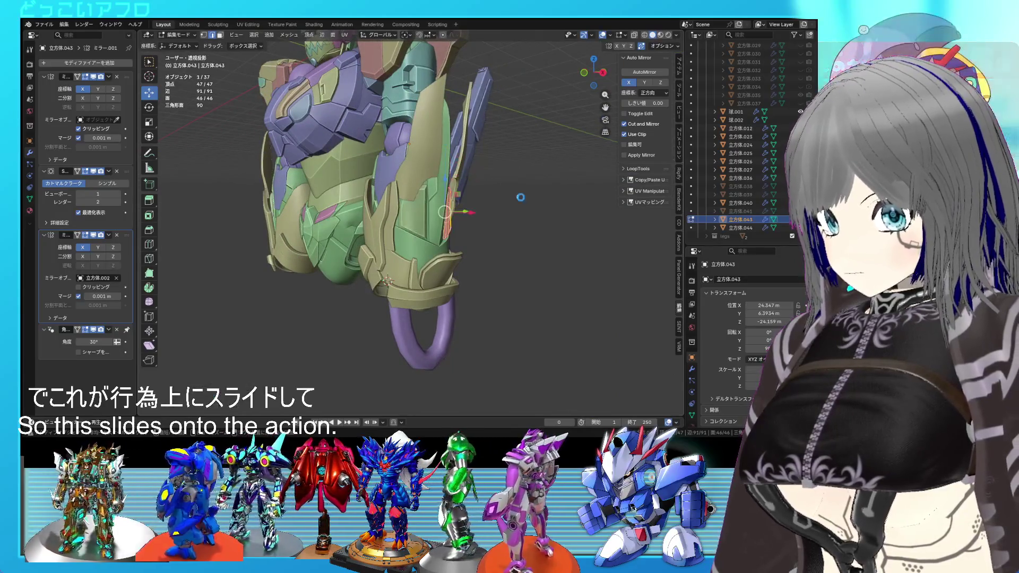
key(KP_Decimal)
key(Tab)
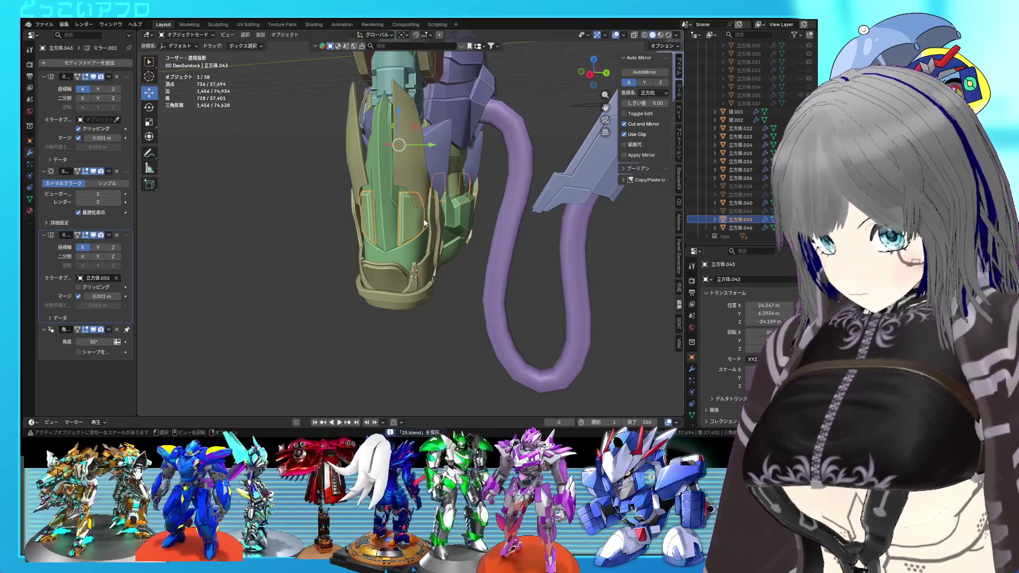
Step: Duplicate the panel in place and move 立方体.038 and 立方体.039 after 立方体.037 in the Outliner
key(shift+d)
right_click(425, 223)
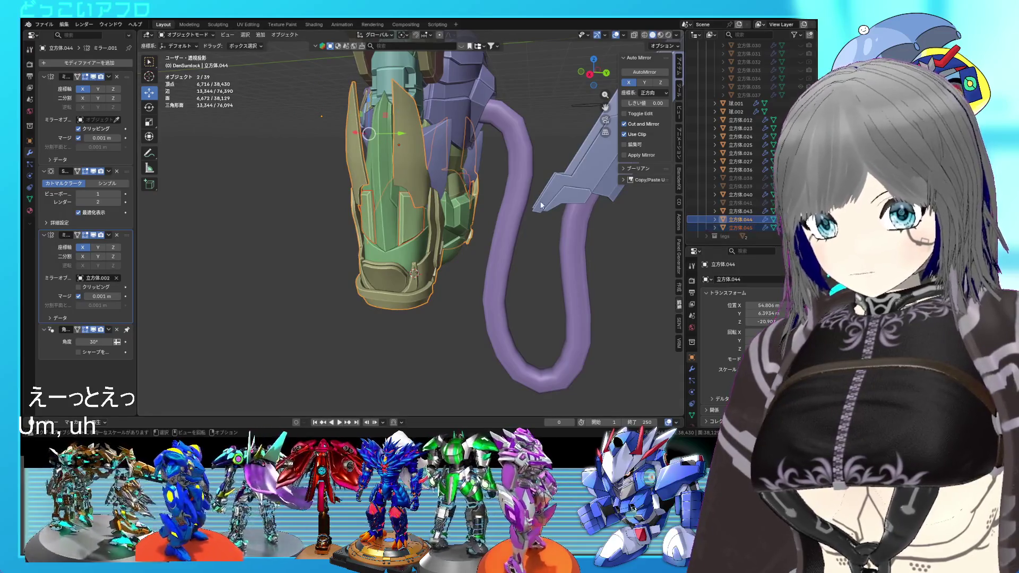
click(753, 185)
drag(740, 177, 757, 75)
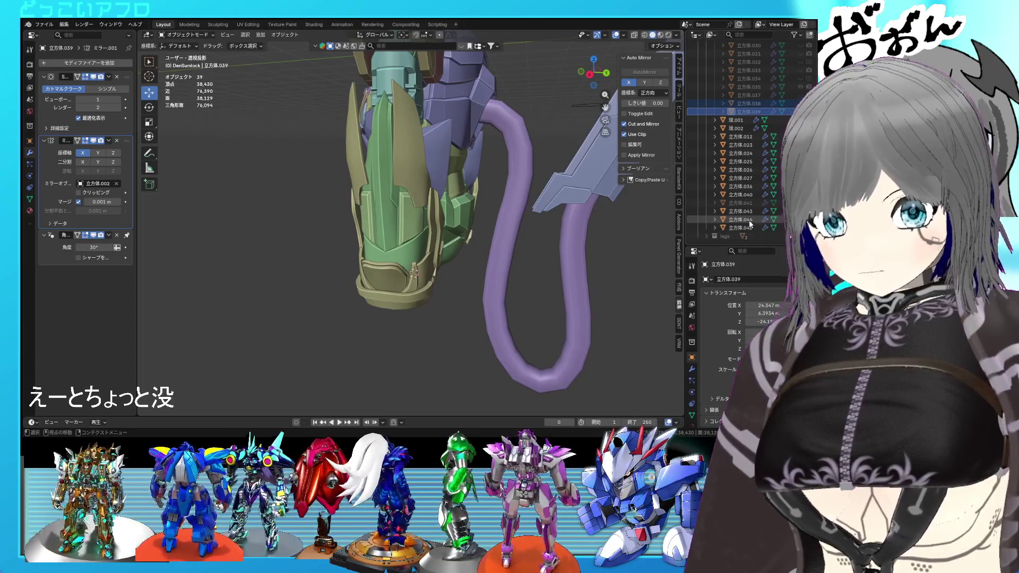
Step: Hide 立方体.041 and 立方体.043, then edit the mesh of the copy 立方体.045
click(411, 229)
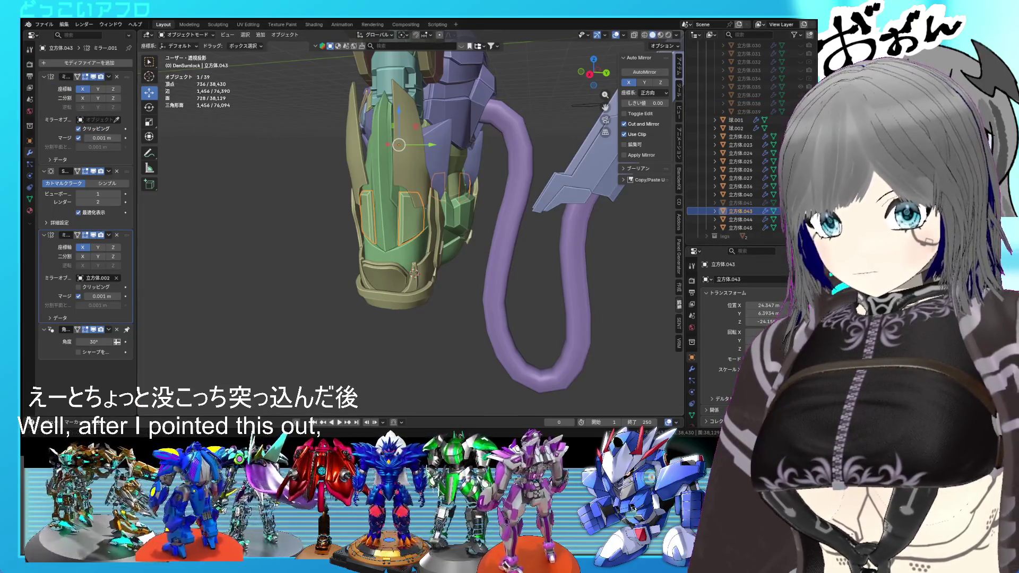
click(800, 202)
drag(800, 203, 800, 211)
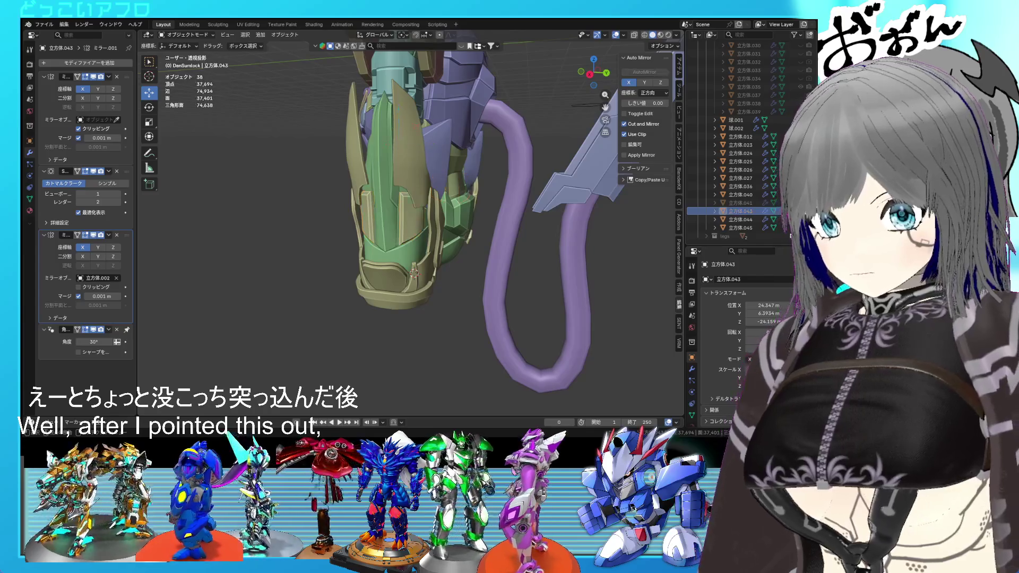
click(761, 229)
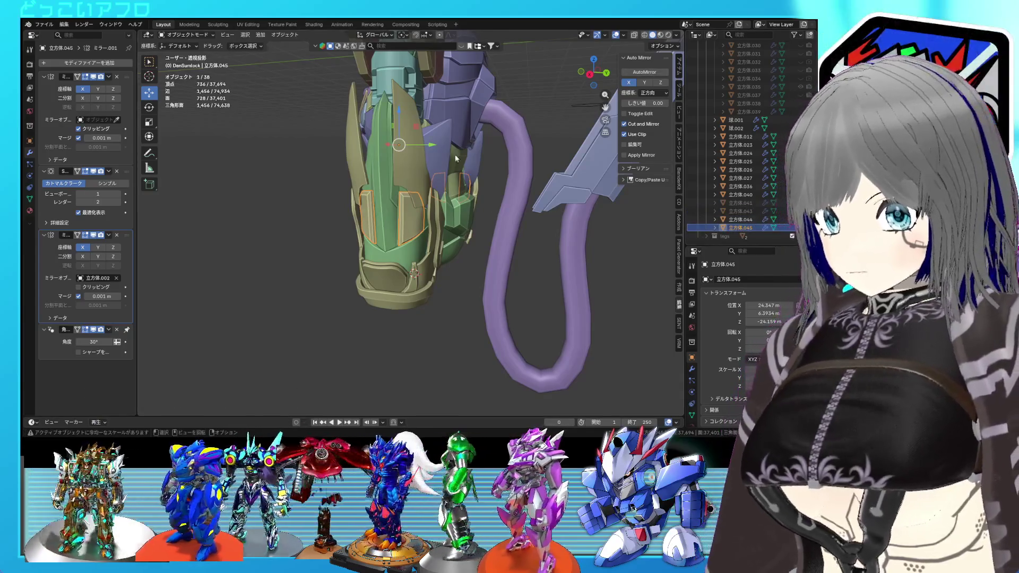
key(Tab)
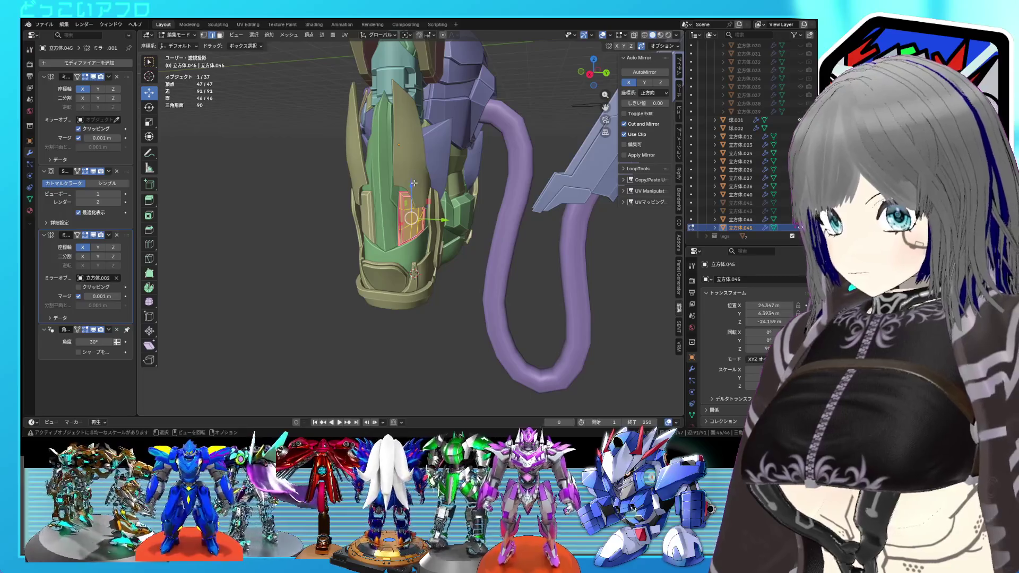
Step: Shift the copied panel's mesh vertically along Z and return to Object Mode
key(g)
key(z)
click(416, 131)
key(Tab)
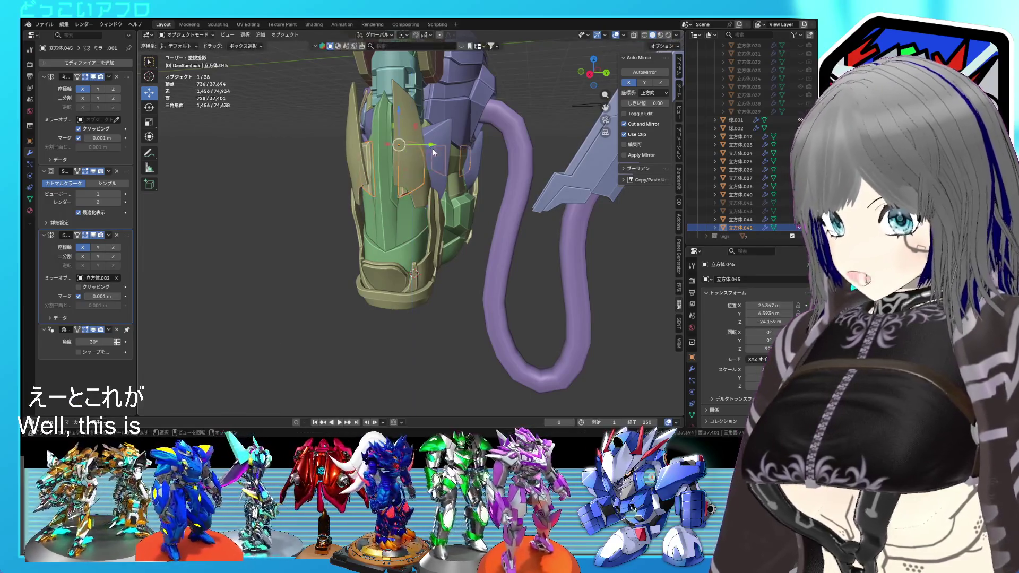
scroll(595, 291, down, 4)
scroll(355, 221, up, 5)
mouse_move(355, 221)
middle_down()
mouse_move(388, 225)
mouse_move(372, 281)
mouse_move(426, 207)
middle_up()
Step: Select the spike piece on outer panel 立方体.044 and tilt it freely
click(416, 187)
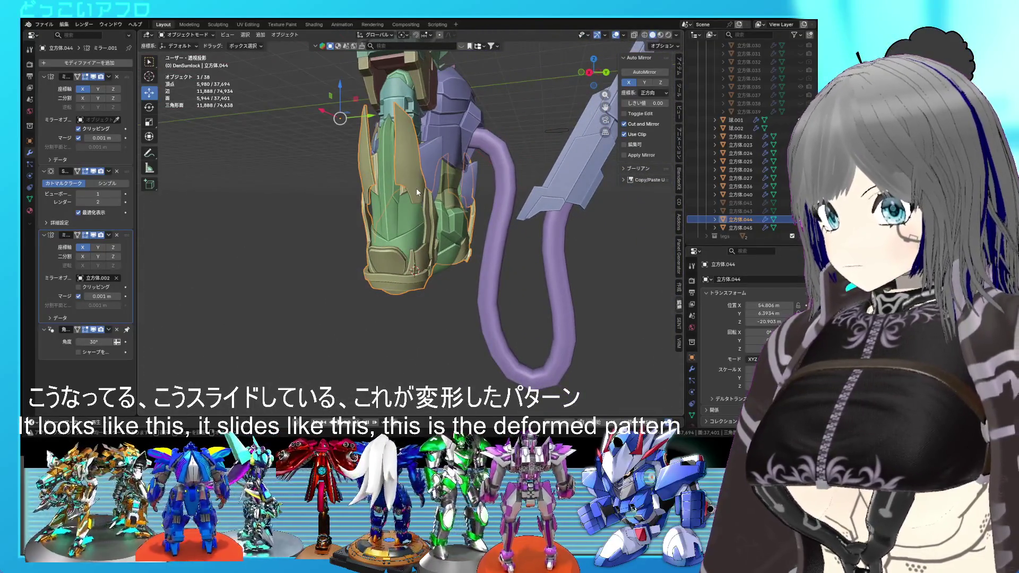
key(Tab)
click(415, 191)
key(l)
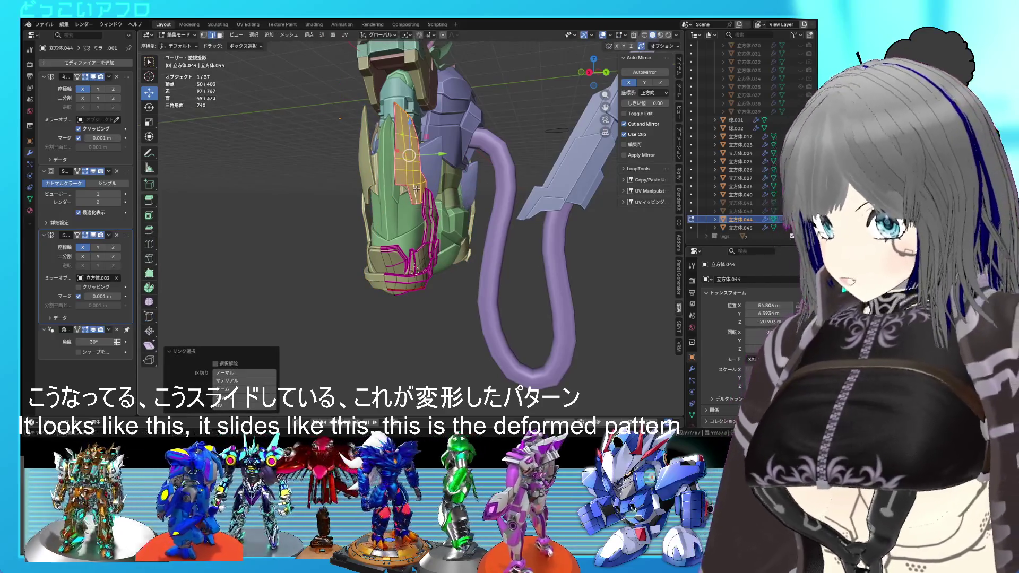
key(r)
key(r)
click(432, 193)
middle_drag(432, 193, 453, 192)
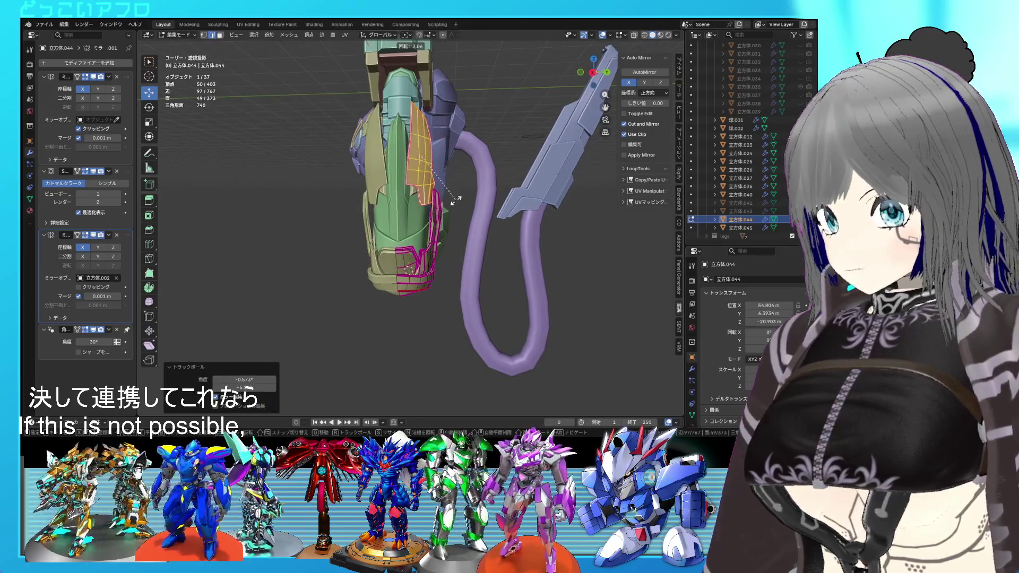
click(455, 198)
Step: Shift the spike piece 0.737 m along negative X and exit Edit Mode
key(g)
click(454, 196)
mouse_move(453, 196)
middle_down()
mouse_move(439, 181)
mouse_move(376, 171)
mouse_move(482, 227)
middle_up()
key(g)
key(x)
click(345, 153)
key(Tab)
scroll(371, 347, up, 5)
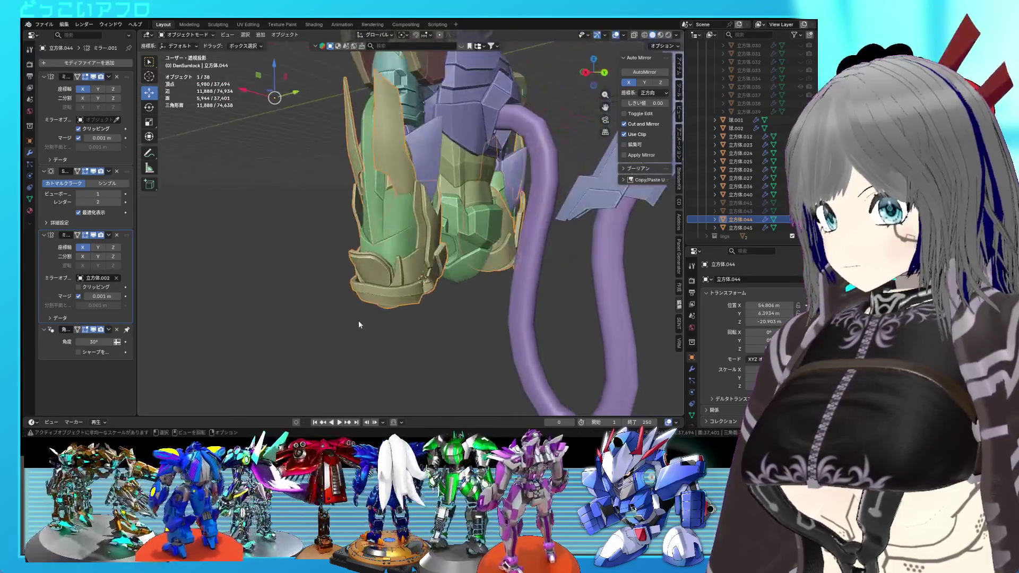
scroll(422, 265, up, 3)
mouse_move(421, 263)
middle_down()
mouse_move(390, 266)
mouse_move(442, 270)
mouse_move(371, 266)
middle_up()
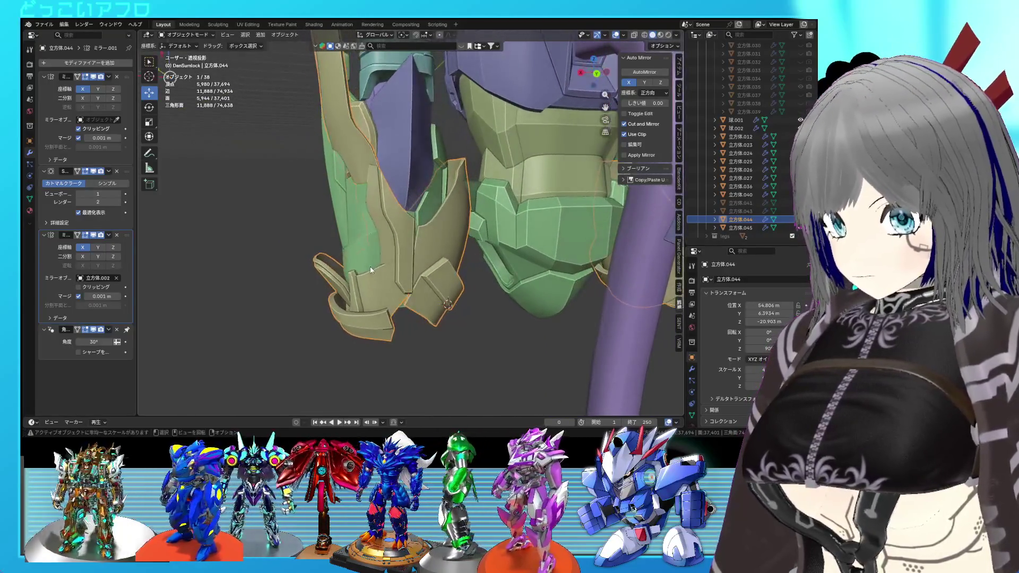
Step: Select the whole small tip piece and move it in the straight-on back view
key(Tab)
click(336, 274)
key(ctrl+KP_1)
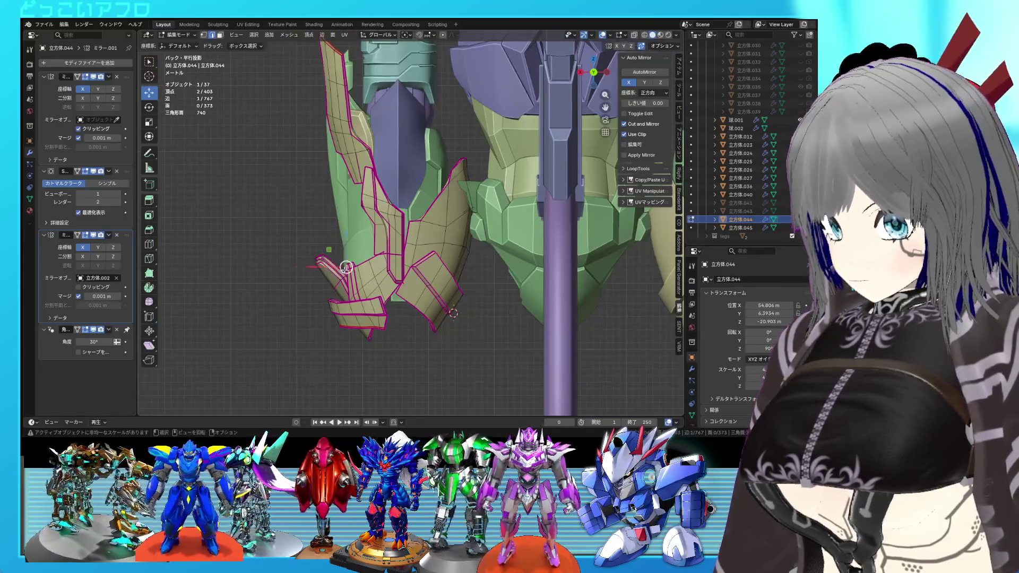
key(l)
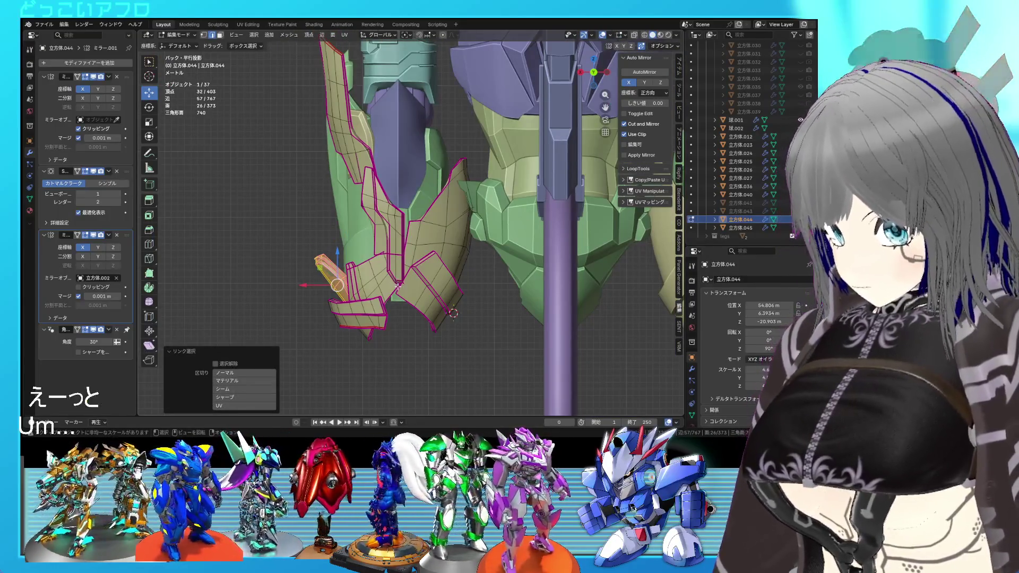
key(g)
click(399, 308)
mouse_move(400, 308)
middle_down()
mouse_move(463, 291)
mouse_move(456, 318)
mouse_move(484, 298)
mouse_move(457, 297)
middle_up()
key(Tab)
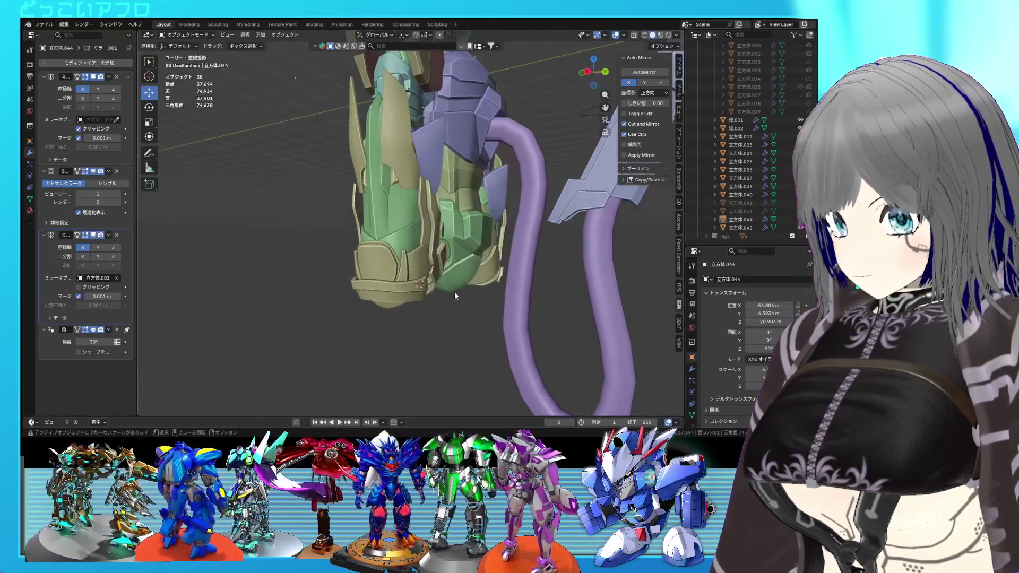
Step: Lower the tip piece along Z and shift it outward along X, then check the leg armour
key(Tab)
key(g)
key(z)
click(373, 262)
scroll(373, 262, up, 2)
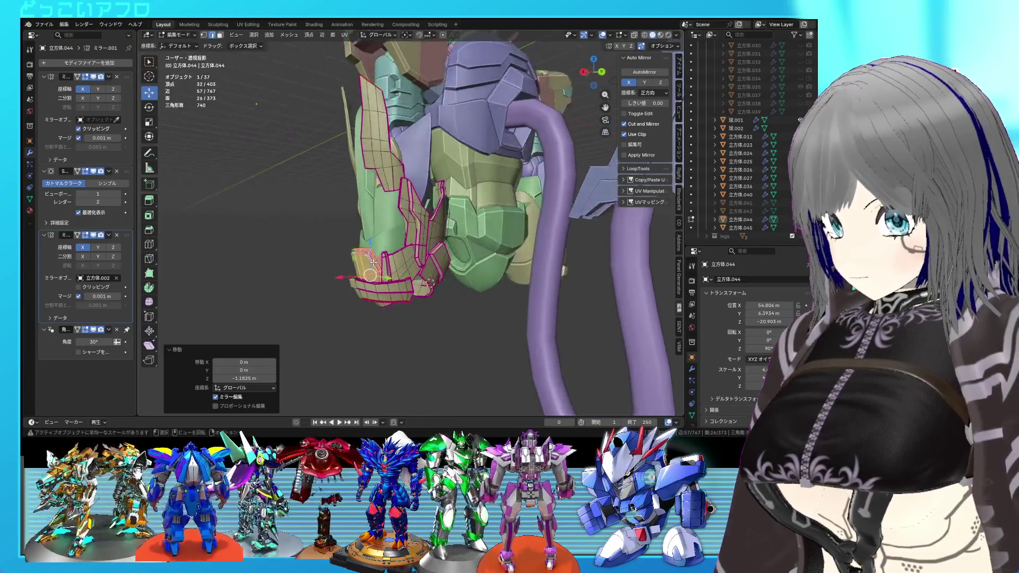
key(g)
key(x)
click(350, 276)
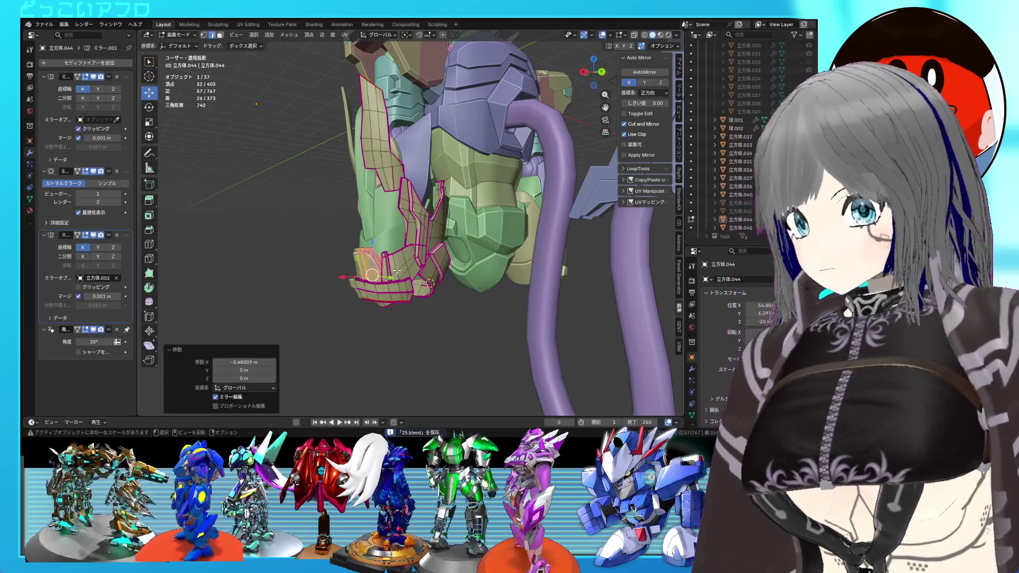
key(Tab)
scroll(413, 278, up, 3)
mouse_move(412, 278)
middle_down()
mouse_move(492, 297)
mouse_move(427, 279)
middle_up()
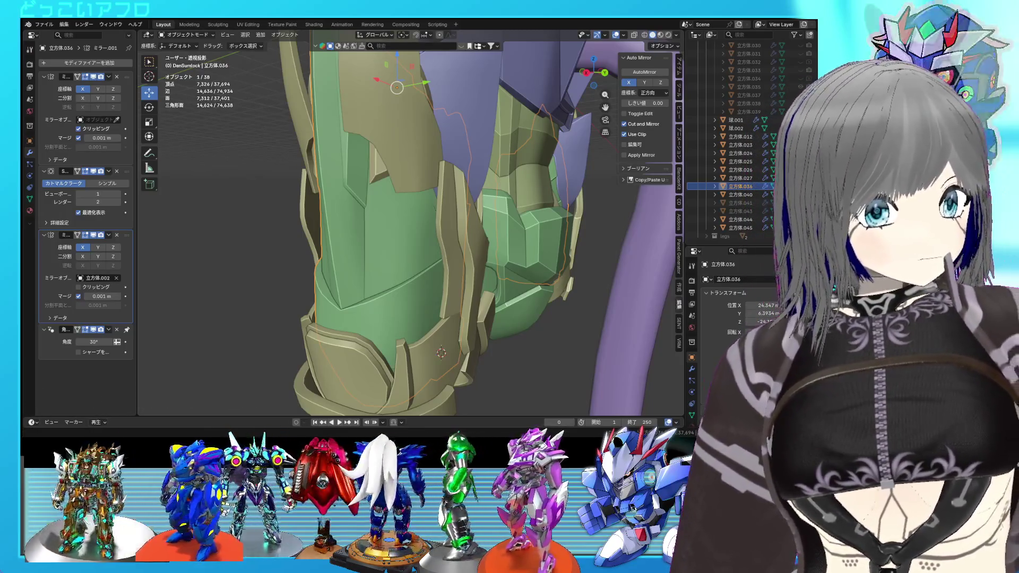
scroll(403, 224, down, 2)
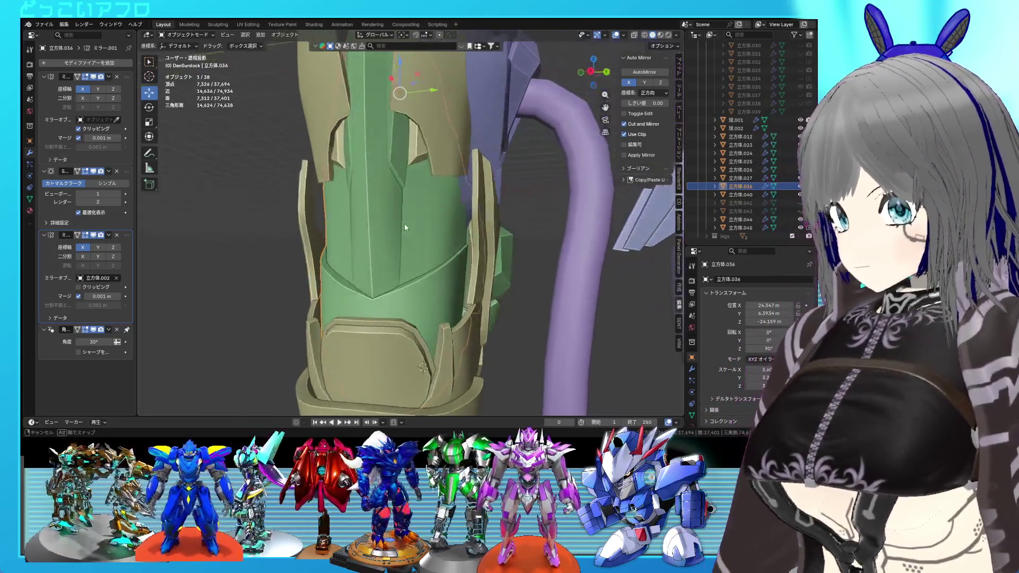
Step: Select a block of faces on the front of the green forearm plate 立方体.036
key(Tab)
scroll(401, 237, up, 2)
key(ctrl+s)
scroll(403, 236, up, 2)
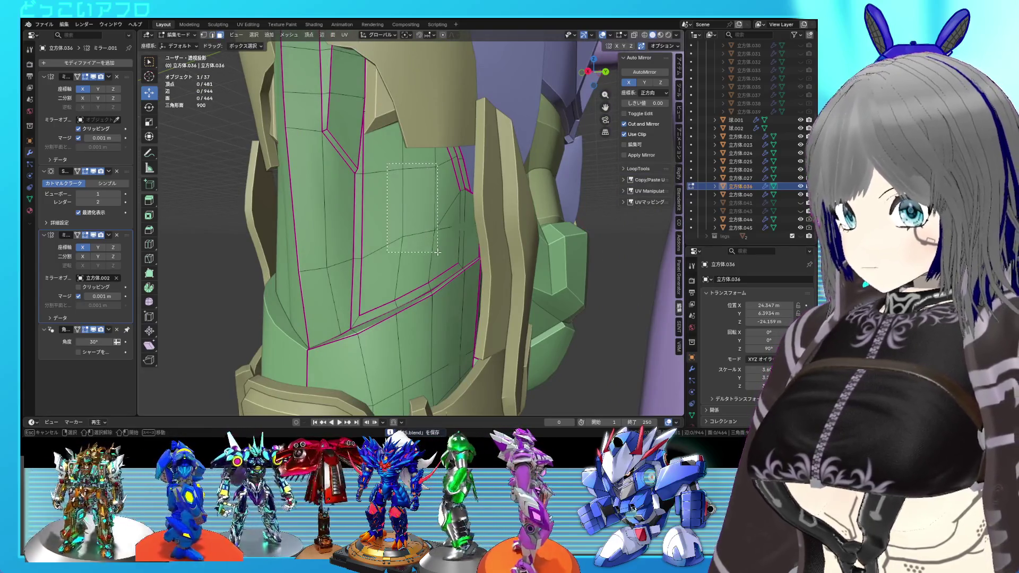
drag(438, 252, 438, 252)
mouse_move(438, 252)
middle_down()
mouse_move(401, 254)
mouse_move(400, 266)
mouse_move(425, 273)
mouse_move(467, 348)
middle_up()
key(alt+z)
Step: Extrude the faces along normals, shrink them to 0.918 and push them inward 0.277 m
key(alt+z)
key(e)
click(402, 270)
key(alt+z)
key(s)
click(431, 272)
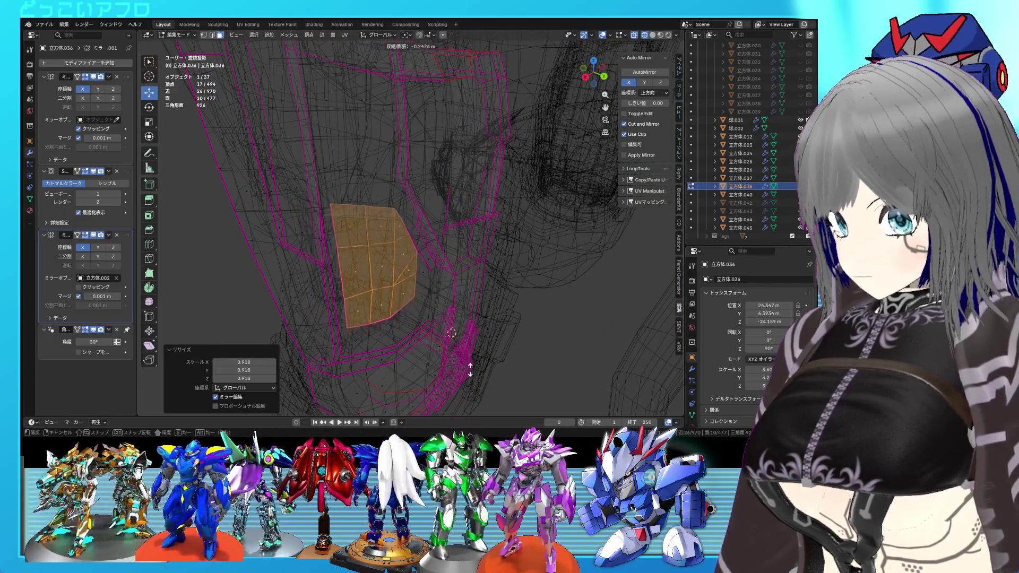
click(469, 372)
mouse_move(460, 295)
middle_down()
mouse_move(438, 290)
mouse_move(464, 287)
mouse_move(436, 289)
mouse_move(450, 262)
middle_up()
Step: Extrude the faces a second time and slide them 0.29581 m along X
key(alt+a)
key(shift+z)
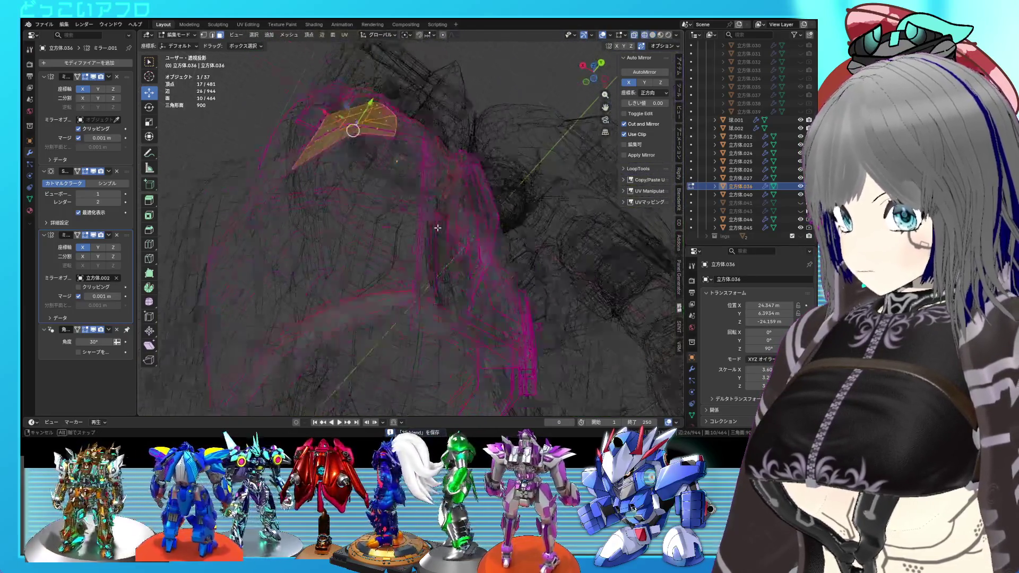
key(e)
click(442, 247)
middle_drag(442, 247, 429, 265)
key(shift+z)
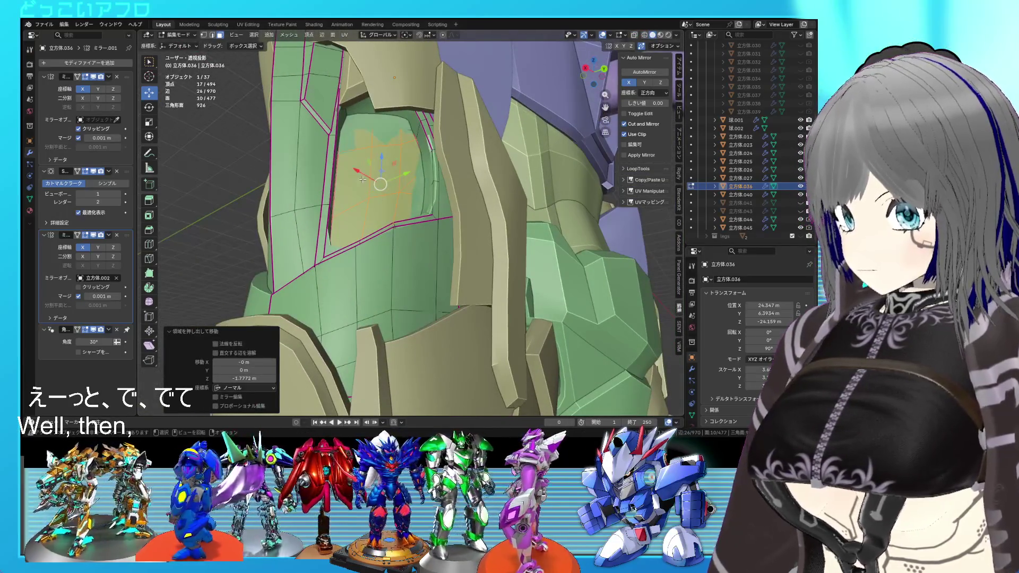
drag(362, 179, 369, 183)
middle_drag(368, 183, 488, 296)
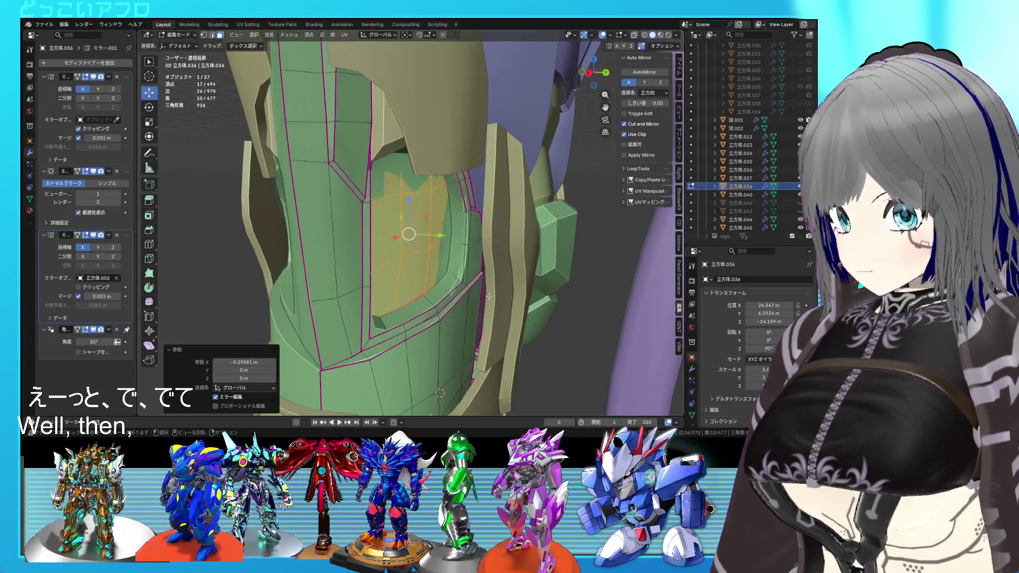
scroll(488, 295, up, 3)
Step: Switch to edge selection, pick a panel border edge and inspect it in wireframe
key(2)
click(463, 291)
mouse_move(375, 332)
middle_down()
mouse_move(350, 358)
mouse_move(371, 347)
middle_up()
key(shift+z)
mouse_move(413, 292)
middle_down()
mouse_move(457, 262)
mouse_move(434, 275)
mouse_move(450, 264)
middle_up()
mouse_move(453, 227)
middle_down()
mouse_move(367, 207)
mouse_move(390, 189)
middle_up()
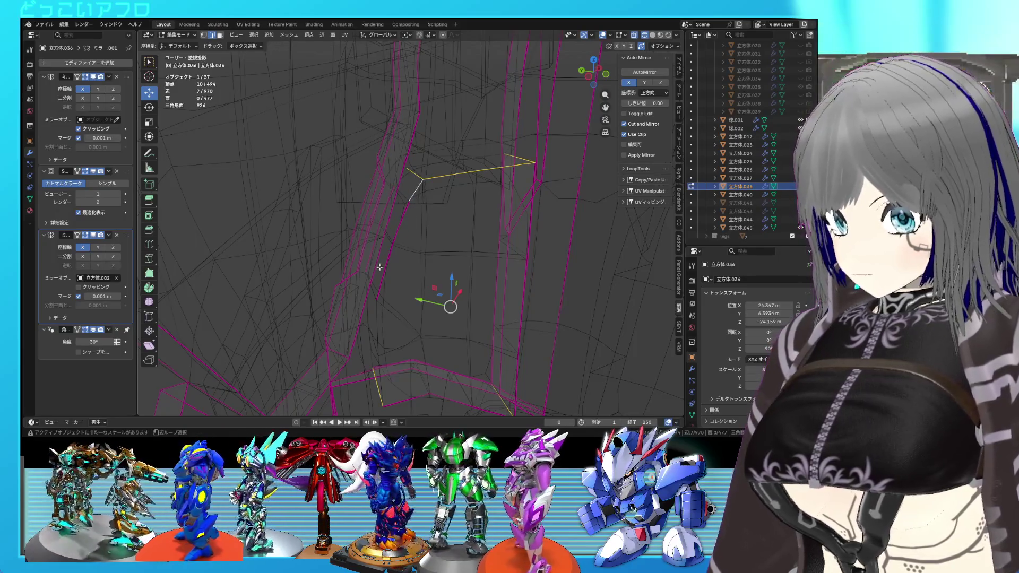
Step: Refine the edge-loop selection in wireframe, dropping one edge and adding another
mouse_move(389, 278)
middle_down()
mouse_move(379, 270)
mouse_move(371, 292)
mouse_move(428, 278)
middle_up()
scroll(381, 293, up, 3)
key(shift+z)
key(shift+z)
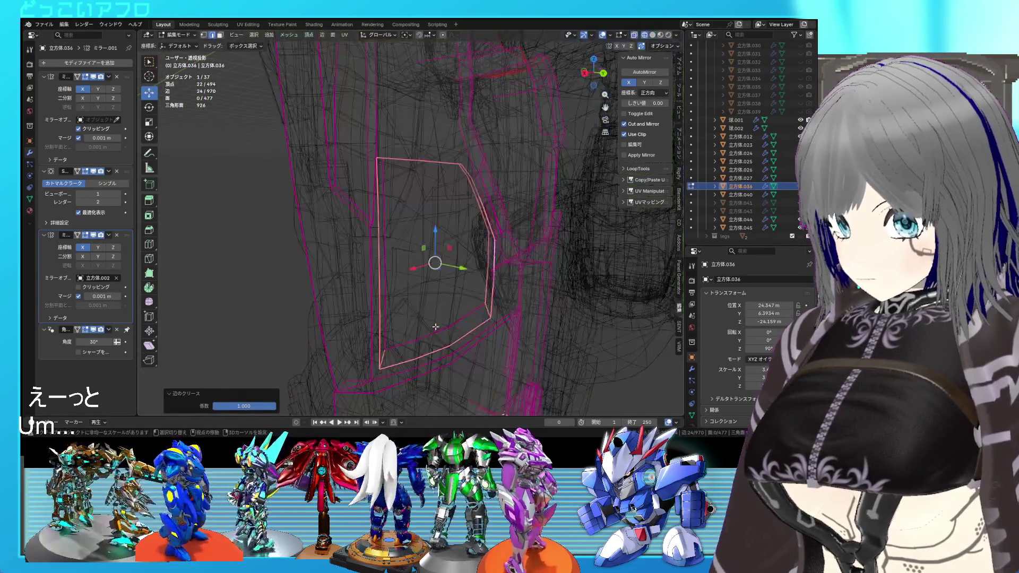
shift+middle_drag(419, 336, 415, 288)
key(shift+z)
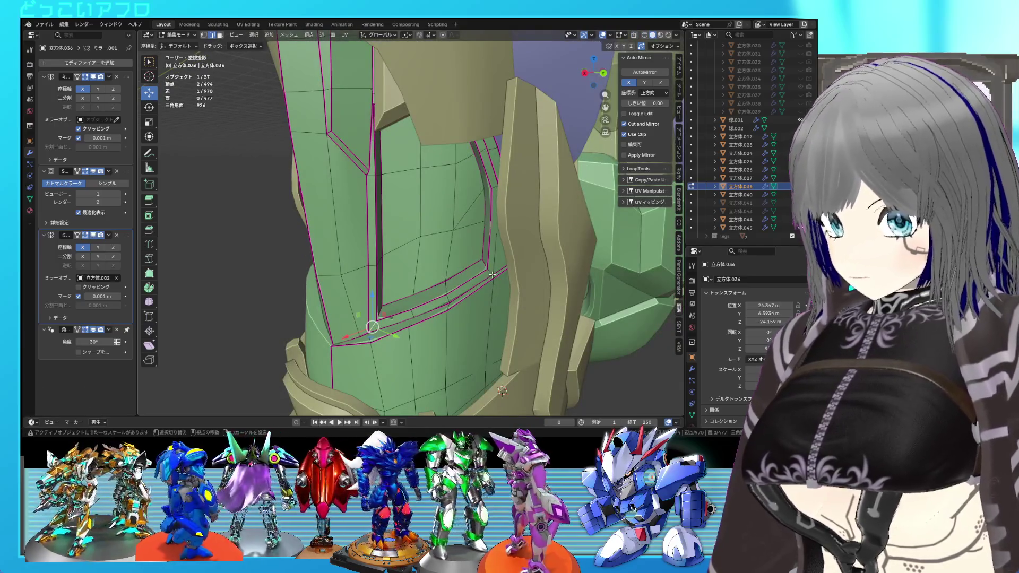
shift+click(489, 275)
mouse_move(490, 276)
middle_down()
mouse_move(458, 301)
mouse_move(431, 224)
mouse_move(405, 229)
mouse_move(345, 213)
mouse_move(357, 209)
mouse_move(336, 221)
mouse_move(329, 170)
middle_up()
key(shift+z)
shift+click(342, 215)
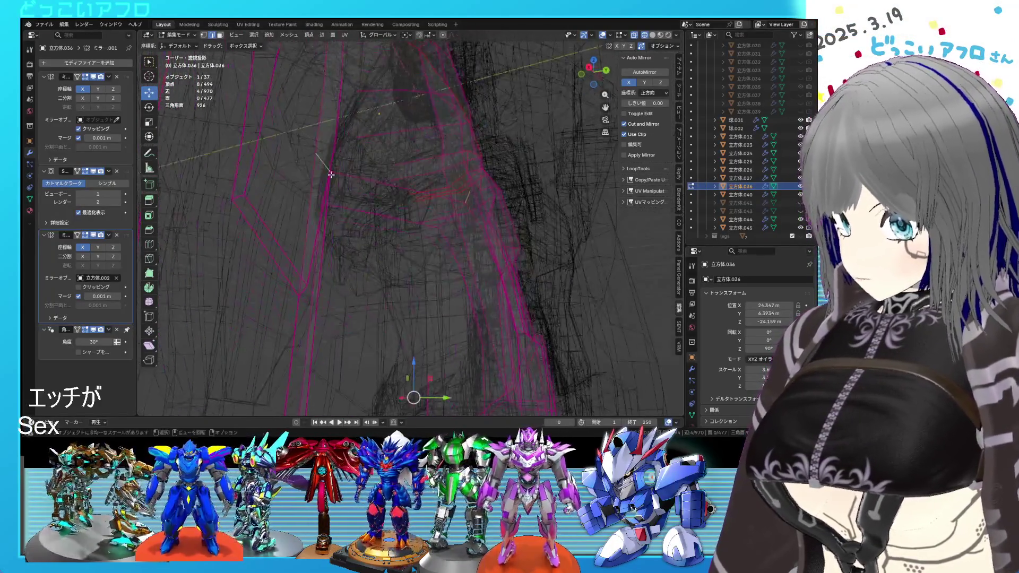
key(shift+z)
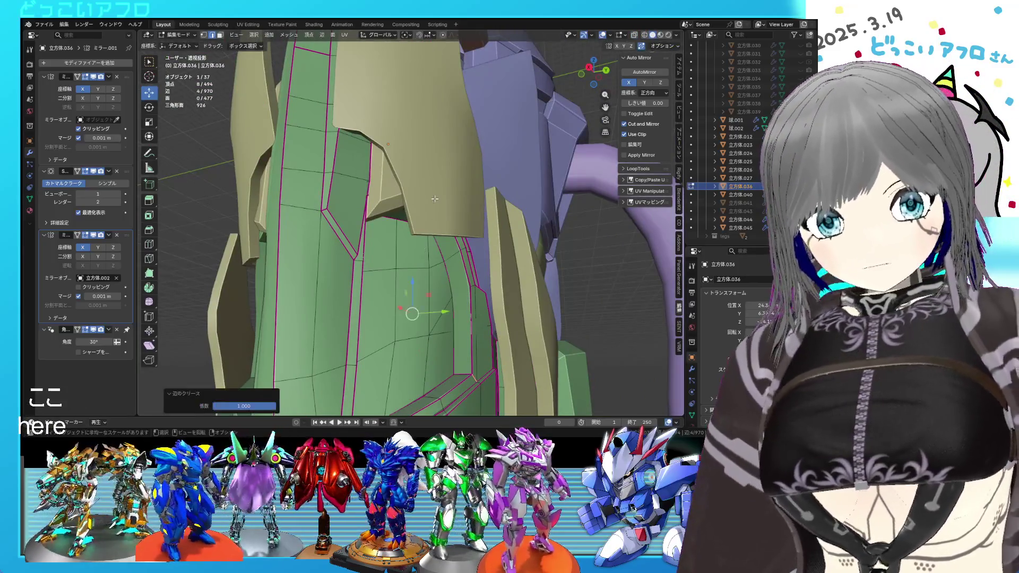
Step: Return to object mode and save the blend file
key(Tab)
scroll(434, 198, down, 3)
mouse_move(434, 198)
middle_down()
mouse_move(450, 194)
mouse_move(467, 163)
mouse_move(394, 225)
mouse_move(441, 234)
mouse_move(407, 235)
mouse_move(457, 177)
mouse_move(448, 196)
mouse_move(465, 204)
mouse_move(496, 257)
mouse_move(457, 285)
mouse_move(434, 287)
mouse_move(420, 277)
mouse_move(431, 266)
middle_up()
key(ctrl+s)
Step: Reopen 立方体.044 for mesh editing, save again and return to object mode
key(Tab)
key(Tab)
key(ctrl+s)
scroll(430, 272, up, 3)
scroll(419, 287, down, 5)
click(409, 299)
scroll(409, 295, up, 6)
key(Tab)
Step: Select the armour panel island, then rotate it and move it up and left in back view
key(l)
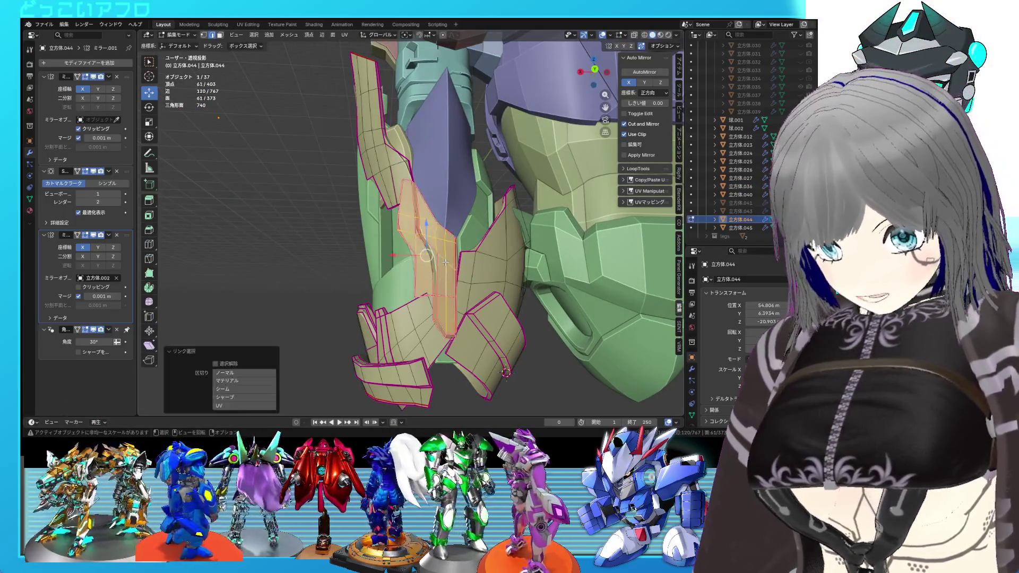
key(ctrl+KP_1)
key(r)
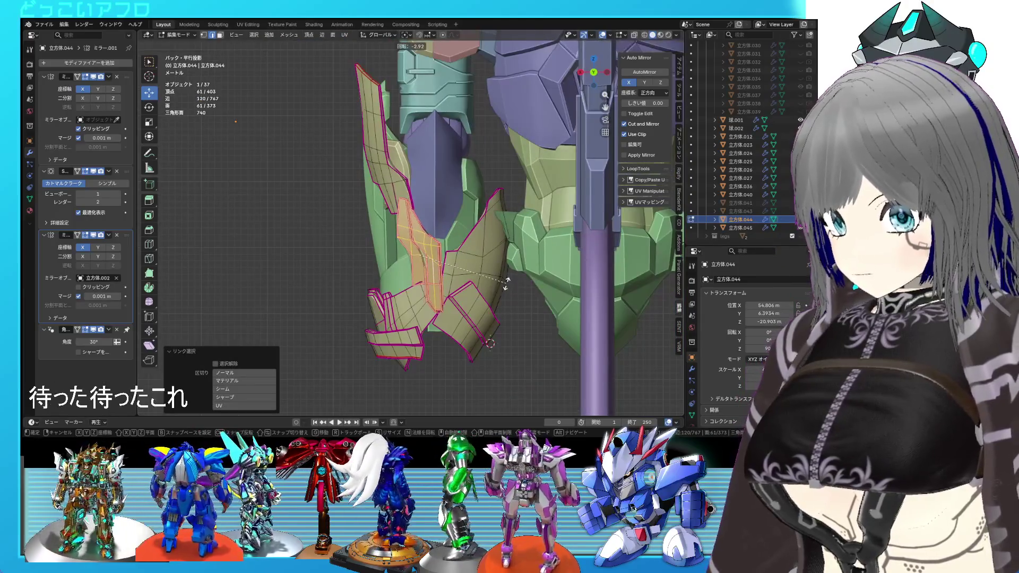
key(g)
click(498, 280)
key(r)
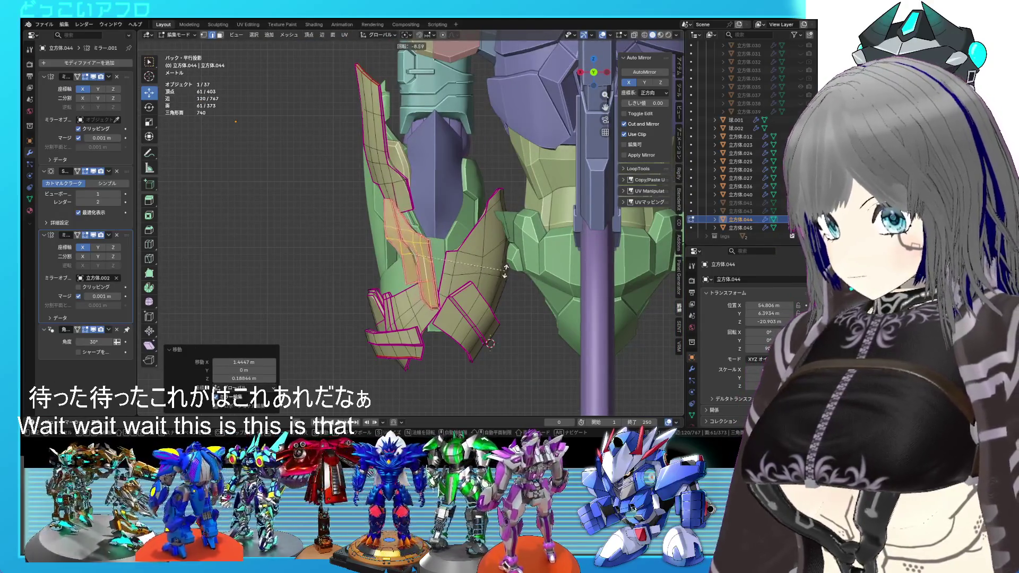
click(505, 272)
mouse_move(505, 271)
middle_down()
mouse_move(574, 255)
mouse_move(456, 264)
middle_up()
scroll(493, 266, up, 4)
key(ctrl+KP_1)
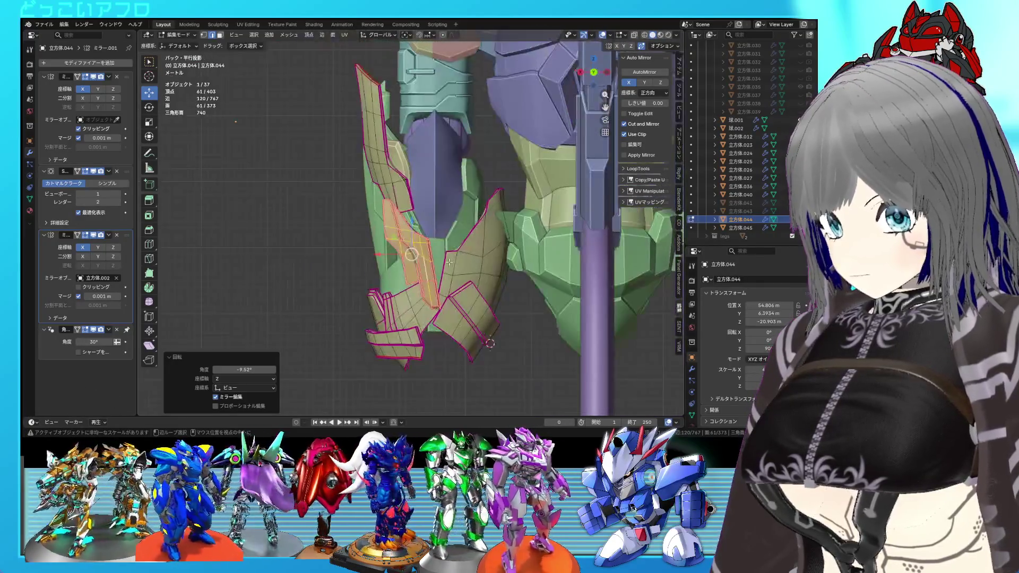
click(496, 264)
mouse_move(497, 264)
middle_down()
mouse_move(538, 265)
mouse_move(467, 213)
middle_up()
key(Tab)
key(Tab)
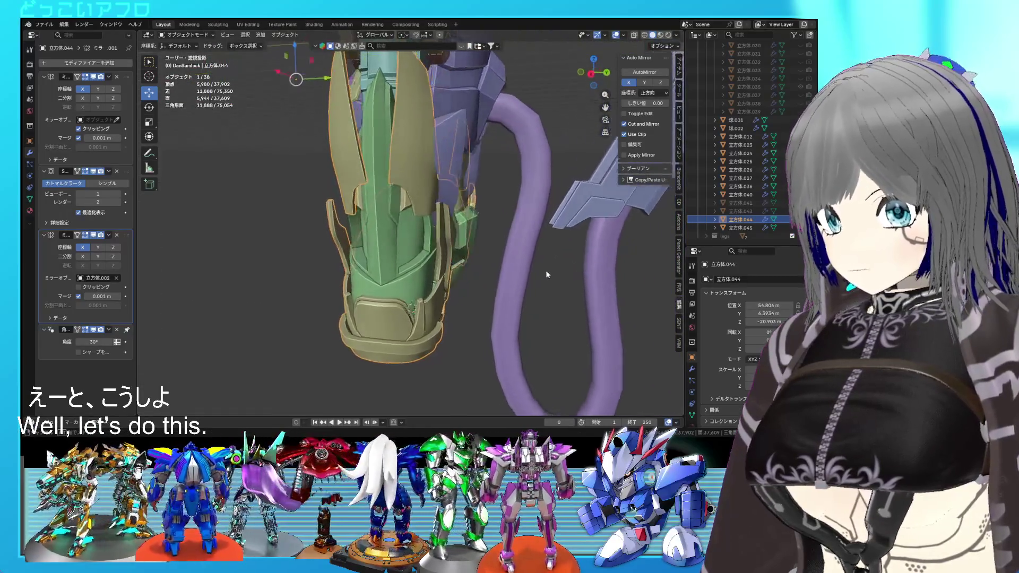
Step: Reselect the panel and reposition it using the side and back views
key(l)
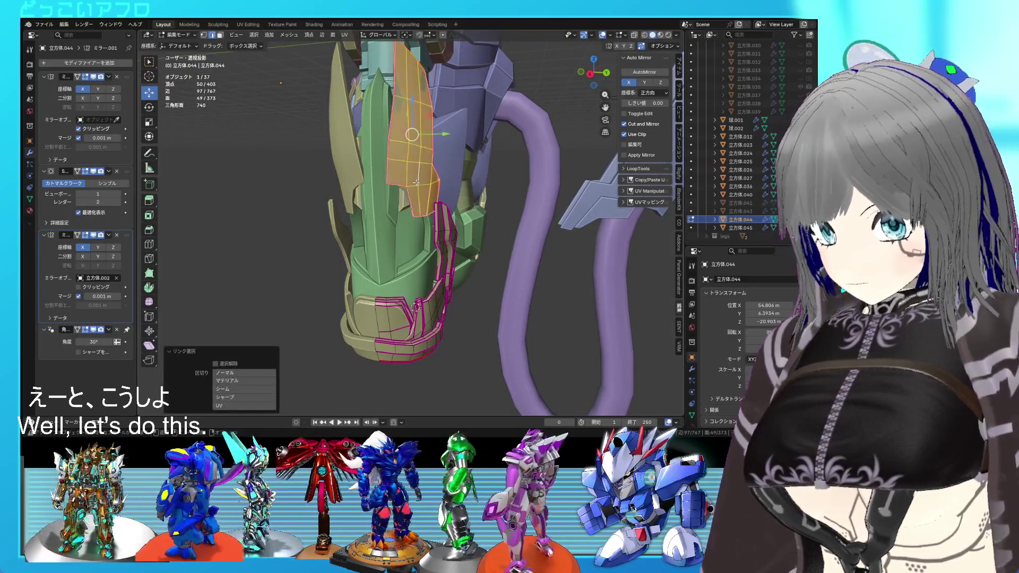
key(KP_3)
click(453, 208)
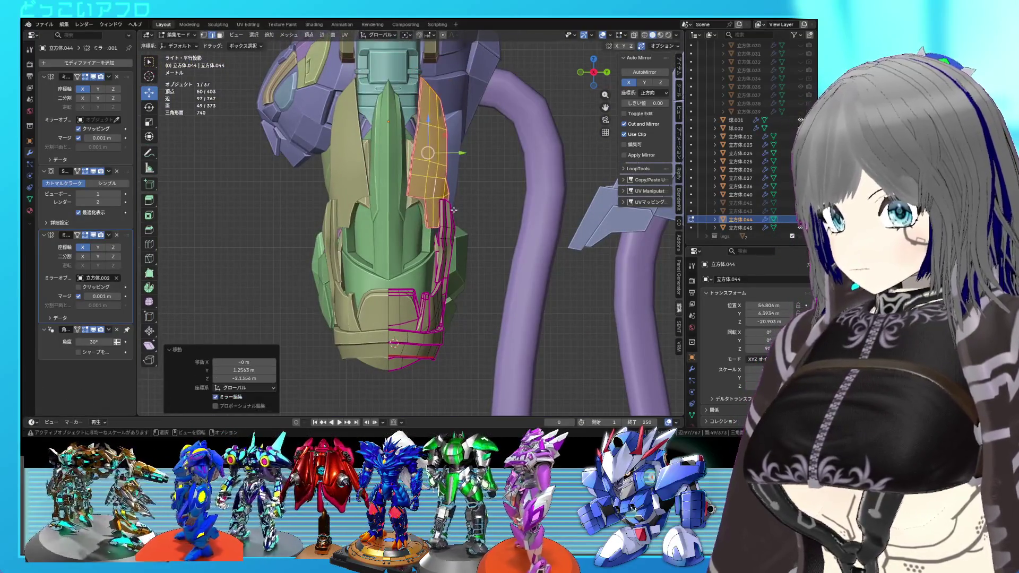
key(ctrl+KP_1)
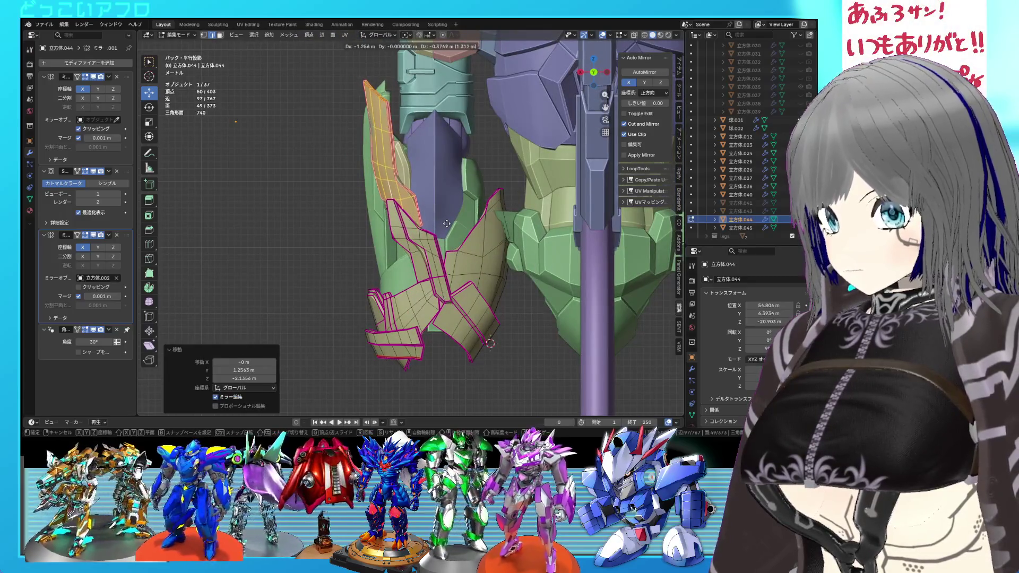
mouse_move(448, 226)
middle_down()
mouse_move(557, 220)
mouse_move(441, 232)
mouse_move(487, 254)
middle_up()
key(KP_5)
Step: Freely rotate and move the panel to its final spot, then inspect the green armour
key(r)
key(r)
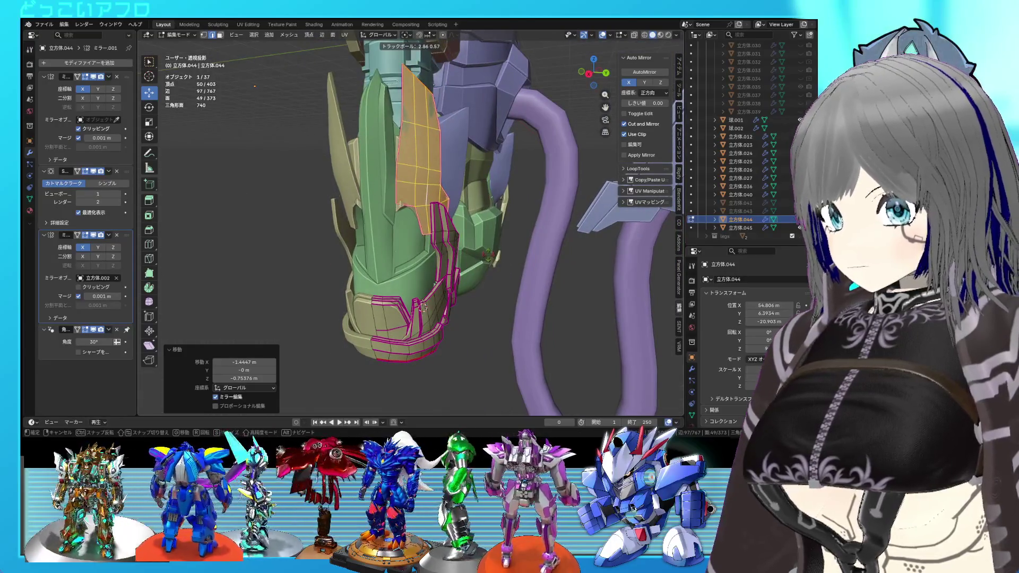
click(491, 251)
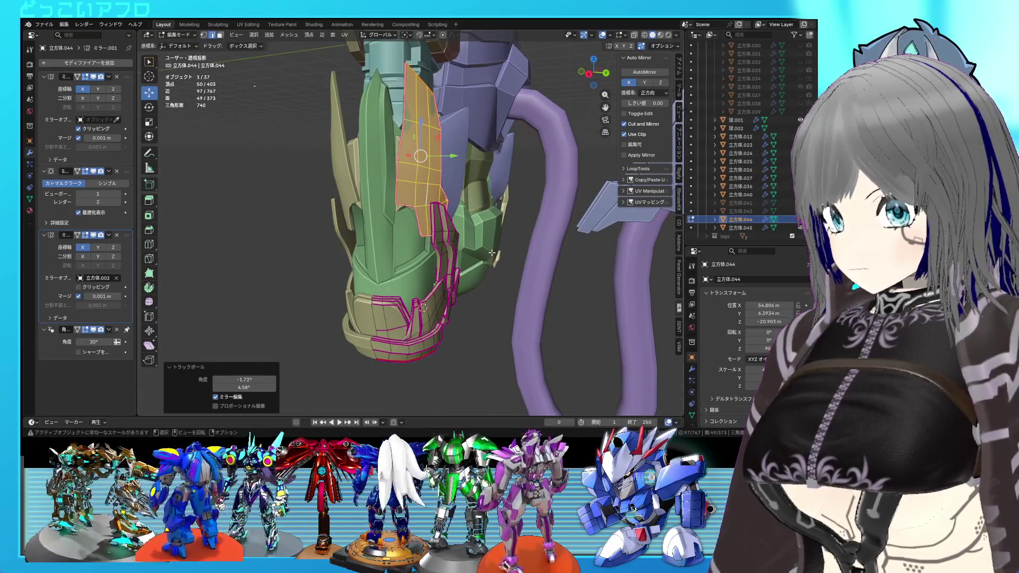
key(g)
click(496, 257)
mouse_move(496, 256)
middle_down()
mouse_move(450, 251)
mouse_move(387, 270)
mouse_move(496, 277)
mouse_move(533, 256)
mouse_move(518, 254)
middle_up()
key(Tab)
scroll(387, 269, down, 5)
scroll(441, 278, down, 2)
click(441, 278)
mouse_move(442, 278)
middle_down()
mouse_move(386, 287)
mouse_move(639, 279)
mouse_move(504, 278)
mouse_move(406, 233)
middle_up()
scroll(440, 278, up, 4)
scroll(441, 278, down, 5)
scroll(484, 258, up, 5)
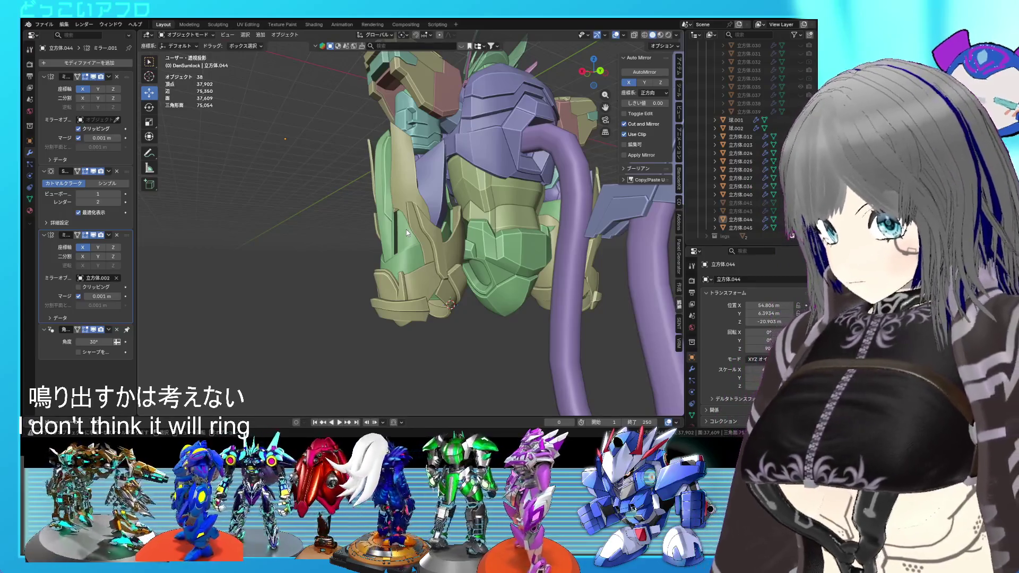
scroll(406, 230, up, 3)
mouse_move(414, 231)
middle_down()
mouse_move(514, 244)
mouse_move(466, 224)
mouse_move(472, 212)
middle_up()
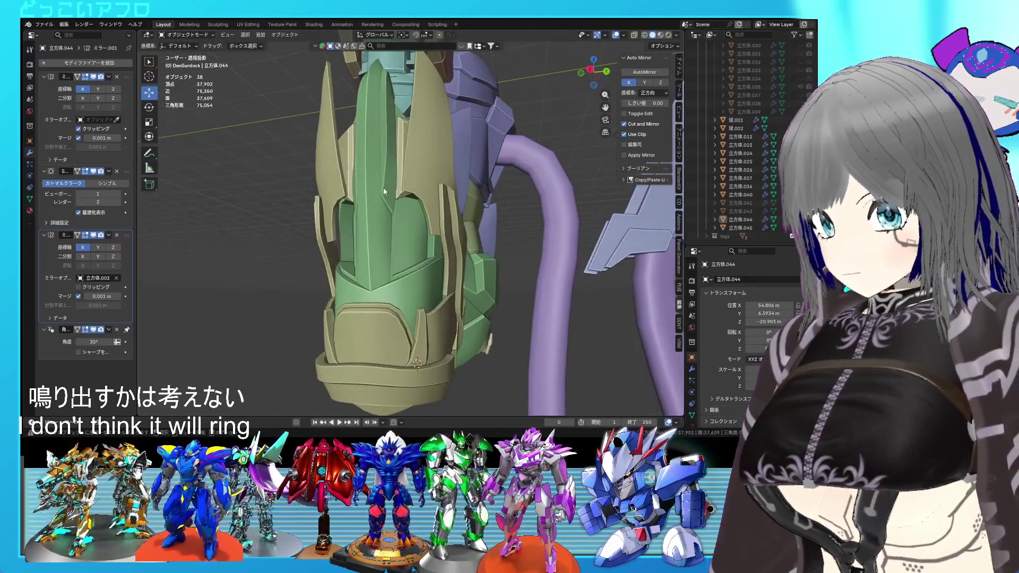
click(409, 175)
key(shift+d)
key(Escape)
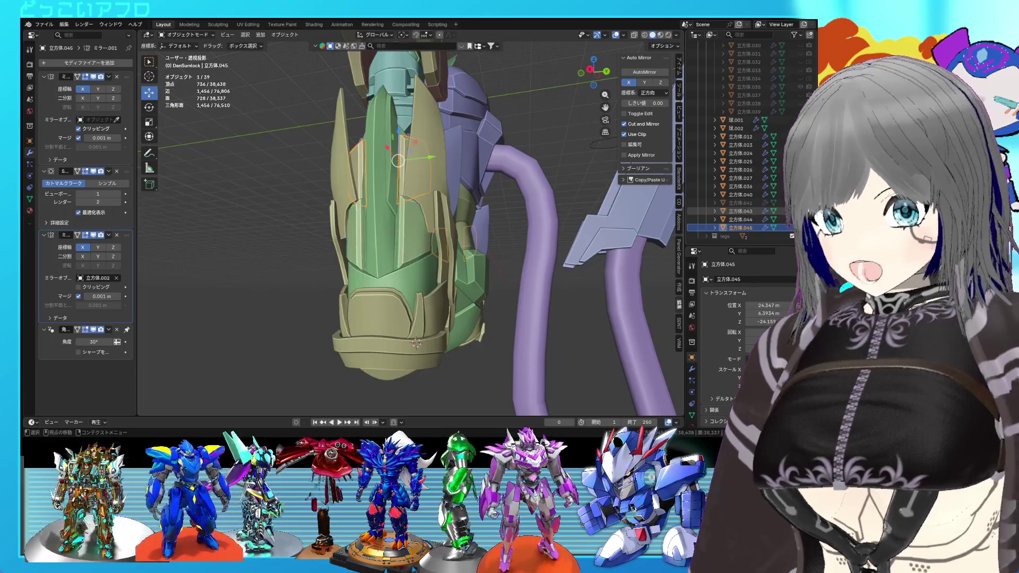
key(Delete)
mouse_move(467, 217)
middle_down()
mouse_move(425, 227)
mouse_move(437, 231)
middle_up()
scroll(365, 176, down, 5)
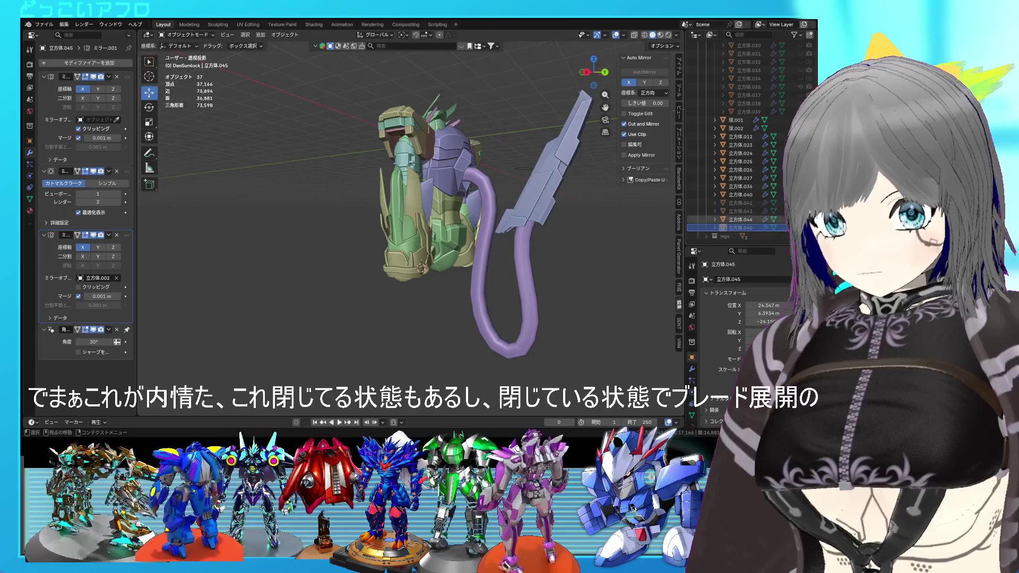
key(h)
middle_drag(416, 247, 441, 247)
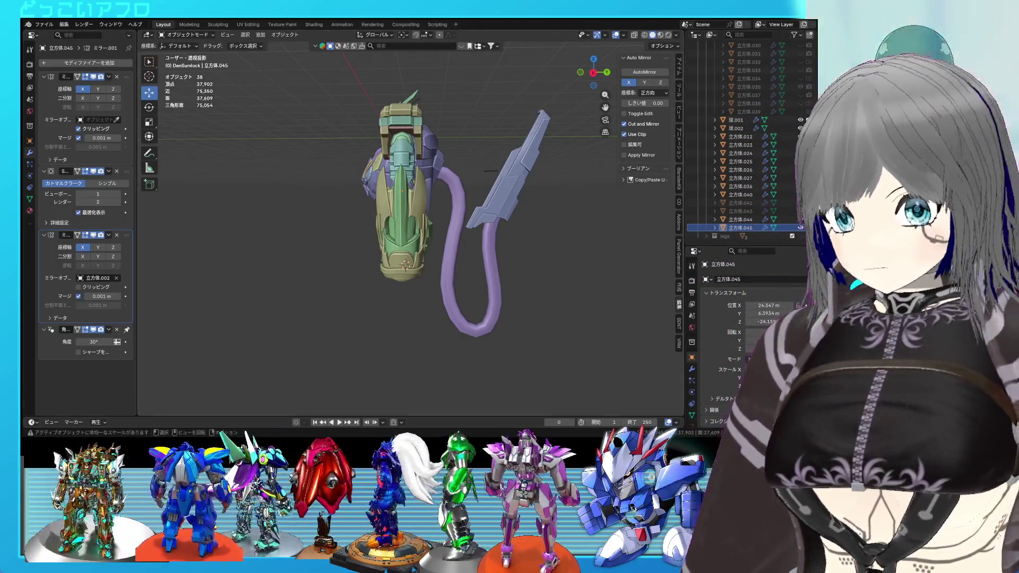
scroll(404, 265, up, 3)
mouse_move(424, 276)
middle_down()
mouse_move(463, 282)
mouse_move(401, 288)
mouse_move(502, 306)
mouse_move(562, 294)
mouse_move(420, 298)
mouse_move(471, 290)
mouse_move(403, 283)
mouse_move(395, 220)
middle_up()
scroll(479, 288, up, 5)
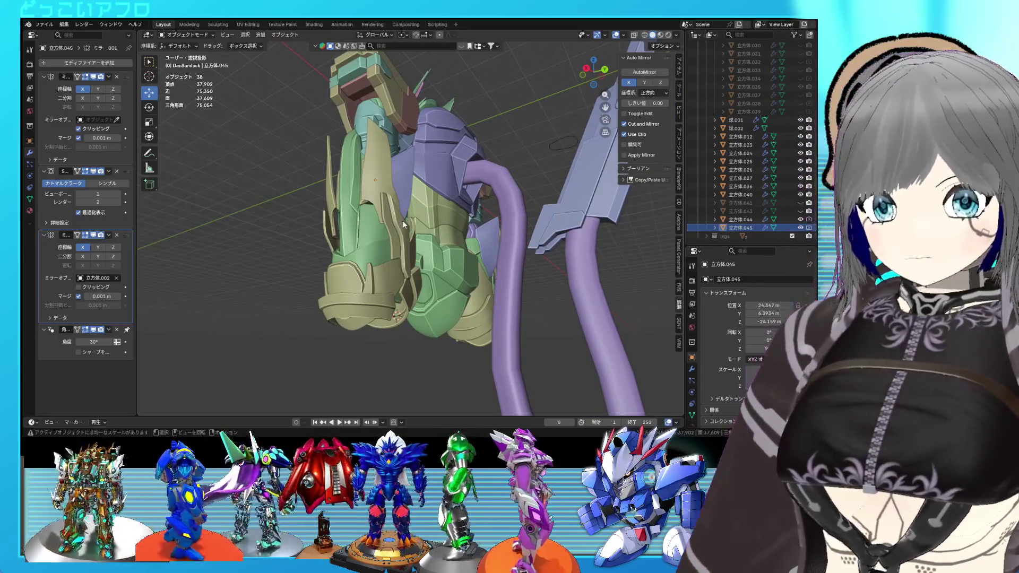
scroll(402, 221, up, 1)
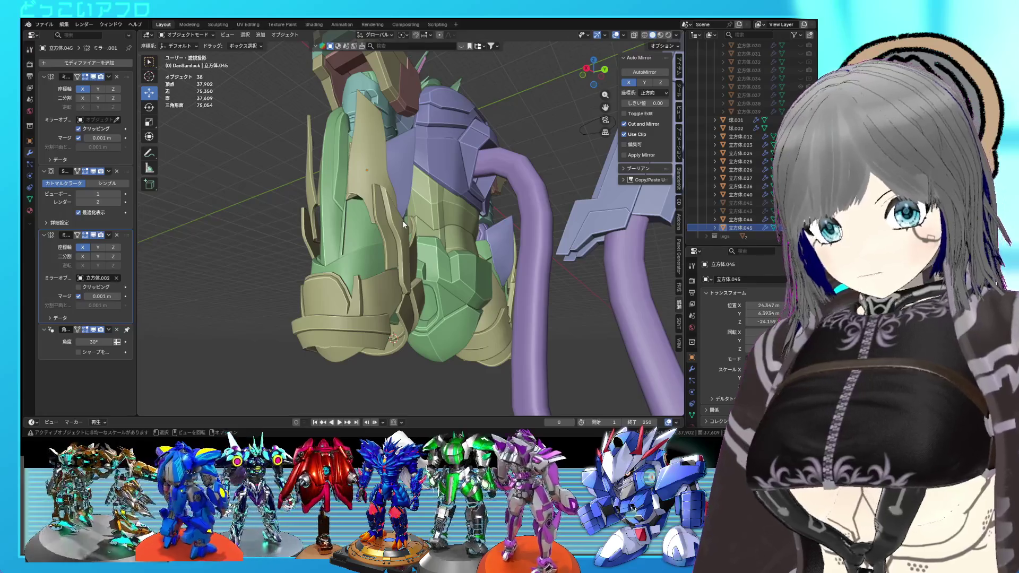
middle_drag(402, 221, 547, 243)
scroll(547, 243, down, 4)
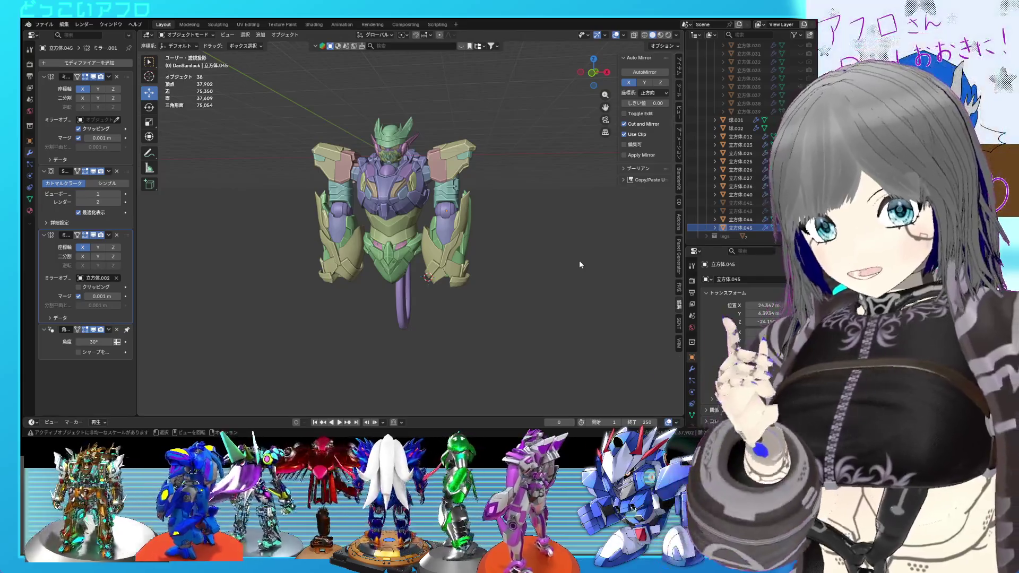
scroll(529, 283, up, 1)
mouse_move(529, 283)
middle_down()
mouse_move(454, 263)
mouse_move(458, 255)
middle_up()
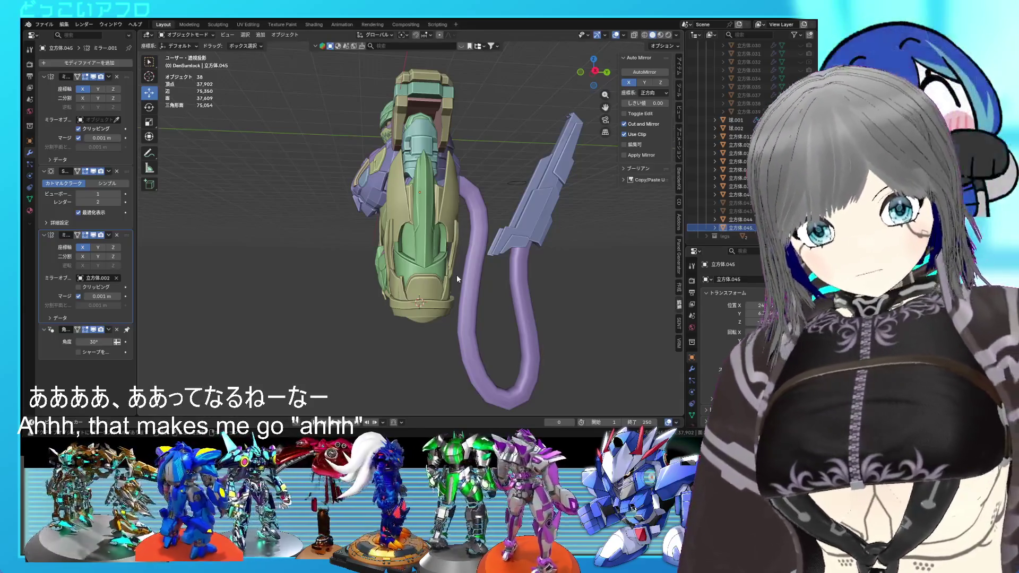
scroll(456, 275, up, 4)
mouse_move(460, 278)
middle_down()
mouse_move(495, 292)
mouse_move(393, 305)
mouse_move(304, 298)
mouse_move(320, 262)
mouse_move(300, 295)
mouse_move(331, 303)
mouse_move(412, 257)
mouse_move(440, 260)
mouse_move(466, 306)
mouse_move(555, 333)
mouse_move(519, 348)
mouse_move(370, 331)
mouse_move(394, 306)
mouse_move(445, 310)
mouse_move(463, 325)
mouse_move(443, 319)
mouse_move(464, 314)
mouse_move(442, 307)
mouse_move(417, 313)
mouse_move(489, 310)
mouse_move(449, 315)
middle_up()
scroll(488, 318, up, 5)
scroll(394, 306, down, 5)
scroll(463, 320, up, 5)
scroll(449, 315, down, 5)
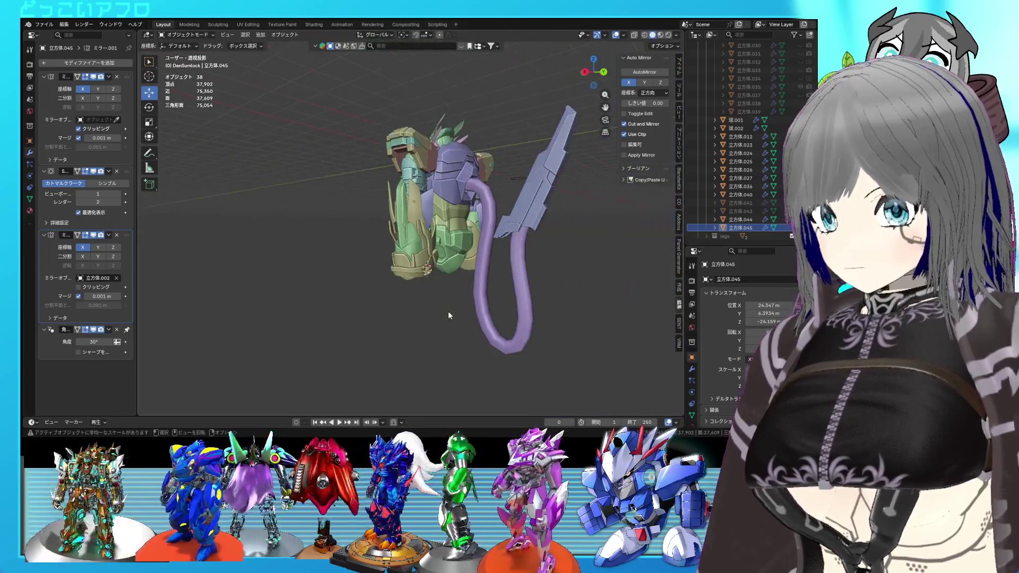
scroll(470, 300, up, 4)
key(ctrl+s)
click(800, 203)
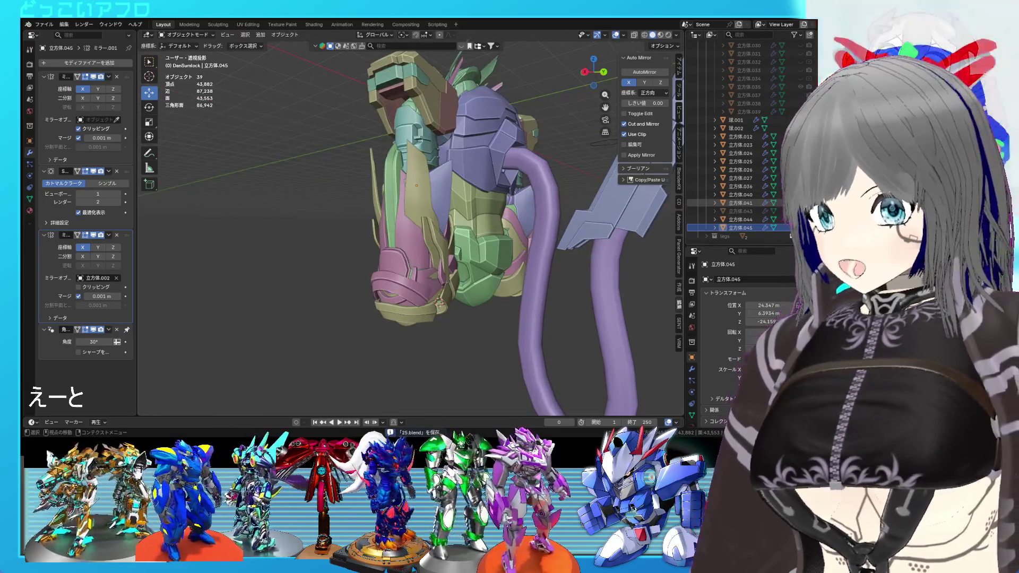
middle_drag(449, 291, 429, 278)
scroll(429, 278, up, 3)
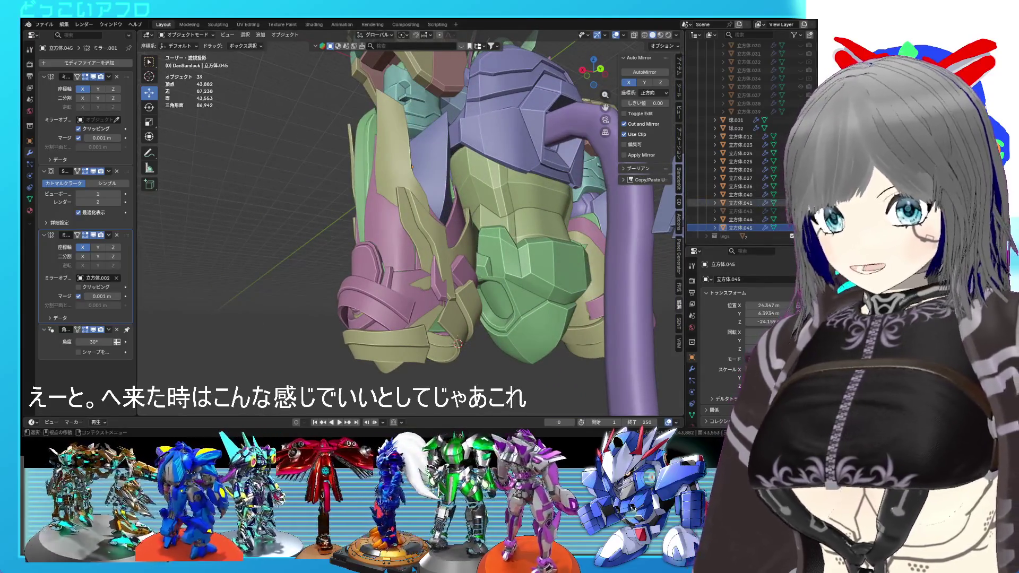
click(800, 202)
scroll(377, 290, down, 2)
mouse_move(377, 289)
middle_down()
mouse_move(419, 266)
mouse_move(401, 245)
mouse_move(523, 284)
mouse_move(576, 276)
mouse_move(442, 281)
mouse_move(459, 272)
mouse_move(452, 283)
middle_up()
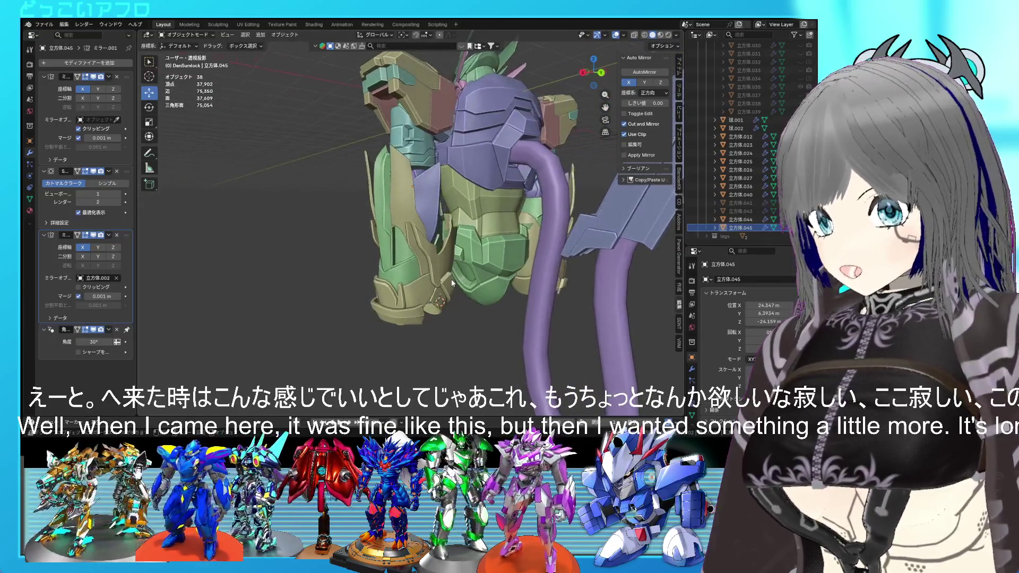
click(406, 198)
key(Tab)
Step: Select the duplicated panel island on 立方体.044 and move it lower in back view
scroll(406, 196, up, 3)
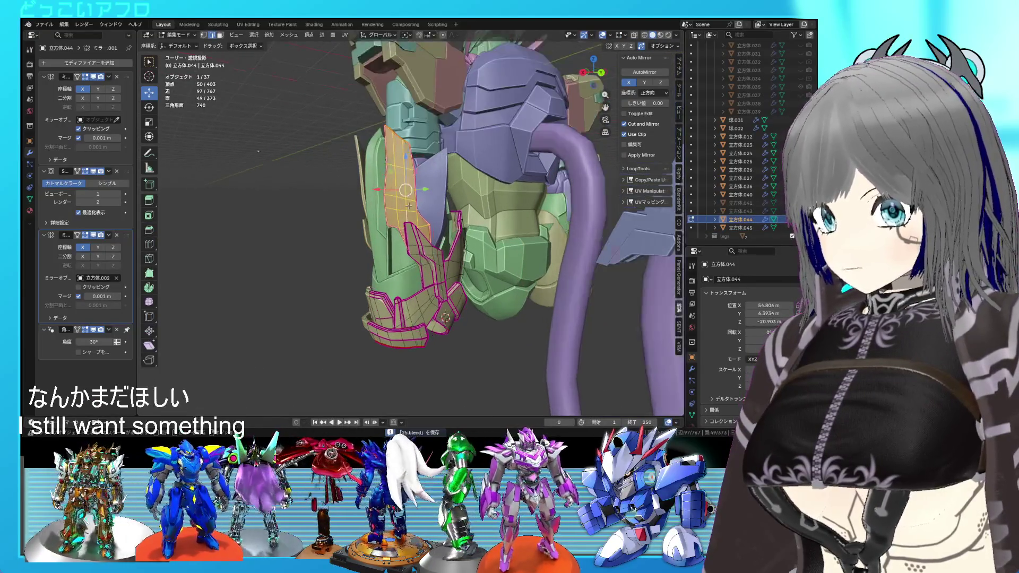
key(l)
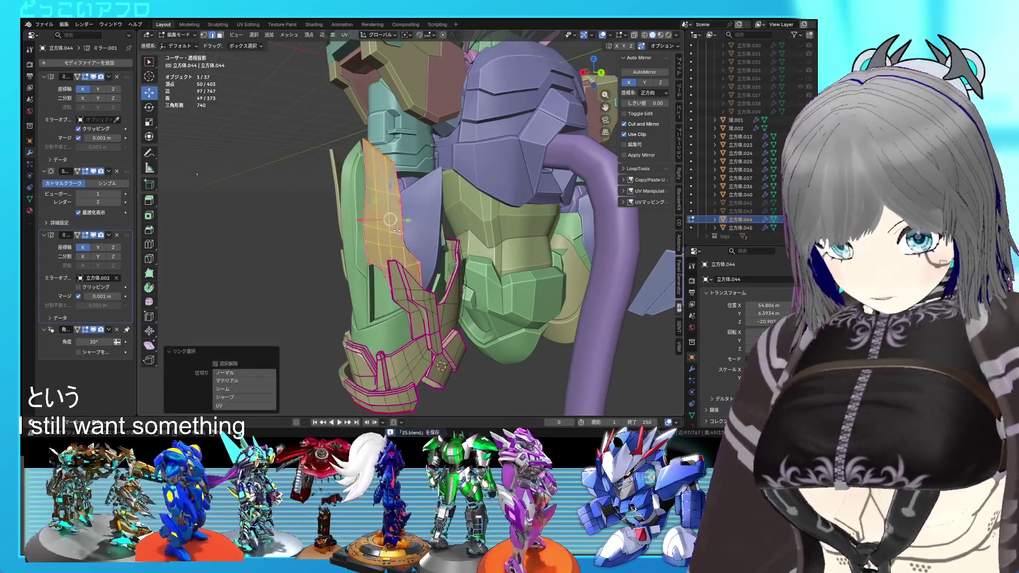
key(ctrl+KP_1)
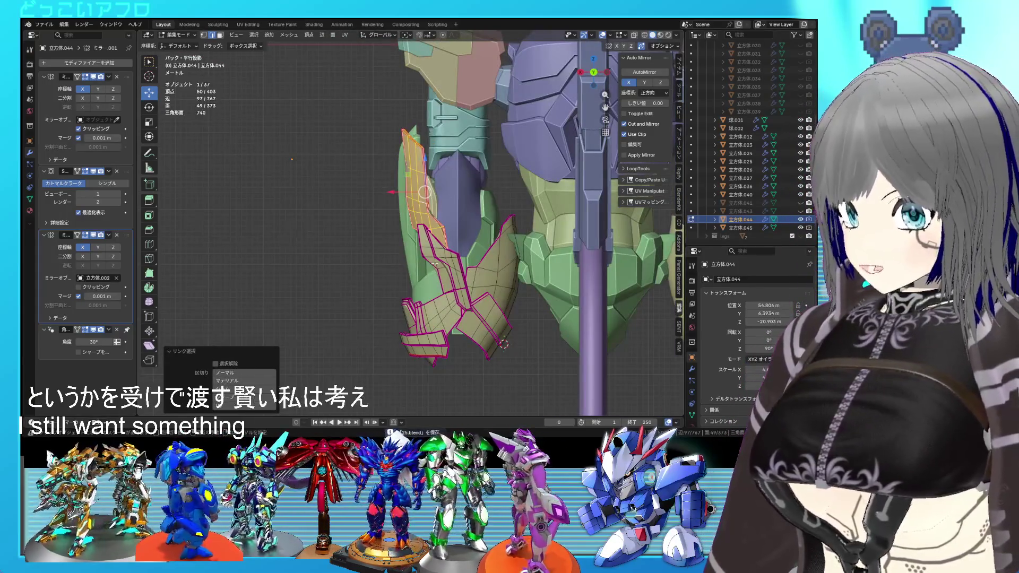
click(332, 319)
key(KP_3)
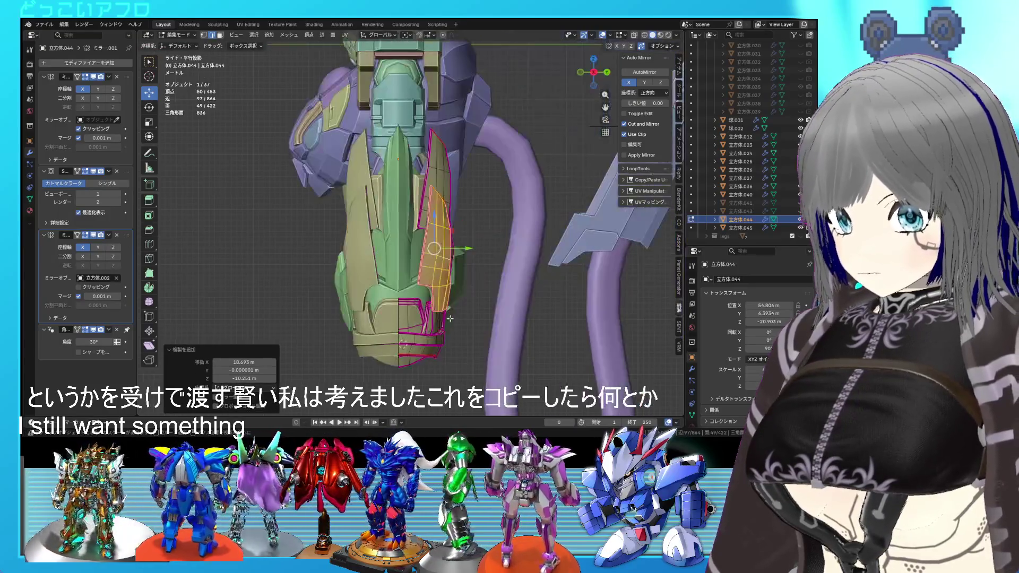
key(ctrl+KP_1)
key(g)
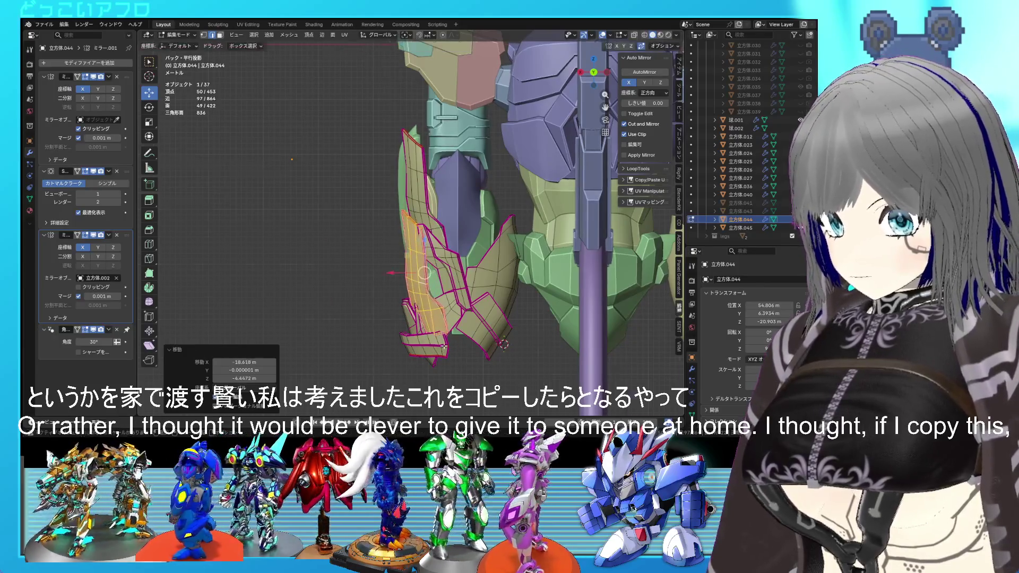
middle_drag(503, 345, 503, 346)
click(508, 346)
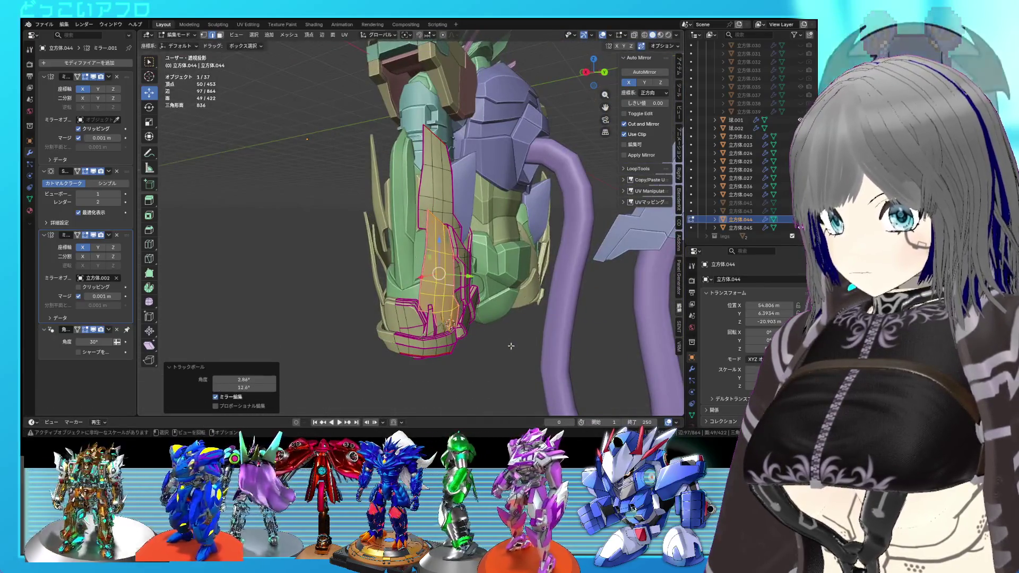
key(ctrl+KP_1)
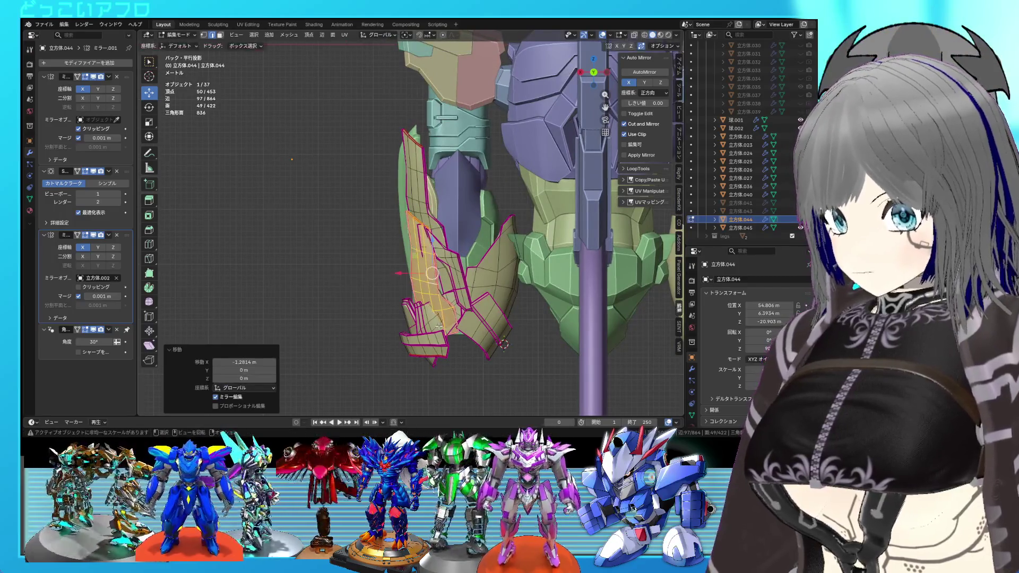
mouse_move(436, 325)
alt+middle_down()
mouse_move(494, 331)
mouse_move(384, 316)
mouse_move(485, 358)
mouse_move(440, 334)
alt+middle_up()
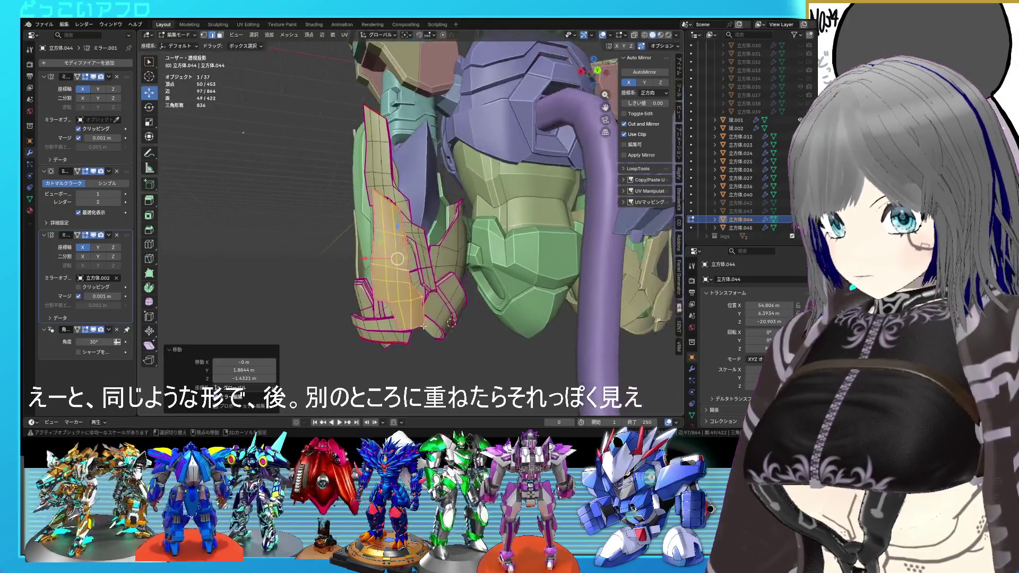
Step: Move and tilt the panel faces further into place over the olive plate
key(g)
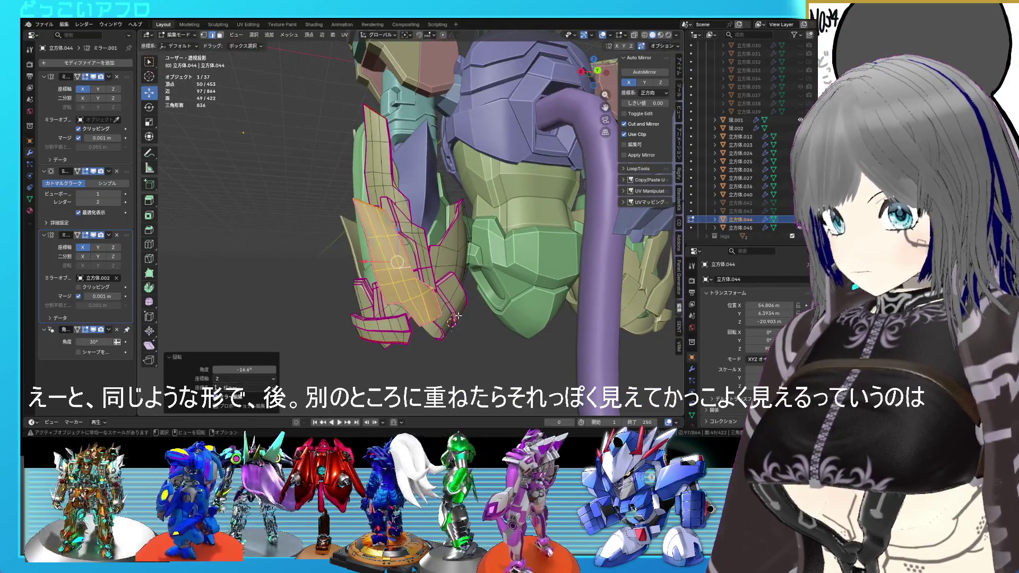
middle_drag(445, 317, 474, 258)
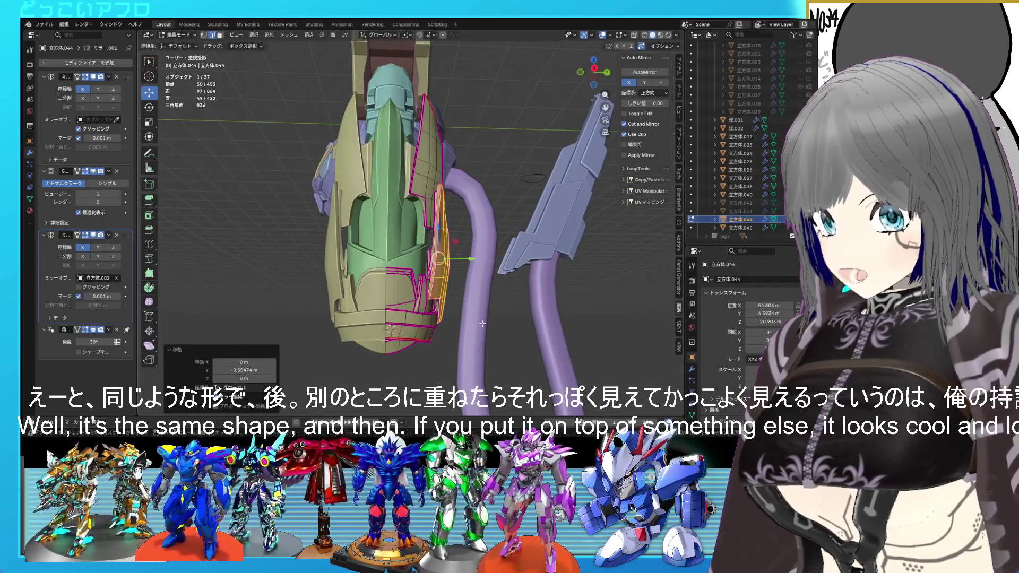
click(483, 325)
key(Tab)
mouse_move(483, 325)
middle_down()
mouse_move(419, 335)
mouse_move(496, 336)
mouse_move(437, 314)
mouse_move(481, 344)
mouse_move(332, 321)
mouse_move(313, 332)
mouse_move(329, 335)
mouse_move(361, 298)
mouse_move(415, 282)
mouse_move(385, 276)
mouse_move(429, 303)
mouse_move(460, 297)
mouse_move(460, 285)
mouse_move(428, 296)
mouse_move(425, 330)
mouse_move(430, 257)
mouse_move(421, 271)
mouse_move(434, 311)
mouse_move(438, 300)
mouse_move(440, 310)
mouse_move(536, 326)
mouse_move(479, 321)
mouse_move(413, 298)
mouse_move(391, 313)
mouse_move(393, 269)
mouse_move(429, 330)
mouse_move(447, 292)
mouse_move(517, 284)
mouse_move(501, 291)
mouse_move(479, 278)
middle_up()
Step: Select the curved tail object and save the blend file
key(Tab)
scroll(456, 322, up, 3)
key(Tab)
click(397, 339)
key(ctrl+s)
scroll(394, 263, up, 5)
Step: Select the green blade plate 立方体.036, save, and raise its tip face along Z
scroll(470, 281, up, 4)
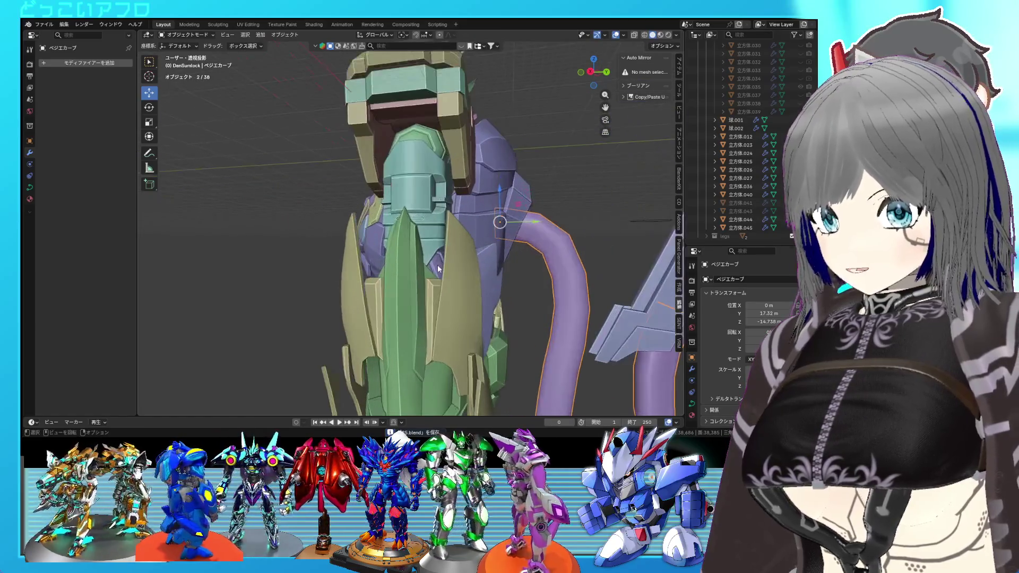
scroll(437, 247, up, 2)
mouse_move(437, 247)
middle_down()
mouse_move(390, 261)
mouse_move(386, 243)
mouse_move(367, 248)
middle_up()
click(407, 253)
key(Tab)
key(ctrl+s)
click(382, 246)
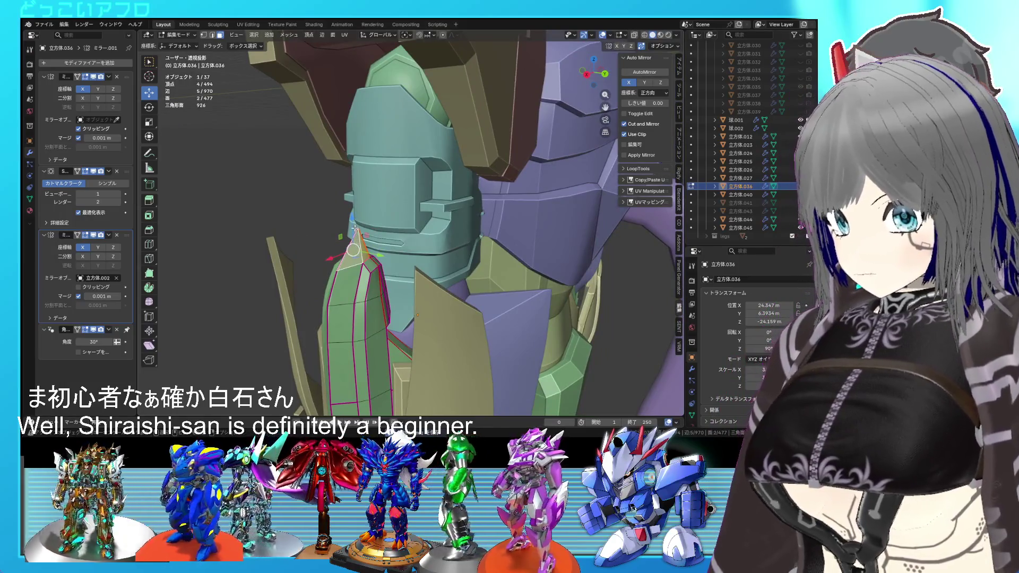
click(354, 223)
middle_drag(354, 223, 365, 255)
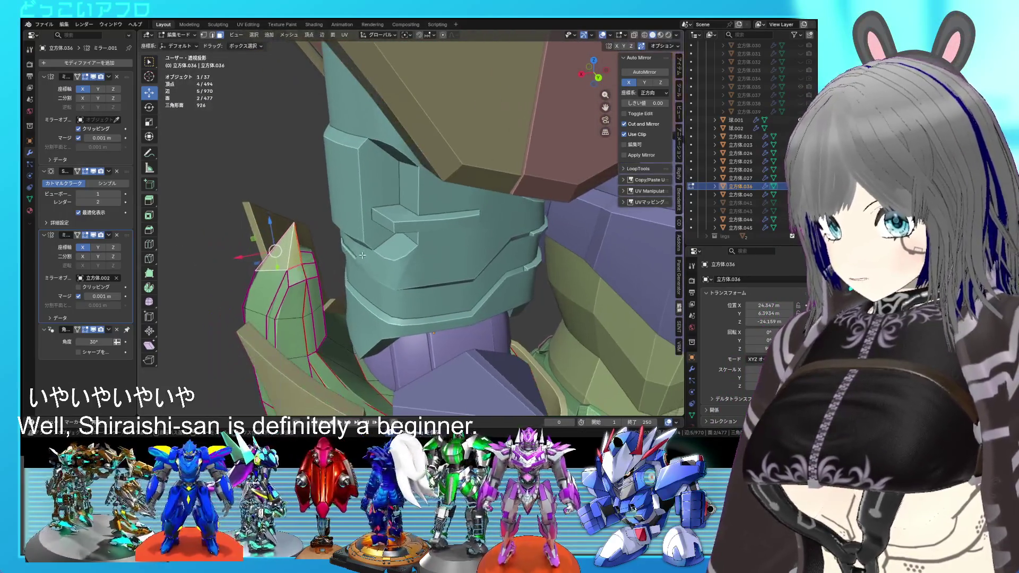
click(283, 220)
key(Tab)
Step: Edge-slide one edge of the green blade tip to reshape it, then view the whole model
mouse_move(282, 220)
middle_down()
mouse_move(418, 297)
mouse_move(456, 291)
mouse_move(470, 257)
mouse_move(452, 247)
middle_up()
key(Tab)
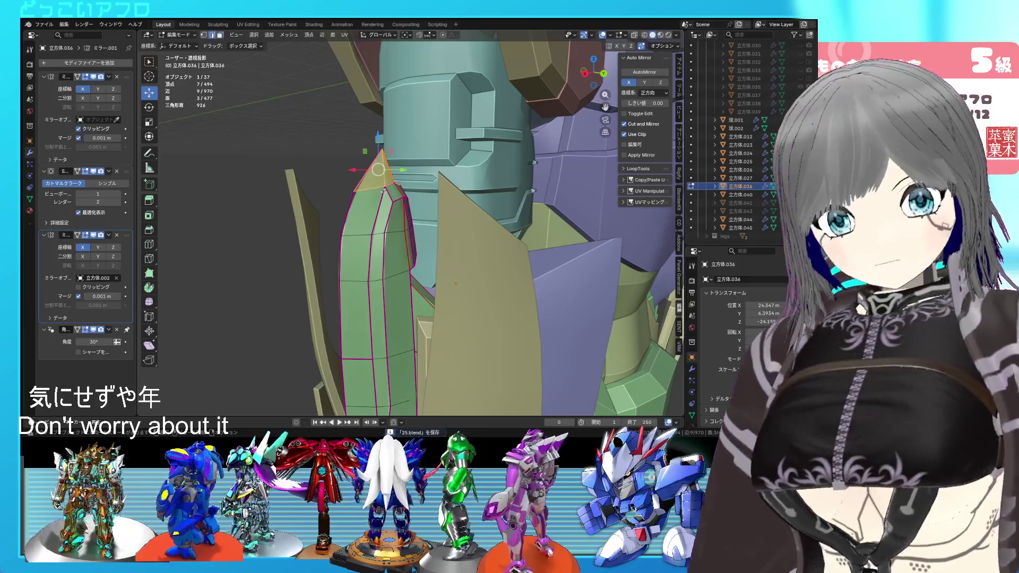
click(385, 192)
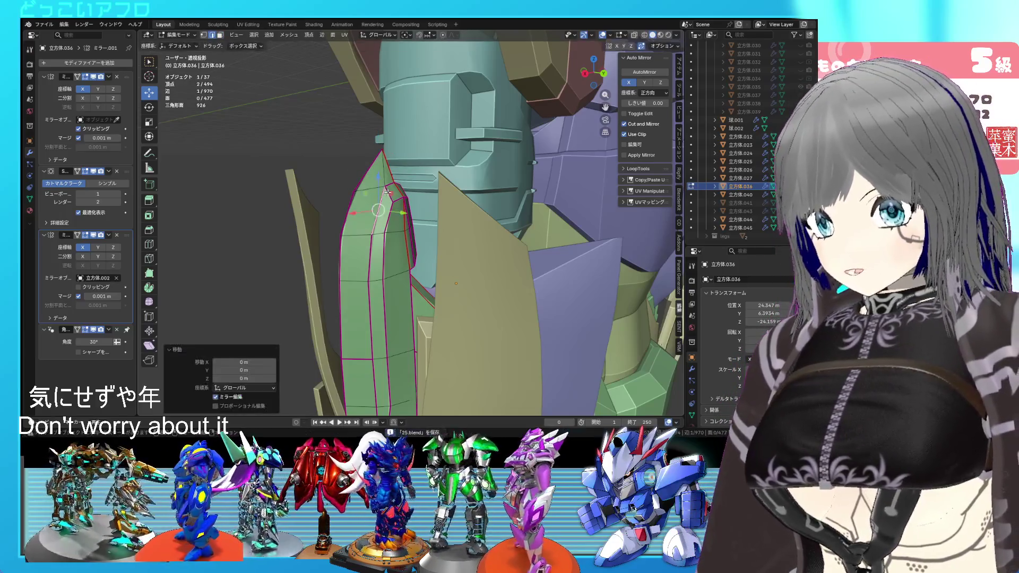
click(387, 192)
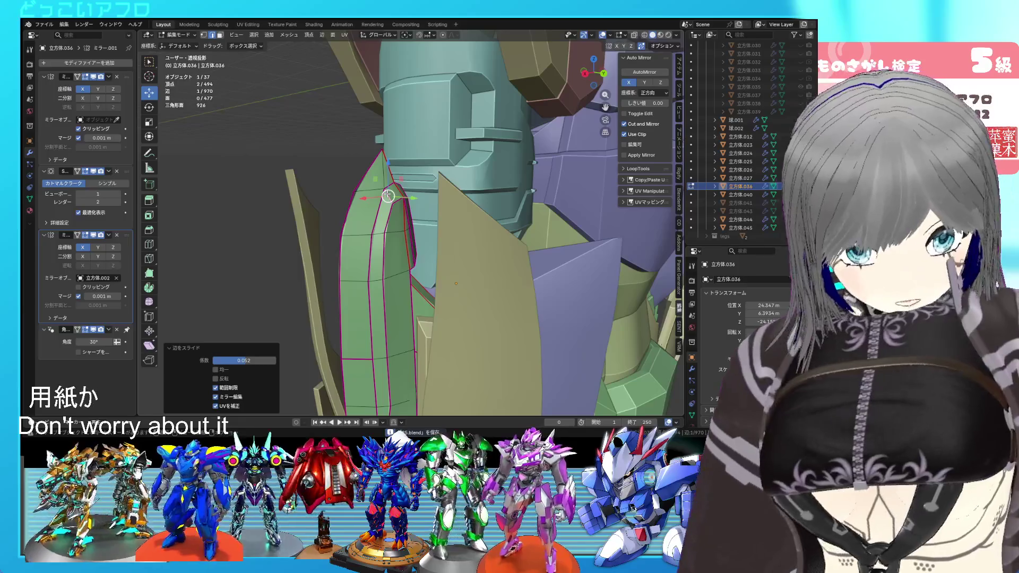
scroll(456, 287, down, 3)
key(Tab)
mouse_move(461, 319)
middle_down()
mouse_move(470, 348)
mouse_move(469, 302)
mouse_move(504, 274)
middle_up()
scroll(511, 272, up, 6)
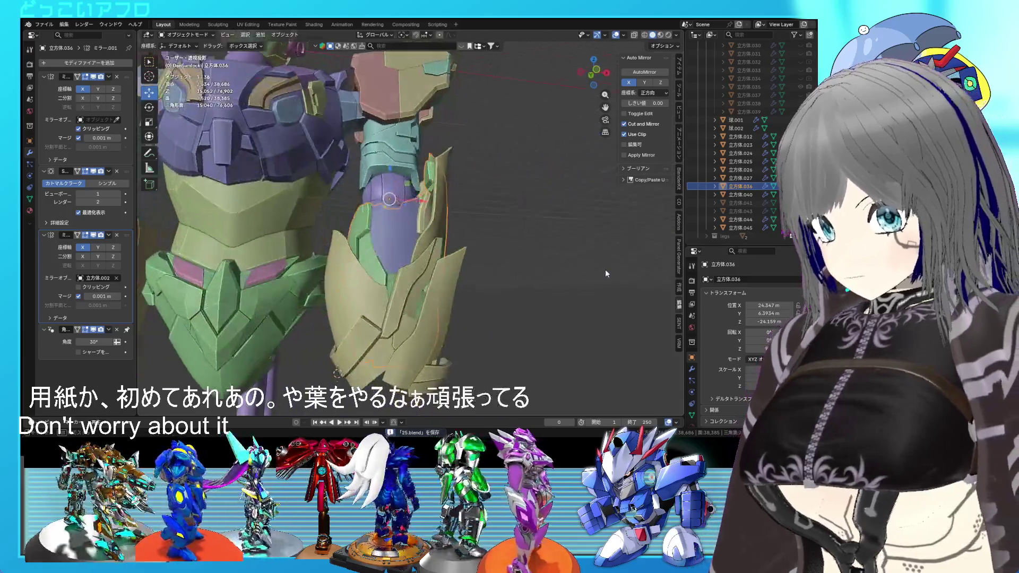
mouse_move(605, 273)
middle_down()
mouse_move(562, 288)
mouse_move(475, 267)
mouse_move(435, 287)
mouse_move(370, 277)
mouse_move(399, 293)
middle_up()
Step: Shift the olive armor 立方体.044 panel sideways along X in the back view
click(397, 293)
key(Tab)
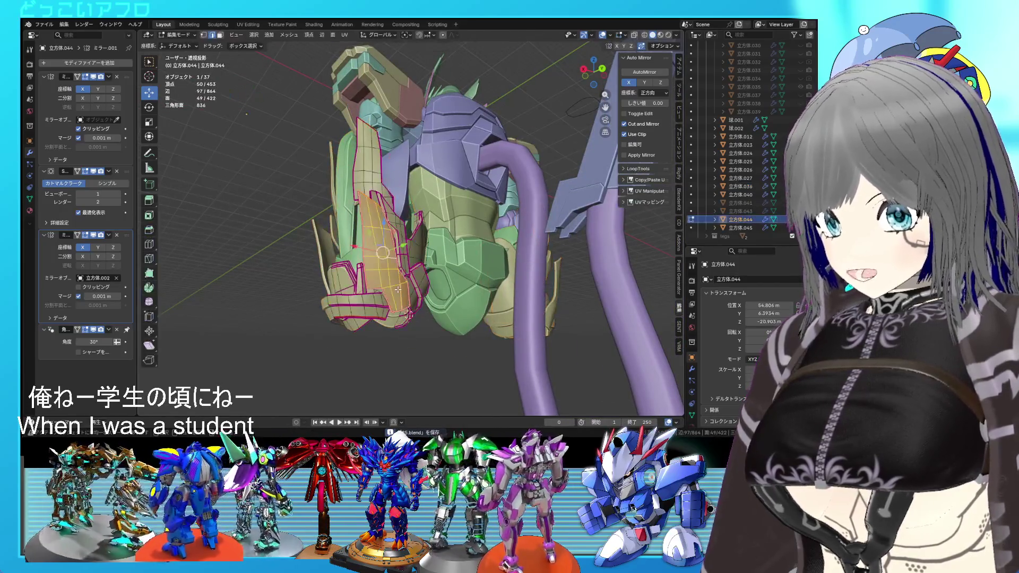
key(ctrl+KP_1)
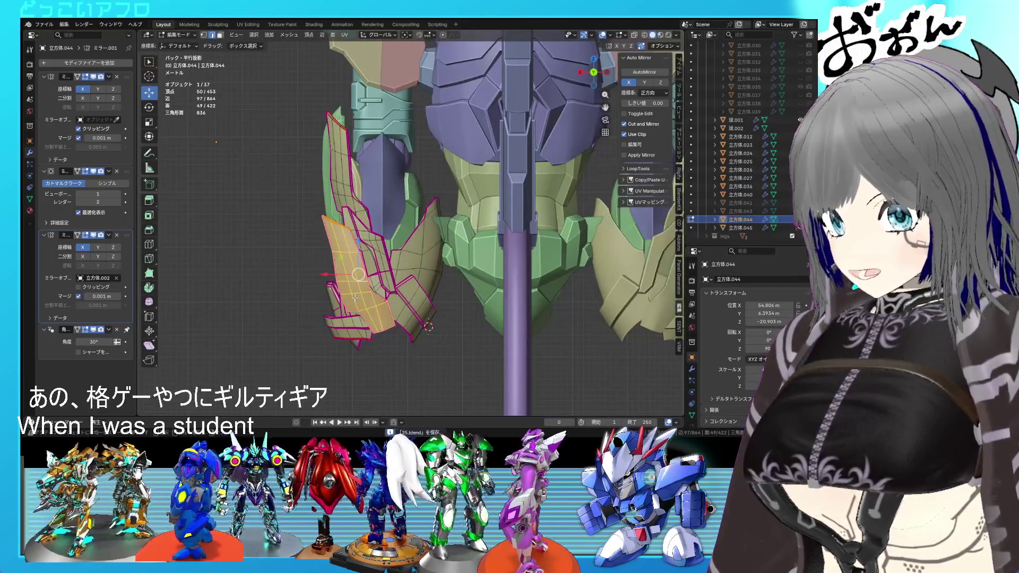
click(424, 327)
mouse_move(424, 326)
middle_down()
mouse_move(481, 315)
mouse_move(381, 313)
mouse_move(466, 319)
mouse_move(356, 335)
mouse_move(421, 315)
mouse_move(472, 326)
mouse_move(372, 328)
mouse_move(438, 319)
mouse_move(489, 326)
mouse_move(517, 348)
mouse_move(555, 343)
mouse_move(400, 326)
middle_up()
key(Tab)
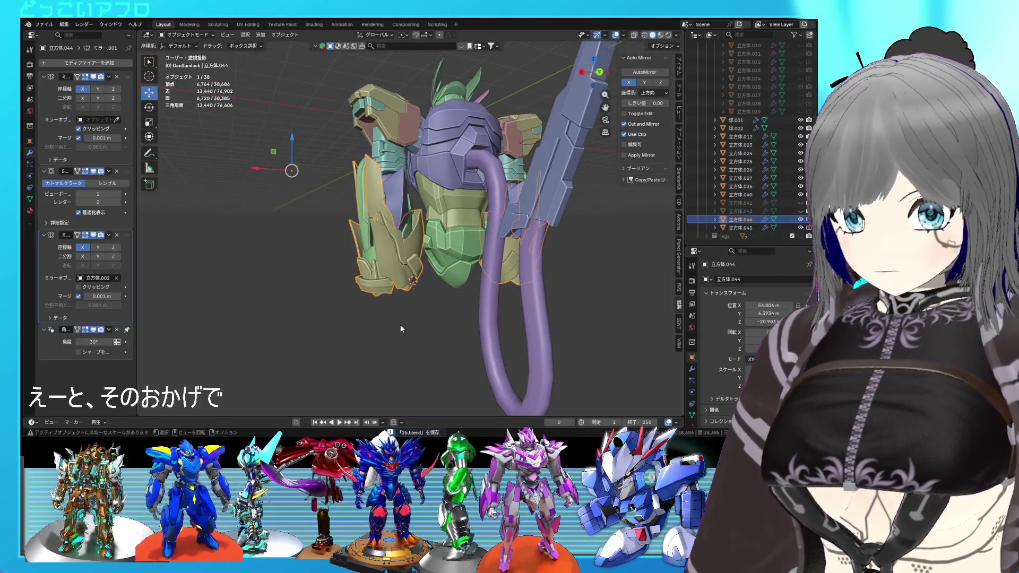
Step: Tilt the olive armor panel by -3.2° and check it from the side
mouse_move(401, 329)
middle_down()
mouse_move(454, 313)
mouse_move(441, 328)
middle_up()
key(Tab)
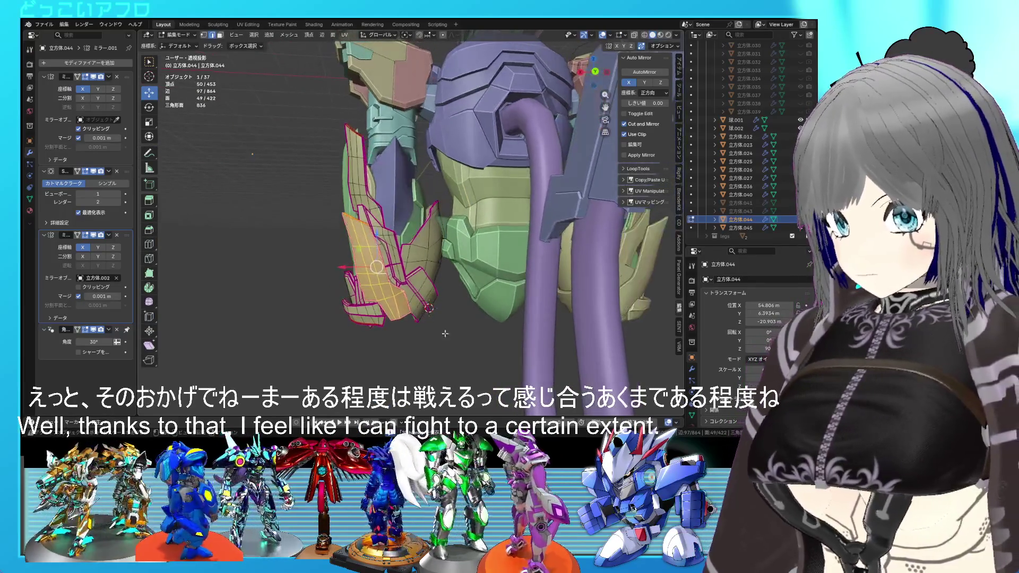
click(455, 336)
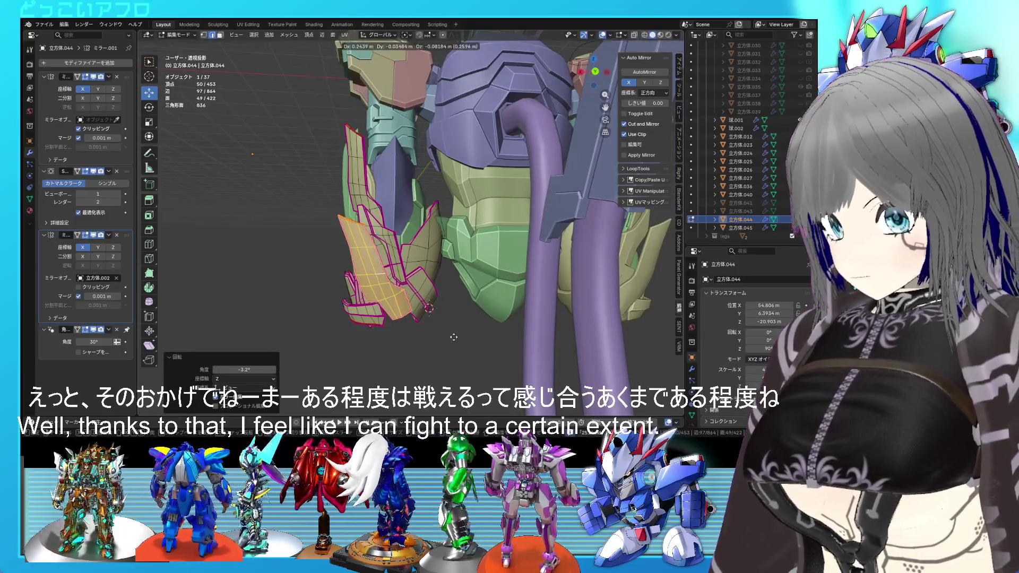
mouse_move(392, 332)
middle_down()
mouse_move(503, 318)
mouse_move(455, 325)
middle_up()
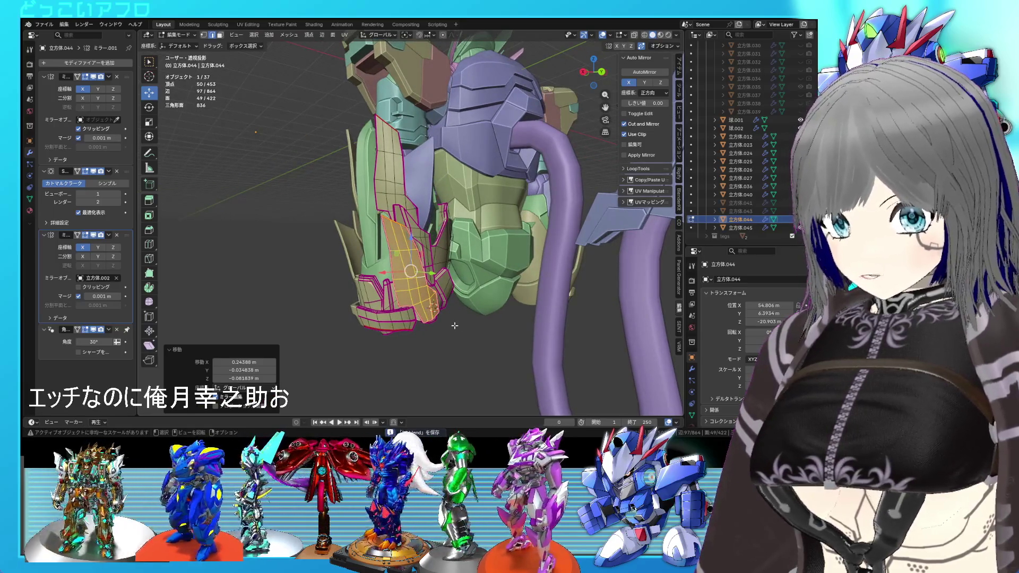
key(Tab)
mouse_move(454, 325)
middle_down()
mouse_move(495, 332)
mouse_move(453, 335)
mouse_move(438, 318)
mouse_move(494, 313)
mouse_move(460, 312)
middle_up()
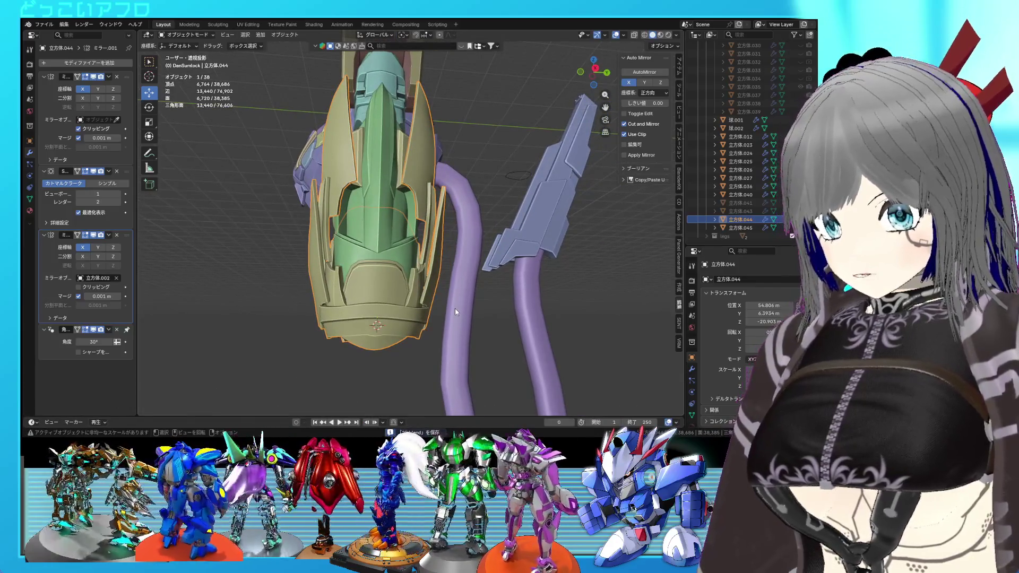
Step: Review the olive armor panel from a new angle and save the blend file
key(Tab)
mouse_move(453, 312)
middle_down()
mouse_move(402, 299)
mouse_move(437, 321)
middle_up()
scroll(435, 308, up, 4)
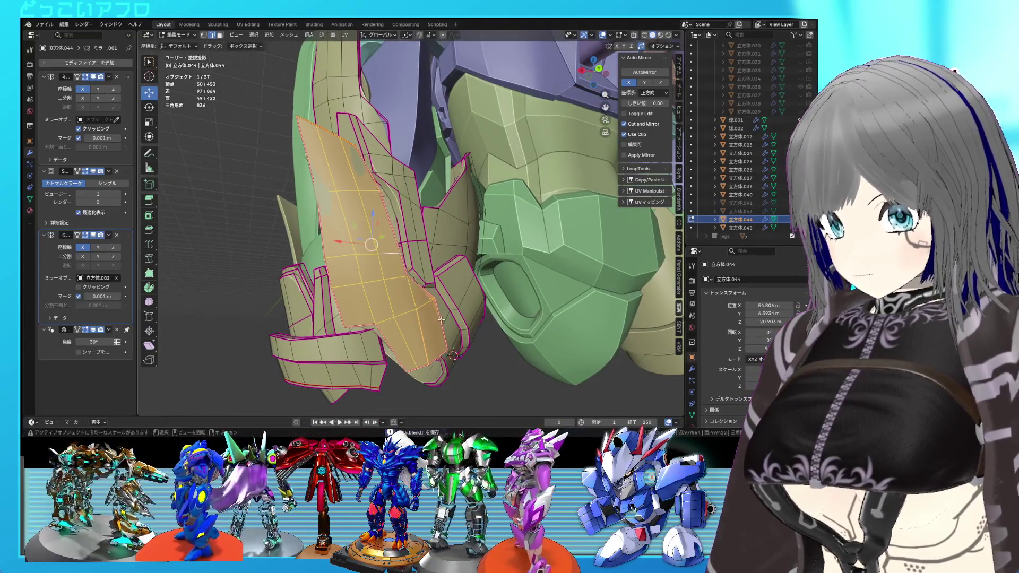
key(Tab)
scroll(439, 321, down, 3)
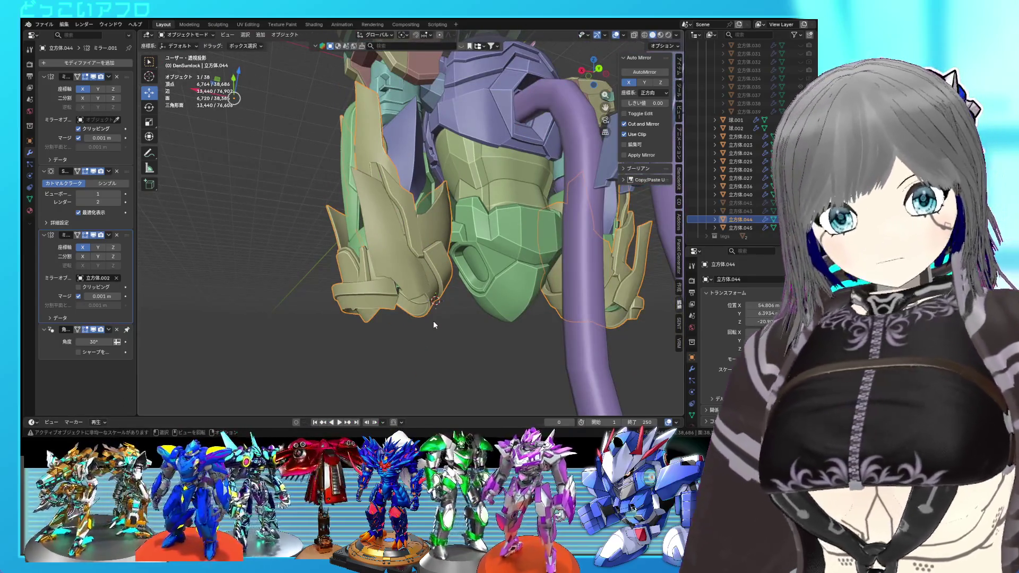
key(ctrl+s)
mouse_move(433, 321)
middle_down()
mouse_move(427, 304)
mouse_move(405, 330)
mouse_move(391, 305)
mouse_move(466, 295)
mouse_move(486, 335)
mouse_move(436, 330)
middle_up()
Step: Unhide the pink forearm armor 立方体.041 and hide the olive armor 立方体.044
key(Tab)
key(Tab)
mouse_move(388, 335)
middle_down()
mouse_move(434, 324)
mouse_move(420, 291)
mouse_move(366, 293)
middle_up()
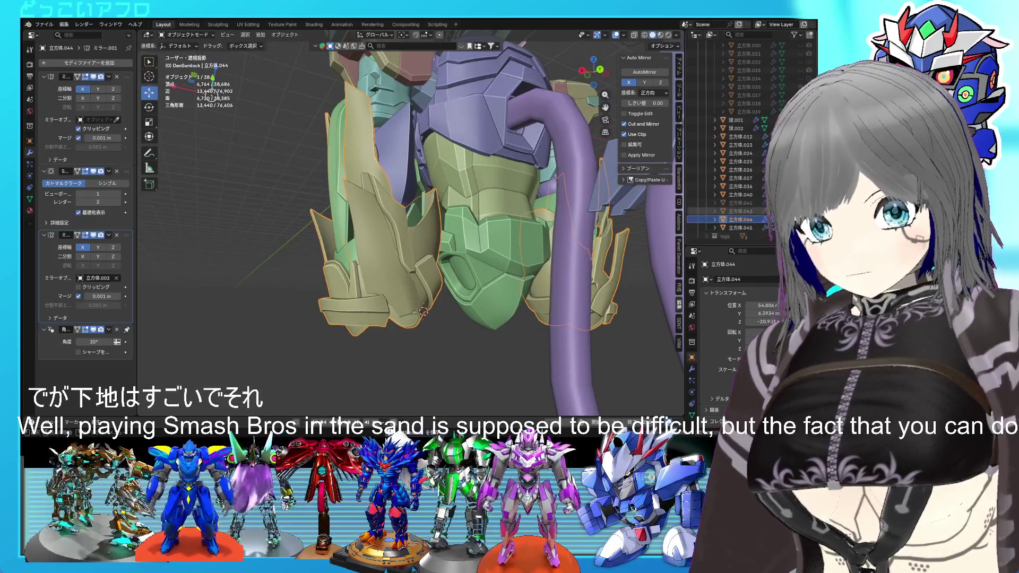
click(800, 203)
click(800, 219)
mouse_move(563, 276)
middle_down()
mouse_move(603, 285)
mouse_move(587, 272)
middle_up()
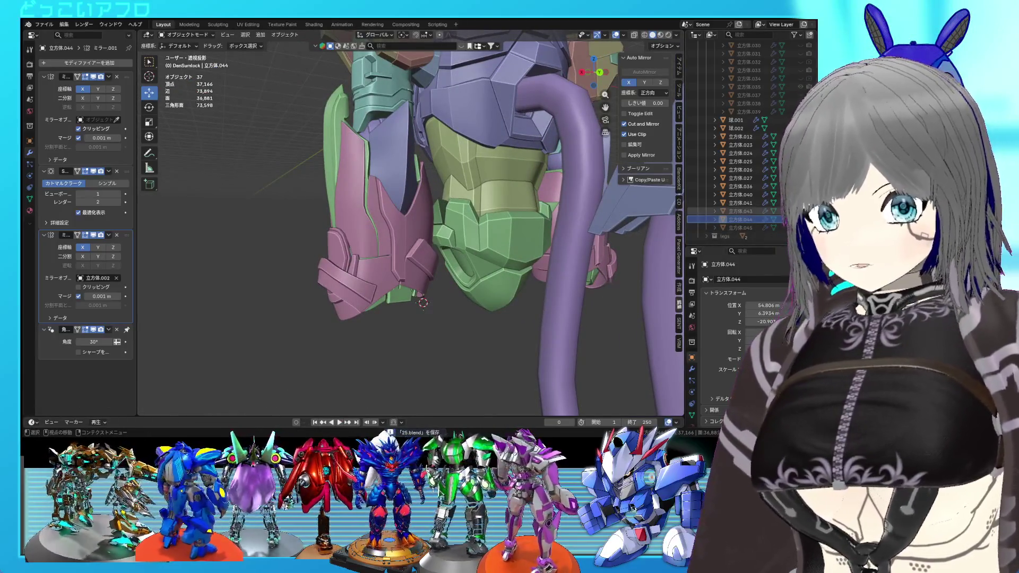
Step: Select one connected panel of the pink armor 立方体.041 and duplicate it in place
middle_drag(381, 231, 407, 243)
click(380, 244)
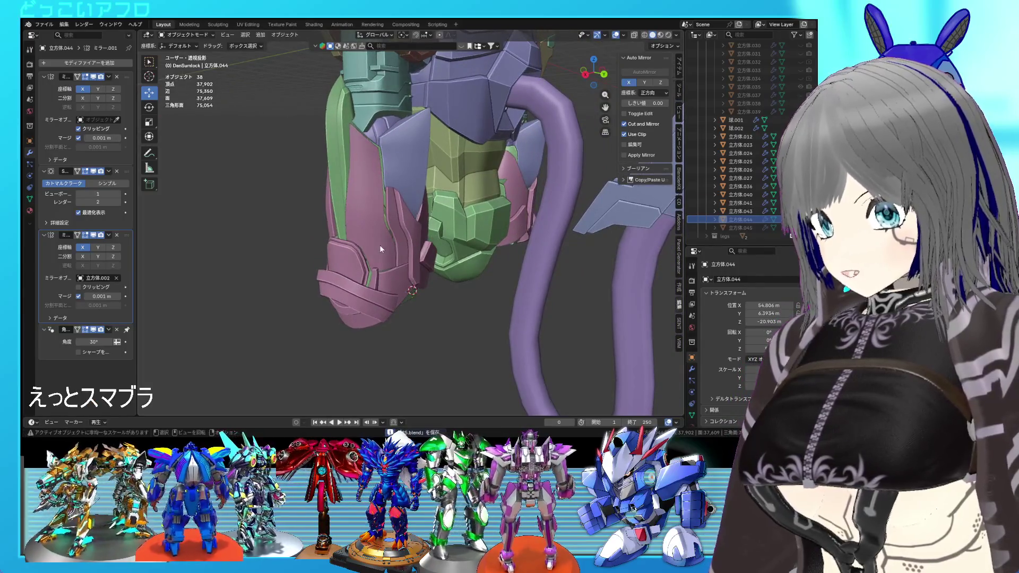
key(Tab)
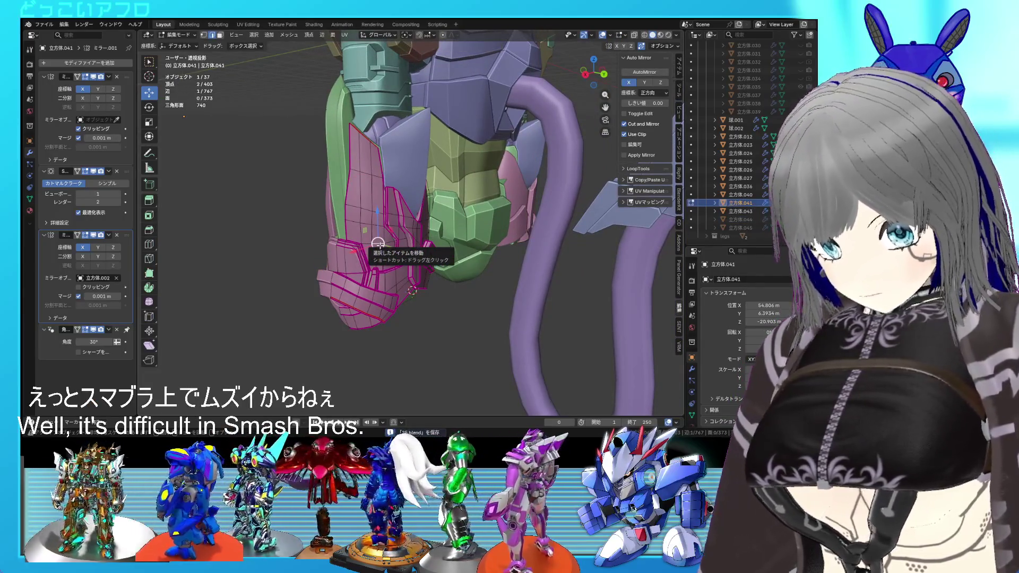
key(l)
key(KP_3)
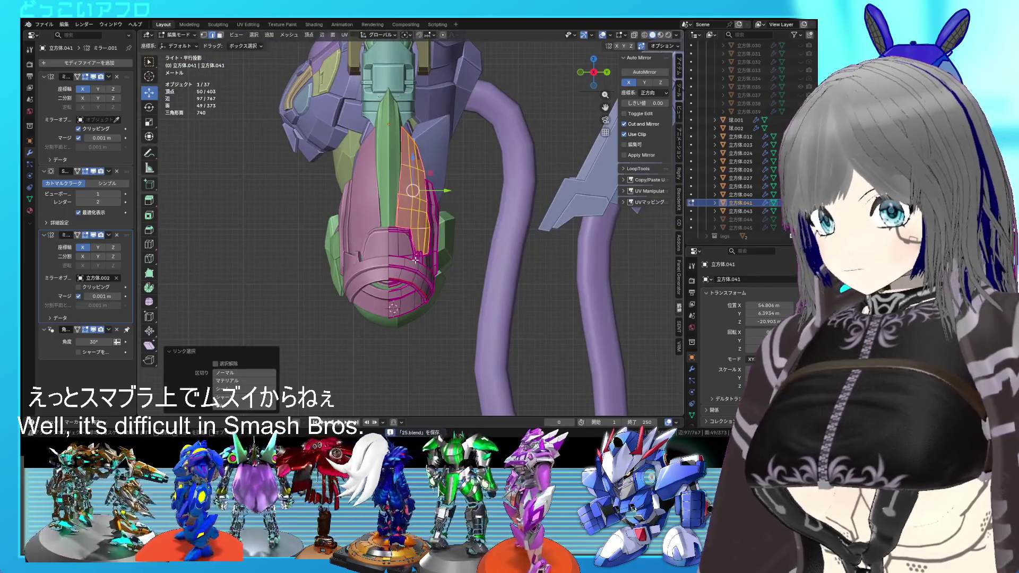
key(shift+d)
click(433, 268)
middle_drag(433, 267, 360, 273)
Step: Move the duplicated panel downward and tilt it with free rotation
key(g)
click(378, 297)
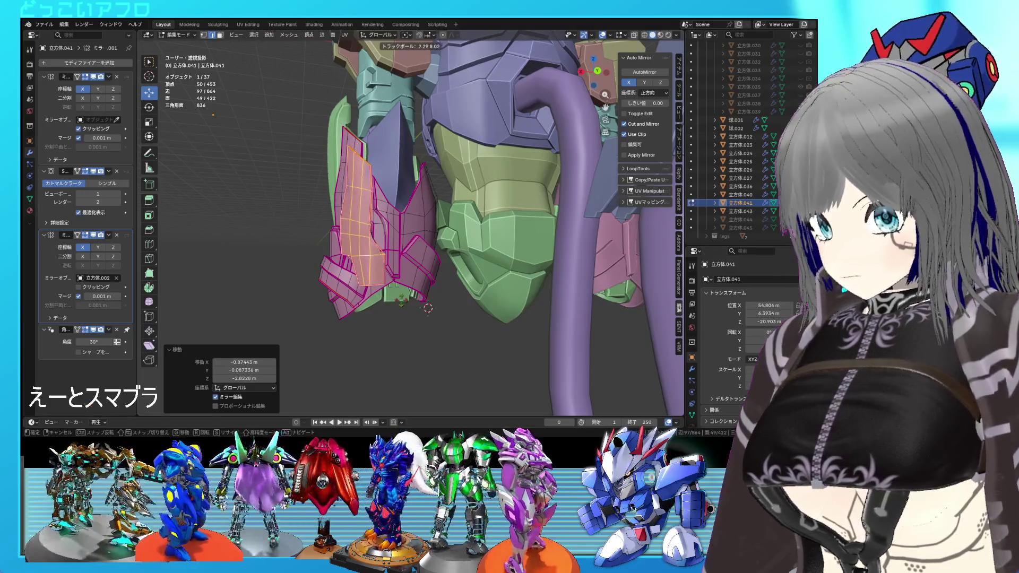
click(431, 308)
mouse_move(431, 309)
middle_down()
mouse_move(468, 310)
mouse_move(446, 309)
middle_up()
key(r)
key(Escape)
key(ctrl+z)
key(r)
click(437, 321)
click(435, 316)
mouse_move(435, 315)
middle_down()
mouse_move(451, 318)
mouse_move(466, 297)
mouse_move(476, 328)
mouse_move(444, 329)
mouse_move(536, 326)
mouse_move(381, 327)
mouse_move(477, 255)
middle_up()
Step: Rotate the copy by -3.43° and move it into place, checking overlaps in wireframe
key(r)
click(447, 323)
click(499, 328)
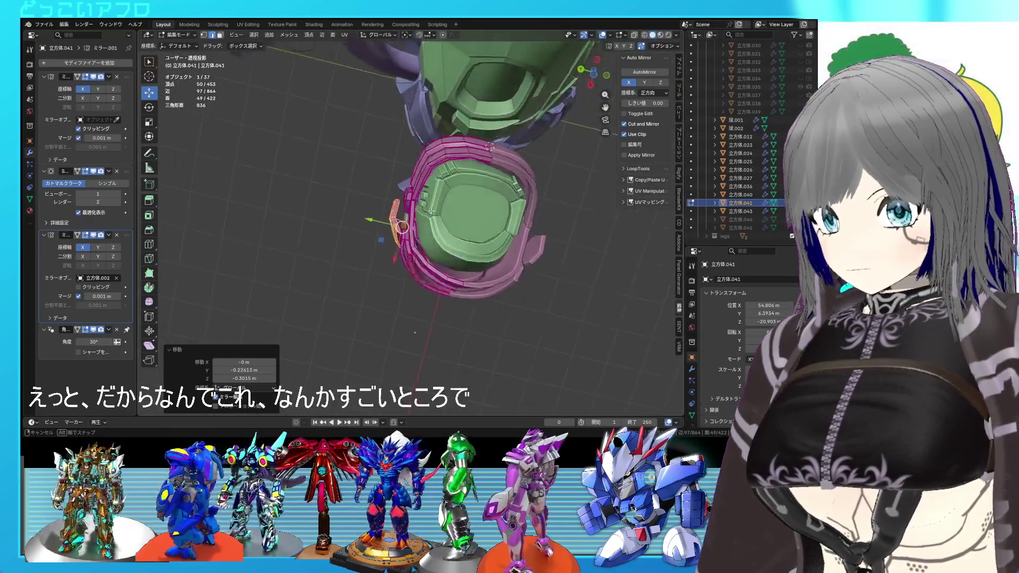
mouse_move(434, 210)
middle_down()
mouse_move(499, 290)
mouse_move(471, 276)
mouse_move(552, 228)
middle_up()
key(shift+z)
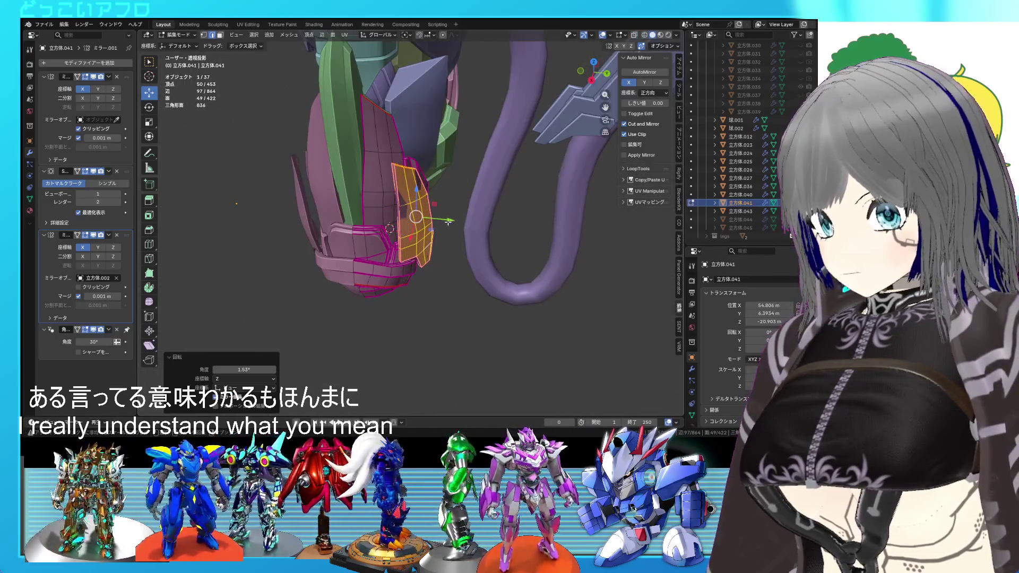
key(Escape)
mouse_move(444, 221)
middle_down()
mouse_move(303, 169)
mouse_move(445, 319)
mouse_move(425, 280)
middle_up()
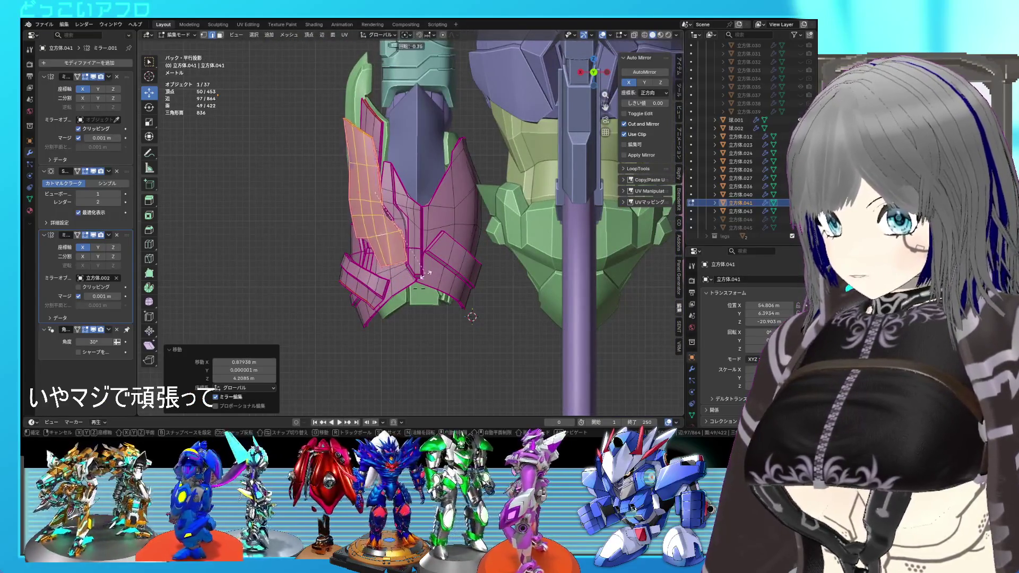
click(422, 274)
mouse_move(422, 274)
middle_down()
mouse_move(440, 276)
mouse_move(418, 270)
middle_up()
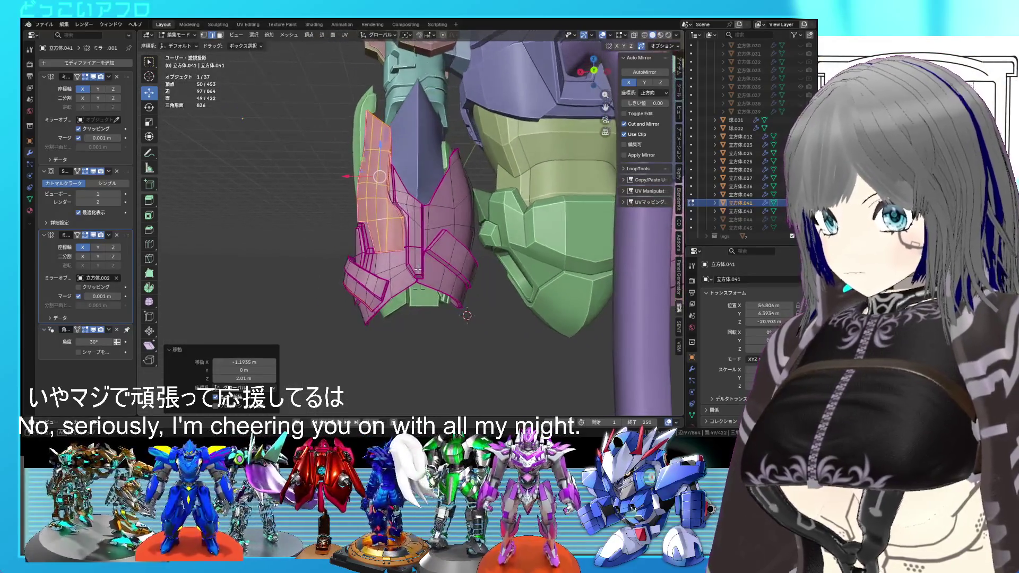
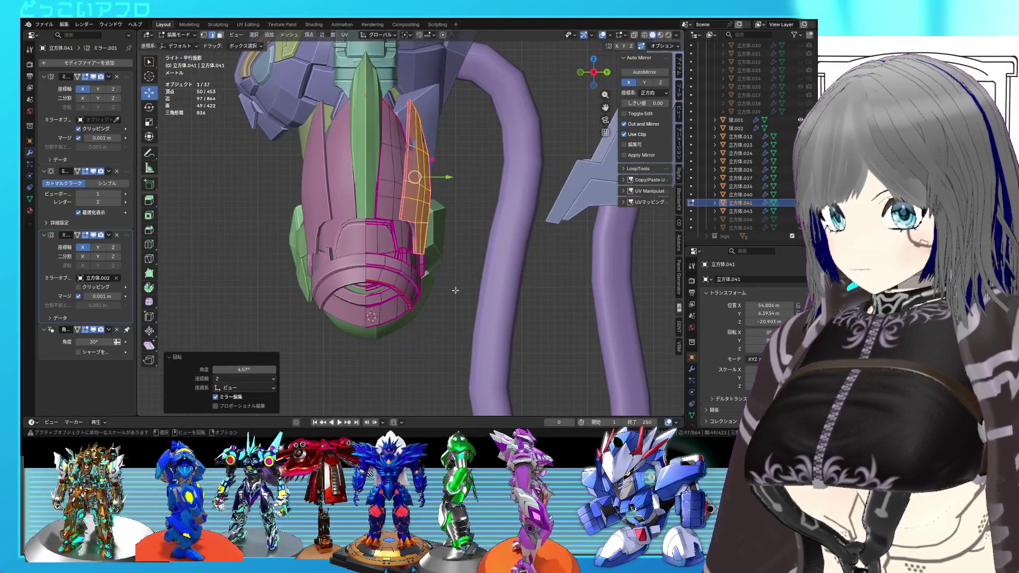
Step: Confirm the side panel's first move, check the whole armour, save, and view it from the back
click(455, 296)
middle_drag(454, 296, 323, 232)
scroll(378, 264, up, 2)
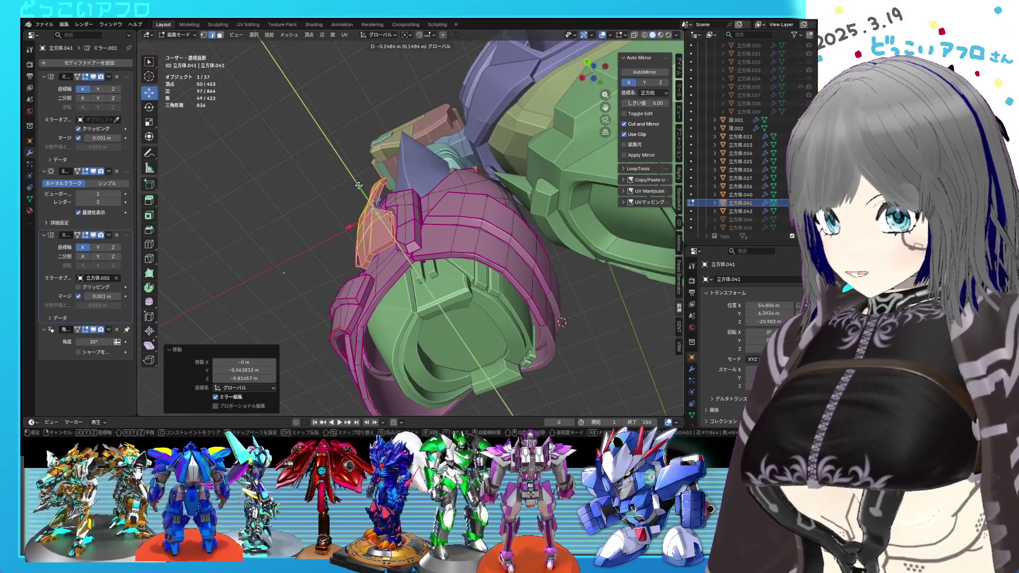
key(Tab)
mouse_move(509, 318)
middle_down()
mouse_move(531, 296)
mouse_move(555, 339)
mouse_move(528, 294)
mouse_move(477, 296)
middle_up()
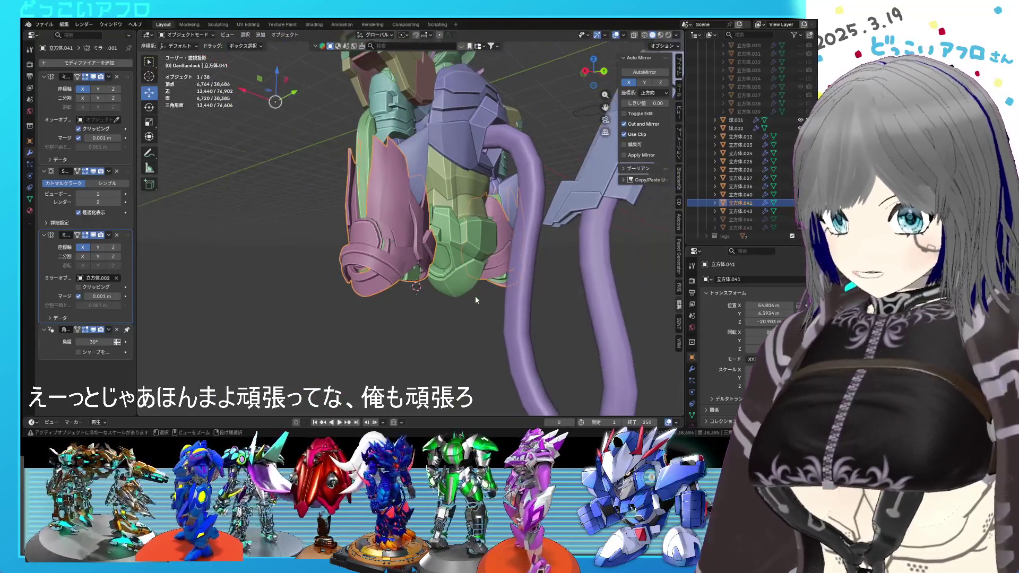
key(ctrl+s)
scroll(462, 302, up, 3)
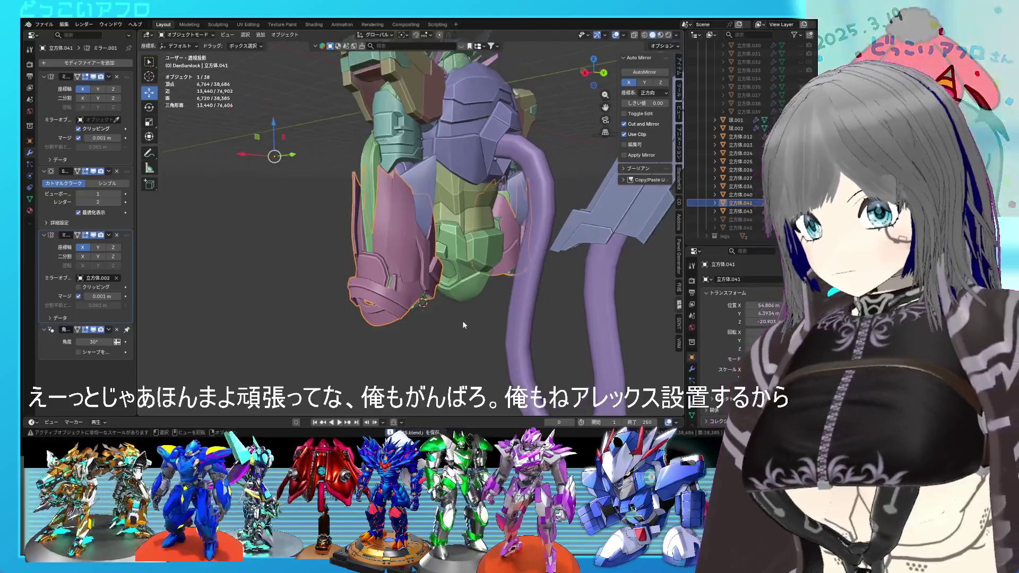
key(ctrl+KP_1)
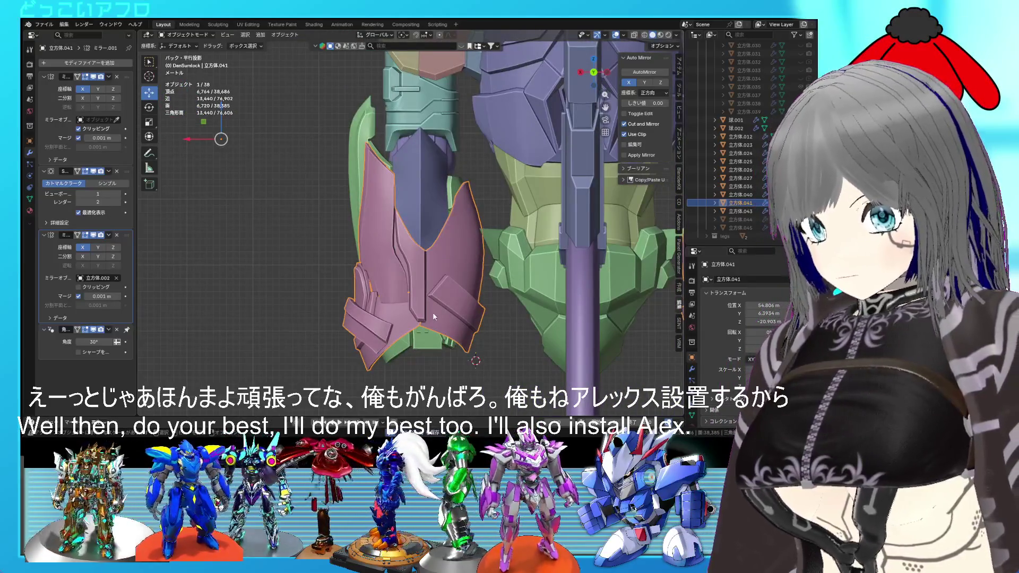
Step: Rotate the selected armour panel faces, return to object mode and save
key(Tab)
key(r)
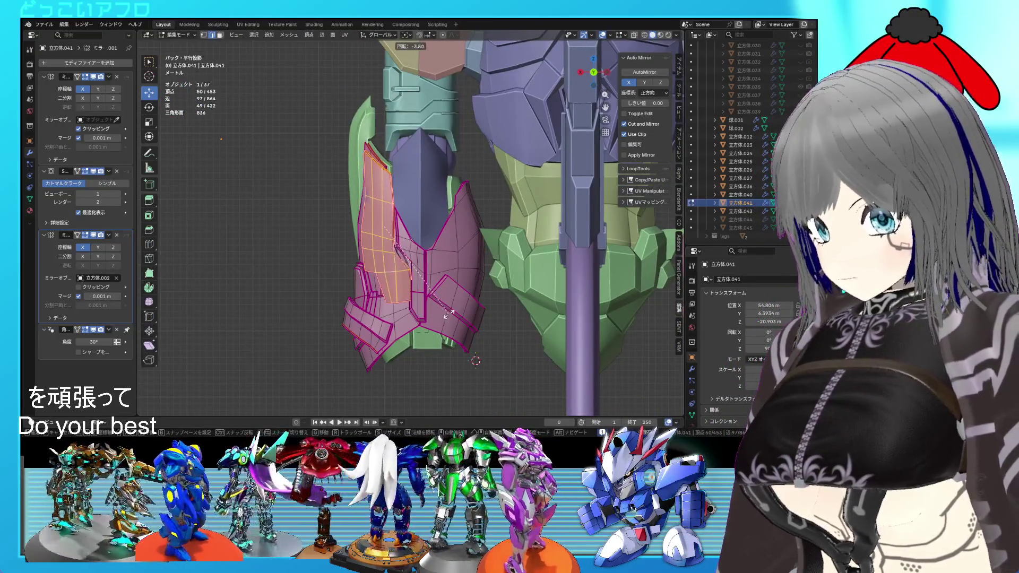
click(448, 314)
key(Tab)
mouse_move(447, 313)
middle_down()
mouse_move(485, 328)
mouse_move(431, 304)
mouse_move(518, 308)
mouse_move(479, 302)
mouse_move(495, 292)
mouse_move(450, 298)
mouse_move(439, 317)
mouse_move(414, 275)
mouse_move(423, 270)
mouse_move(505, 282)
mouse_move(427, 268)
mouse_move(539, 317)
mouse_move(594, 322)
mouse_move(463, 308)
mouse_move(446, 276)
mouse_move(518, 309)
middle_up()
key(ctrl+s)
Step: Reselect 立方体.041, tilt its side panel about -3.7° and shift it -0.45226 m along Y
scroll(480, 297, down, 4)
click(479, 319)
scroll(465, 312, up, 3)
click(433, 260)
key(Tab)
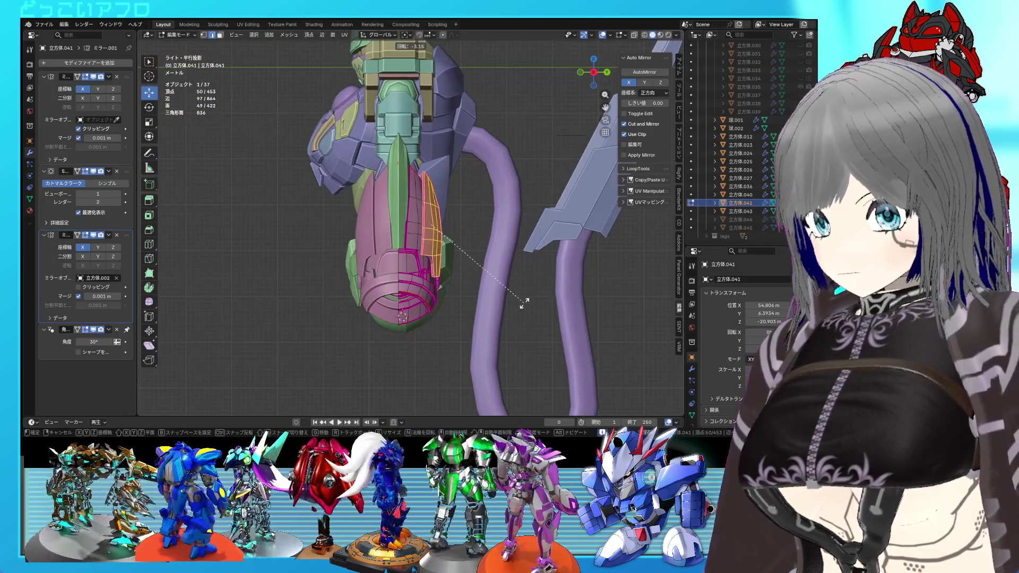
click(525, 302)
drag(461, 222, 448, 223)
mouse_move(449, 223)
middle_down()
mouse_move(444, 265)
mouse_move(461, 252)
mouse_move(465, 291)
middle_up()
scroll(440, 250, up, 3)
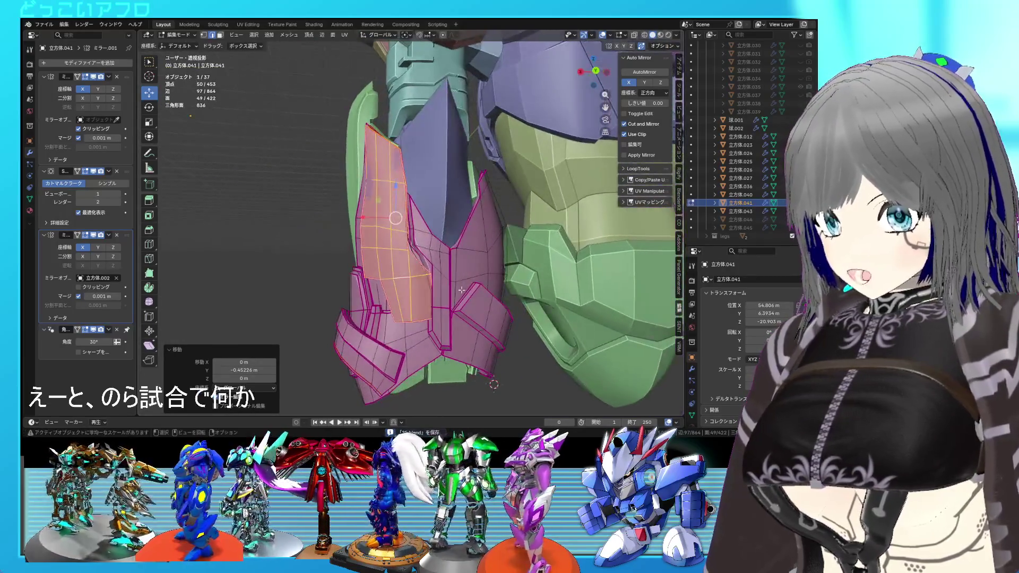
Step: Move the side panel faces to a new position and return to object mode
key(g)
click(497, 330)
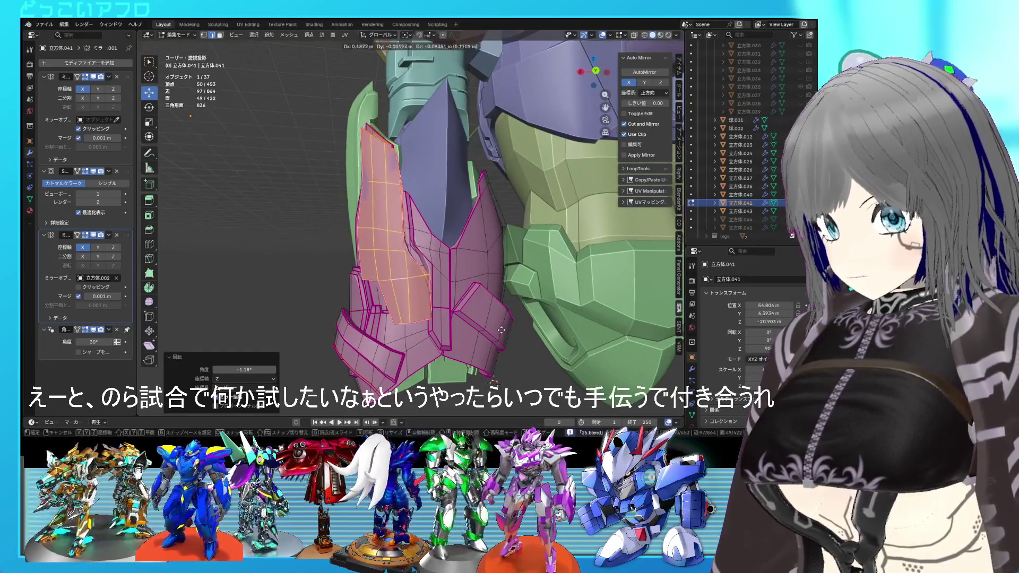
click(501, 330)
key(Tab)
mouse_move(501, 330)
middle_down()
mouse_move(563, 346)
mouse_move(517, 302)
mouse_move(552, 323)
middle_up()
Step: Freely rotate the panel faces, slide them along Y, and save
key(Tab)
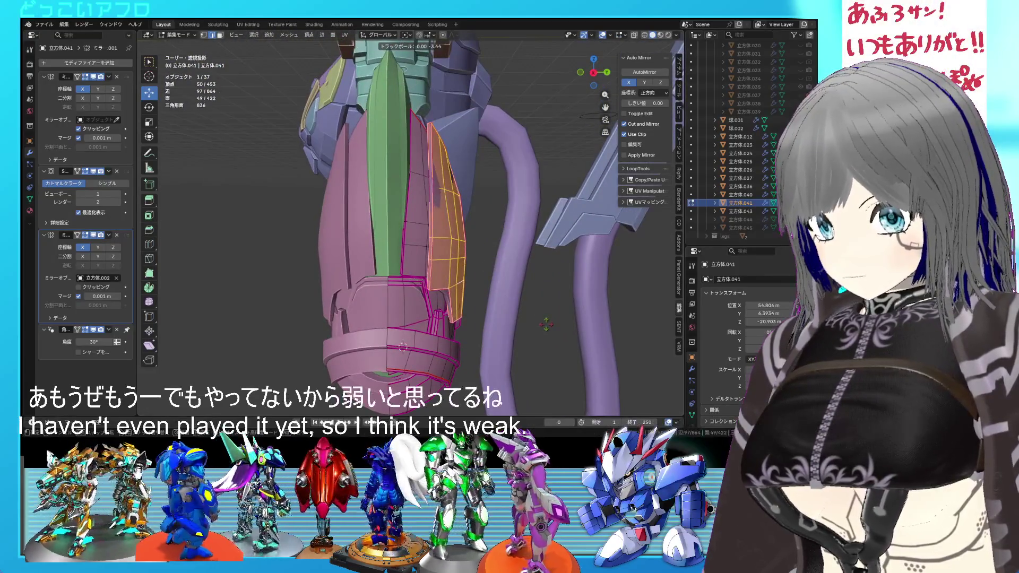
click(548, 324)
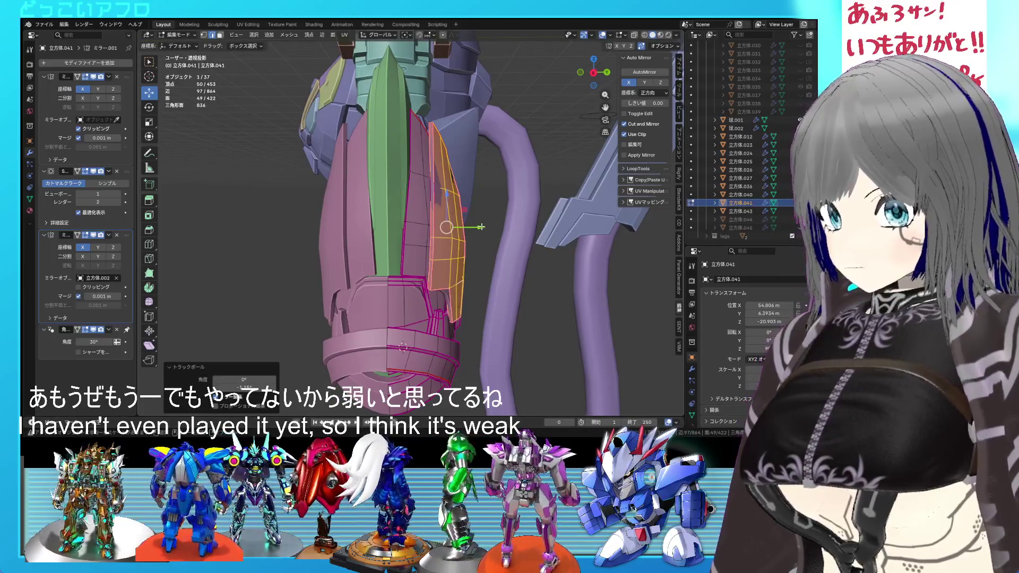
key(g)
key(y)
click(476, 227)
key(Tab)
key(ctrl+s)
mouse_move(475, 227)
middle_down()
mouse_move(502, 318)
mouse_move(485, 320)
mouse_move(577, 322)
mouse_move(535, 294)
mouse_move(558, 237)
mouse_move(395, 234)
mouse_move(353, 244)
mouse_move(442, 290)
mouse_move(418, 289)
mouse_move(421, 329)
middle_up()
mouse_move(424, 295)
middle_down()
mouse_move(591, 339)
mouse_move(532, 265)
mouse_move(466, 297)
mouse_move(350, 248)
middle_up()
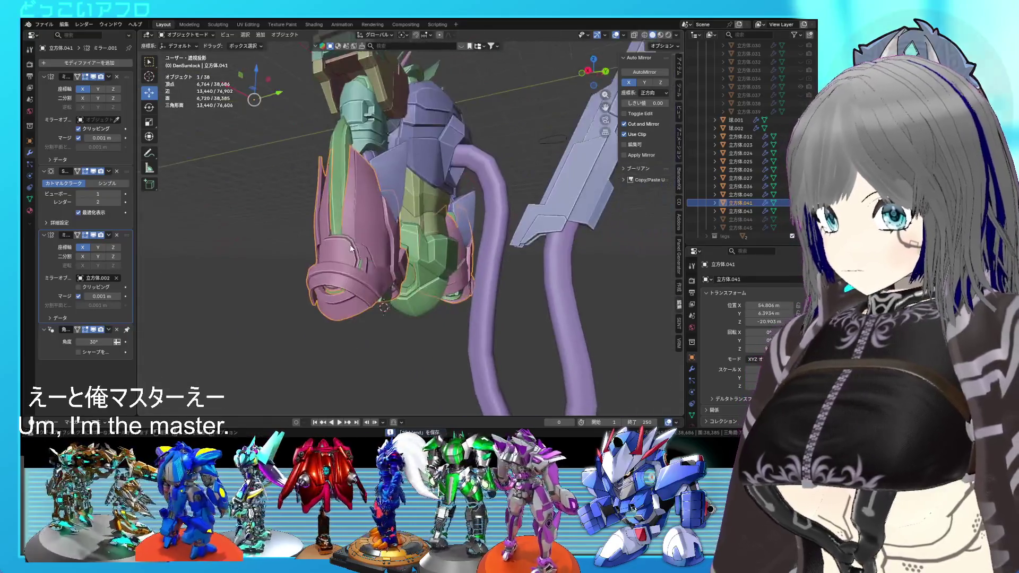
scroll(351, 248, up, 5)
Step: Nudge the side panel faces slightly and give them a small free rotation, saving along the way
key(Tab)
scroll(443, 257, down, 1)
key(g)
click(421, 279)
click(466, 301)
key(ctrl+s)
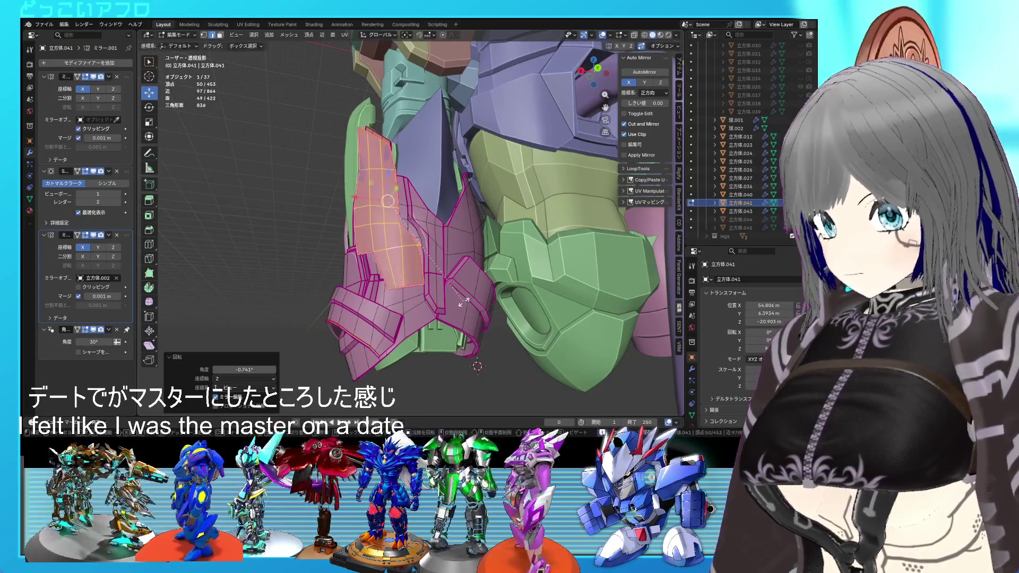
click(463, 304)
middle_drag(463, 303, 565, 311)
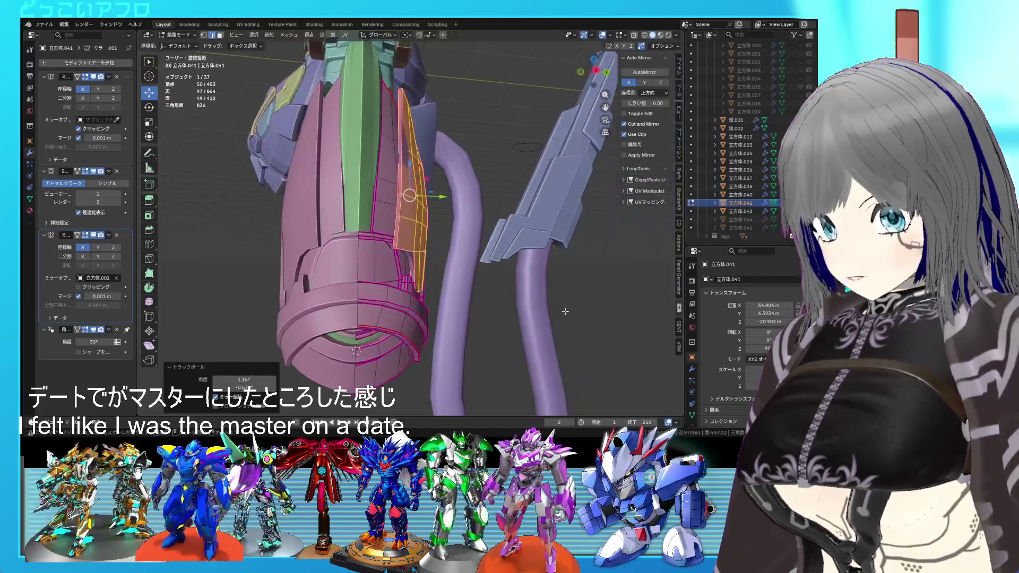
Step: Slide the panel along Y, undo, then trackball-rotate it about -3.44° and -0.573°
drag(441, 196, 447, 201)
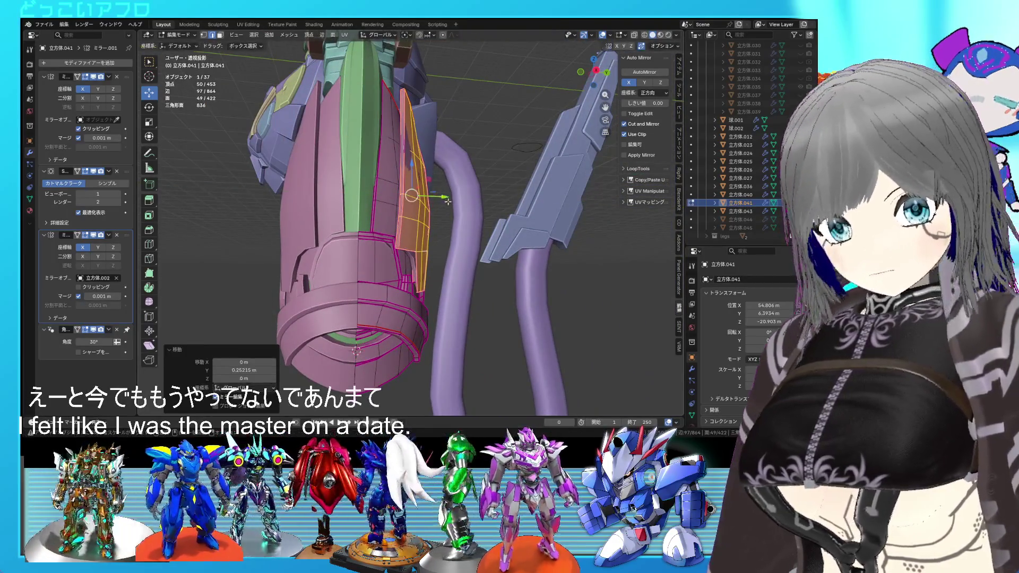
mouse_move(459, 231)
middle_down()
mouse_move(419, 243)
mouse_move(468, 260)
mouse_move(480, 285)
mouse_move(425, 227)
mouse_move(497, 252)
mouse_move(535, 244)
middle_up()
key(ctrl+z)
click(481, 282)
scroll(427, 238, up, 5)
key(r)
key(Escape)
key(Tab)
Step: Save the file and re-enter mesh editing with the green leg part centred
key(ctrl+s)
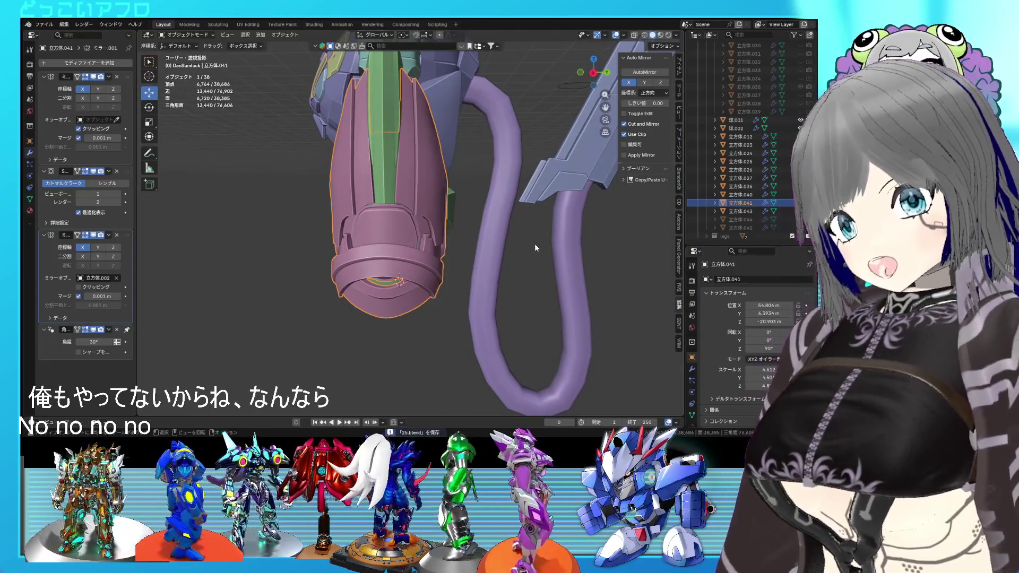
scroll(535, 247, up, 4)
middle_drag(534, 247, 472, 247)
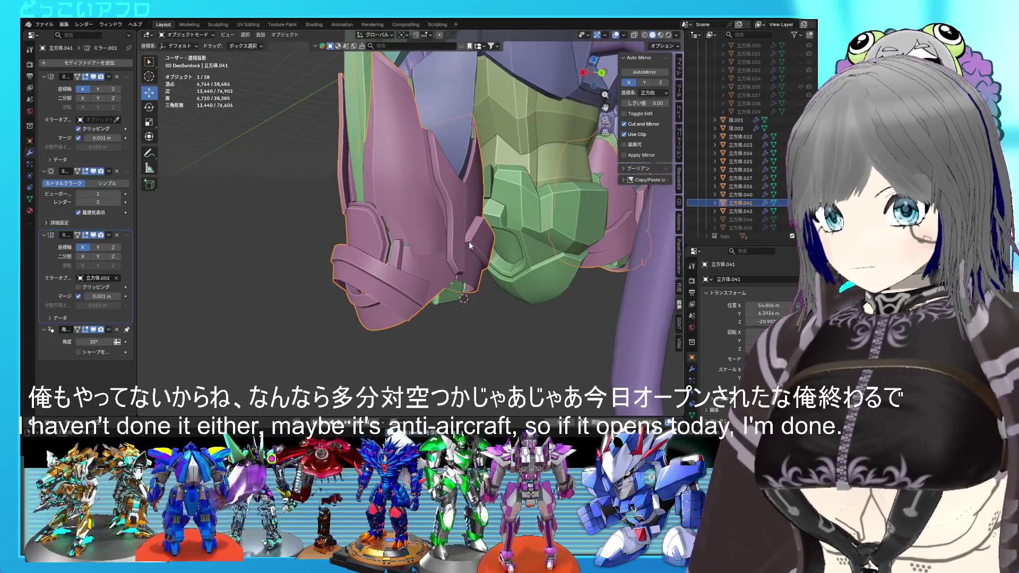
key(Tab)
scroll(469, 241, up, 2)
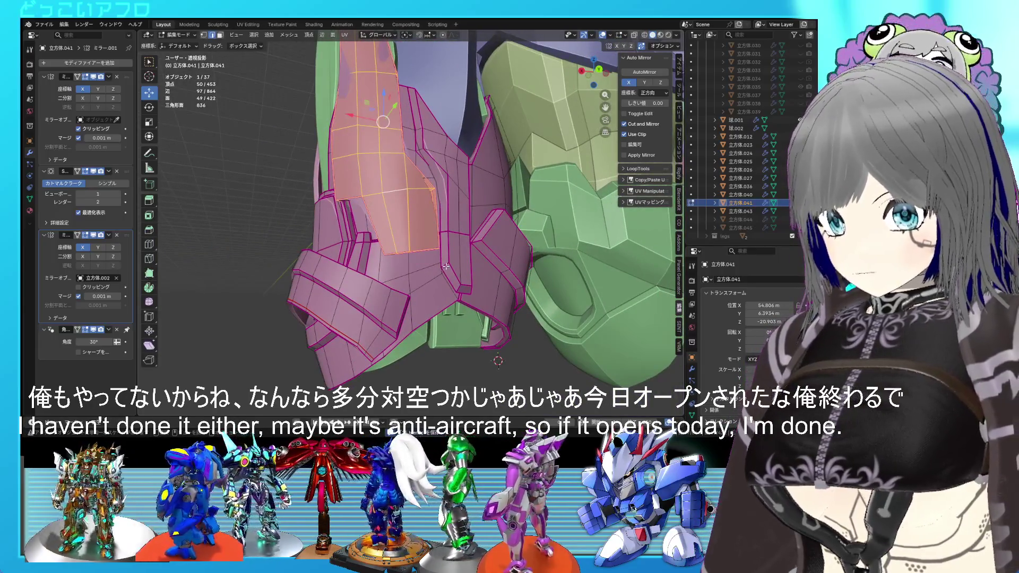
right_click(459, 288)
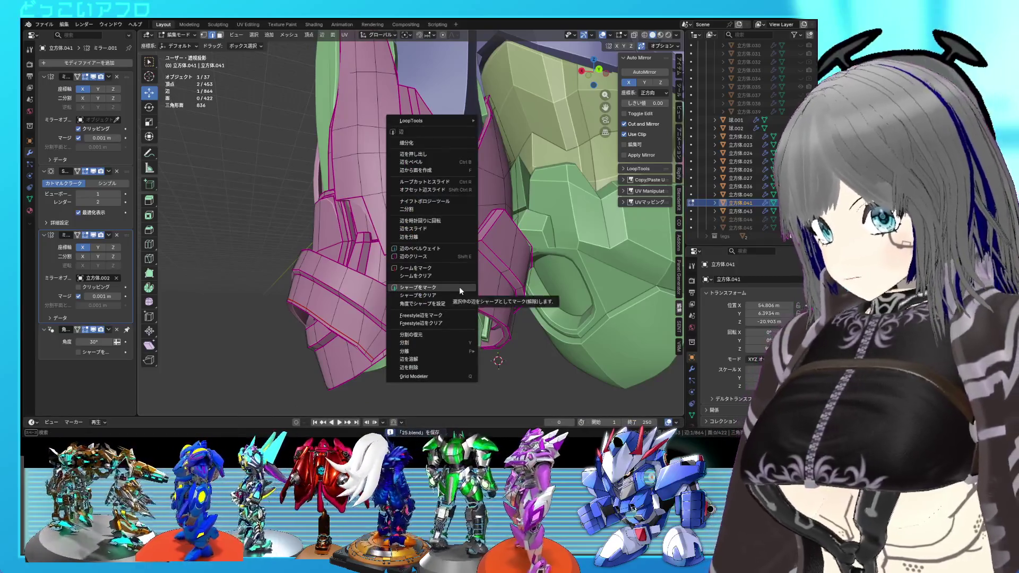
key(Escape)
key(Tab)
scroll(459, 289, down, 2)
mouse_move(461, 289)
middle_down()
mouse_move(469, 314)
mouse_move(493, 330)
mouse_move(555, 321)
mouse_move(424, 314)
mouse_move(406, 294)
mouse_move(435, 268)
mouse_move(451, 298)
mouse_move(506, 323)
mouse_move(481, 323)
mouse_move(461, 301)
mouse_move(428, 301)
mouse_move(383, 252)
middle_up()
key(Tab)
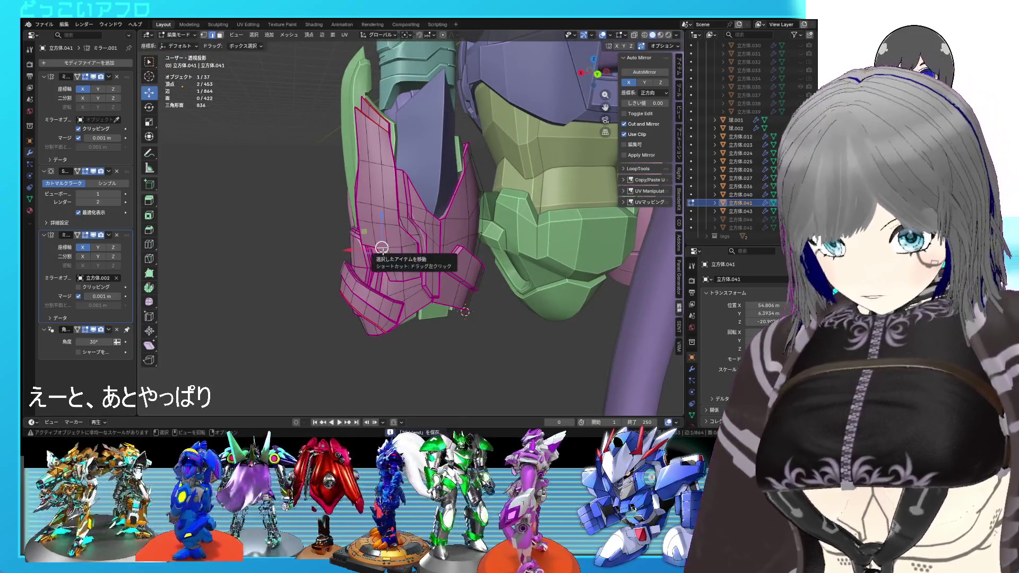
Step: Select the linked side panel, rotate it about 3.21° and move it
key(l)
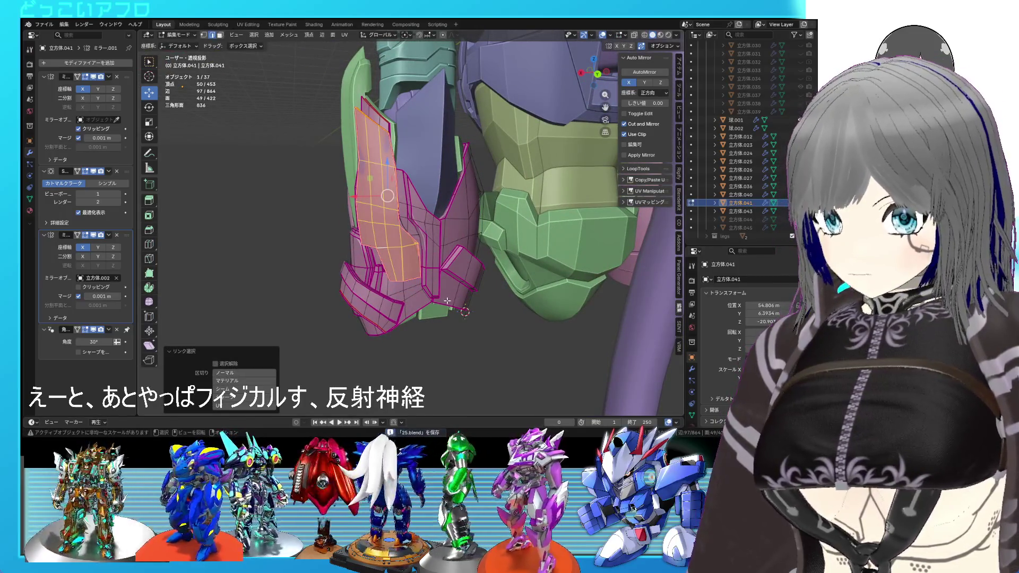
mouse_move(448, 300)
middle_down()
mouse_move(504, 295)
mouse_move(520, 306)
mouse_move(465, 285)
mouse_move(477, 301)
middle_up()
click(448, 304)
key(g)
click(453, 306)
key(Tab)
key(Tab)
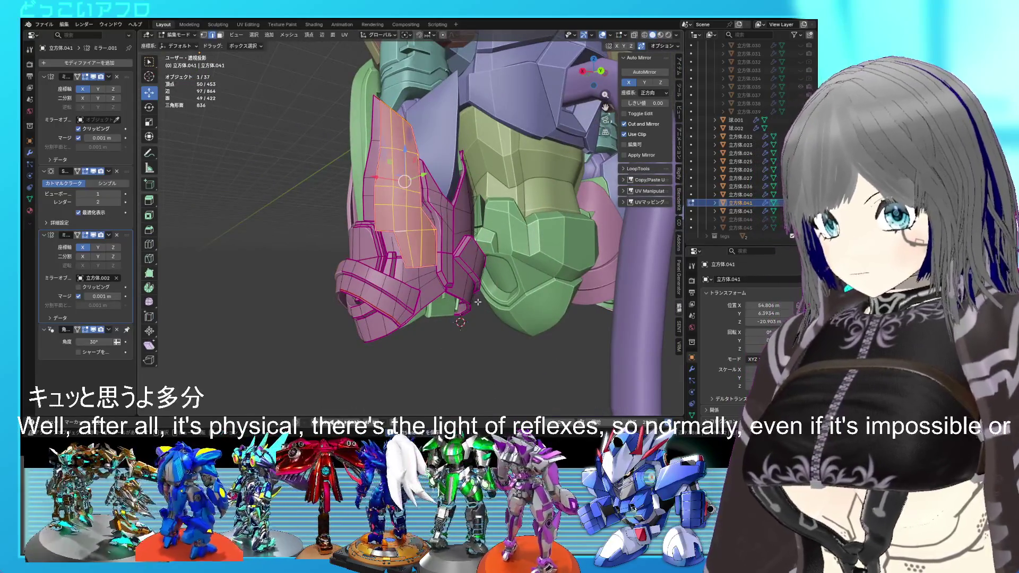
Step: Confirm the panel's new position and cancel a stray rotation
click(466, 303)
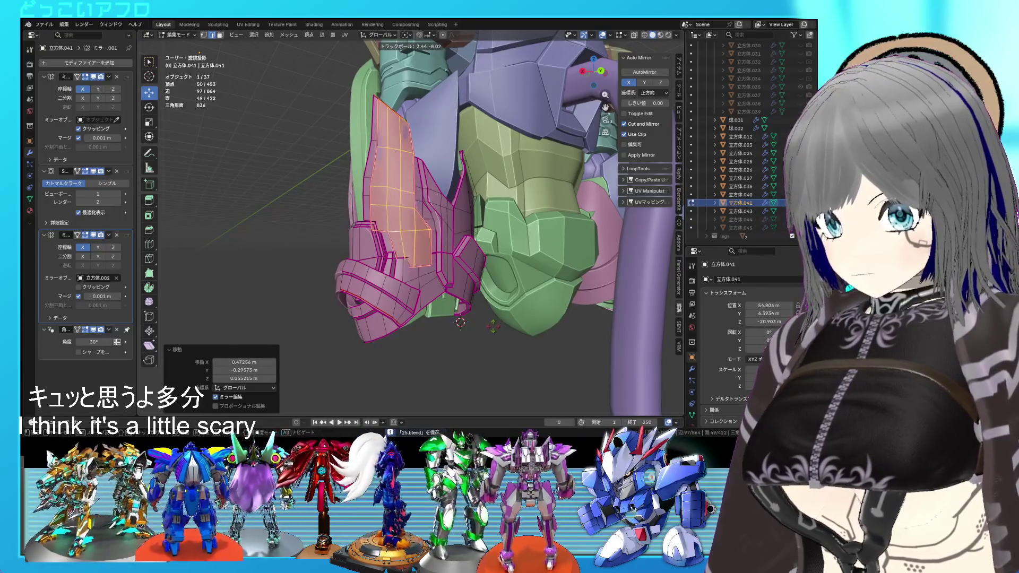
right_click(518, 341)
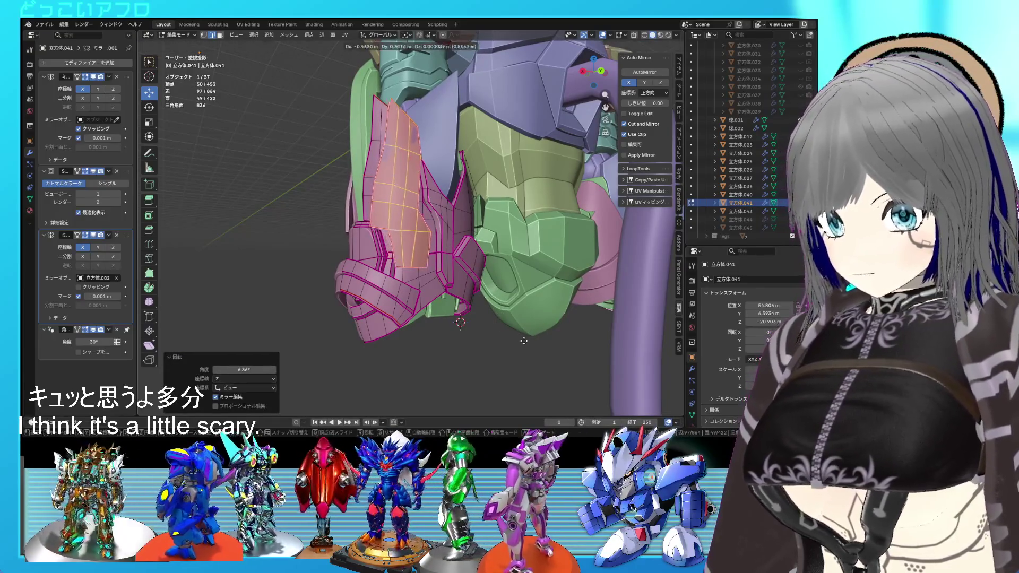
mouse_move(518, 342)
middle_down()
mouse_move(574, 300)
mouse_move(517, 310)
middle_up()
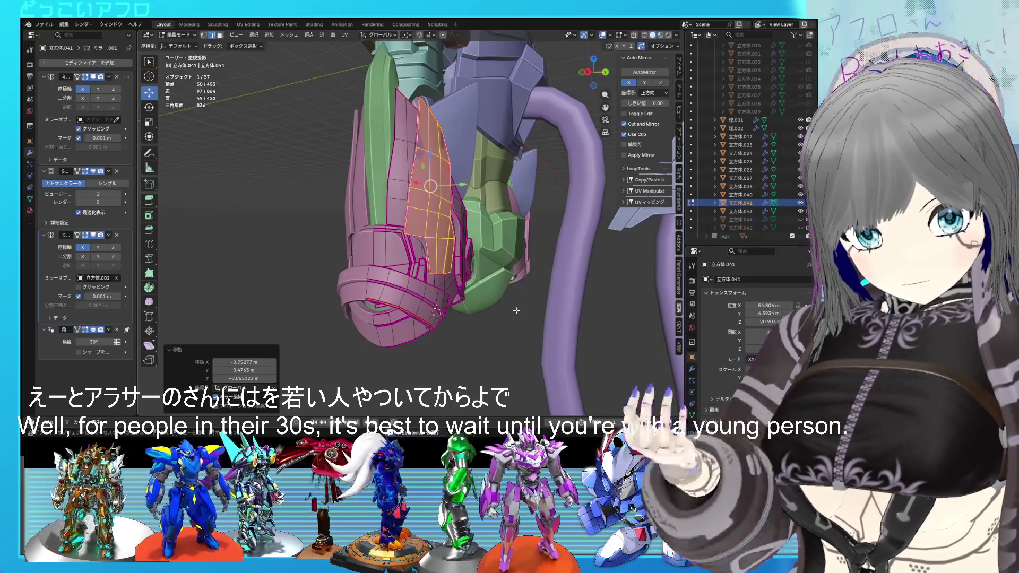
mouse_move(516, 310)
middle_down()
mouse_move(459, 304)
mouse_move(536, 301)
mouse_move(549, 315)
mouse_move(439, 310)
middle_up()
key(Tab)
key(Tab)
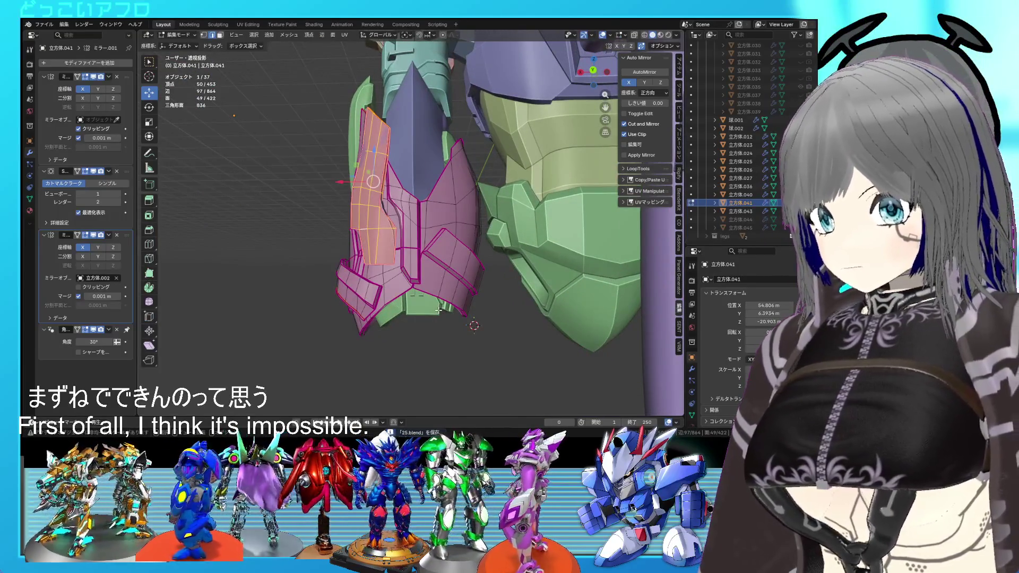
Step: Nudge the side panel about -0.29 m along X and zoom in on the pink and green armour
key(g)
click(447, 308)
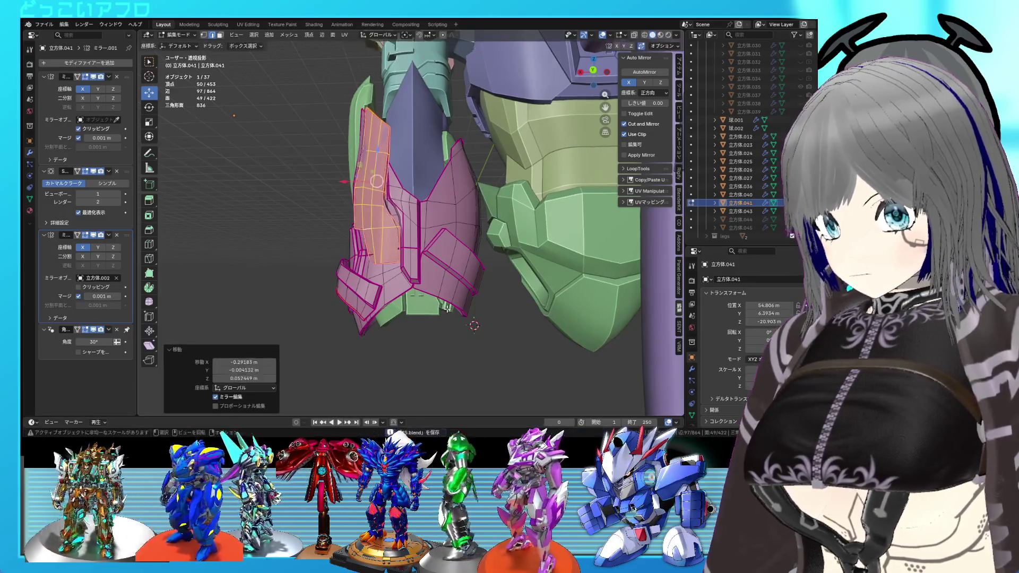
key(Tab)
mouse_move(447, 308)
middle_down()
mouse_move(521, 324)
mouse_move(486, 314)
mouse_move(476, 289)
mouse_move(449, 306)
middle_up()
scroll(444, 303, up, 3)
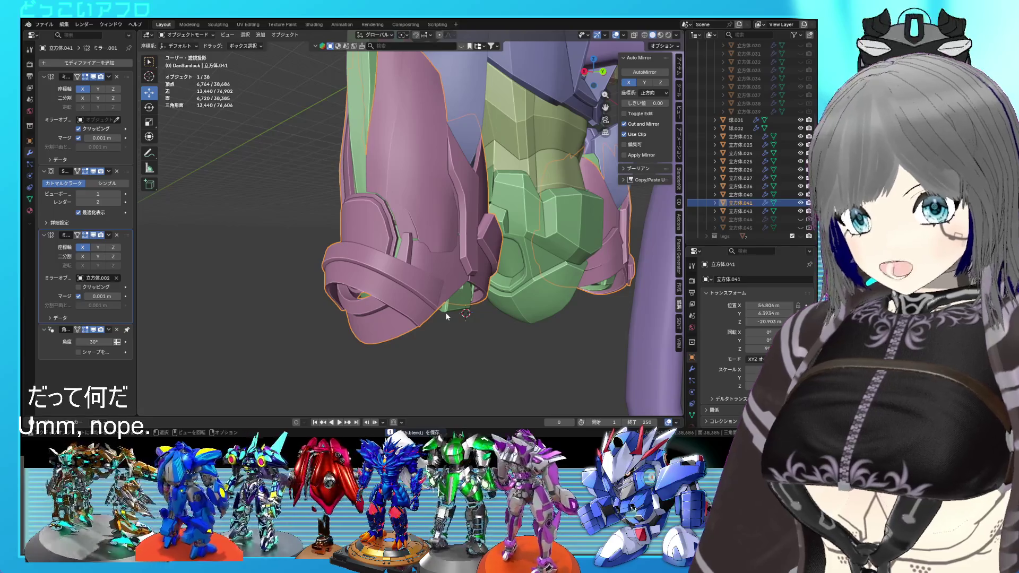
mouse_move(451, 313)
ctrl+middle_down()
mouse_move(428, 315)
mouse_move(571, 328)
ctrl+middle_up()
Step: Centre the view on the boot and orbit around it and the purple tube
key(Tab)
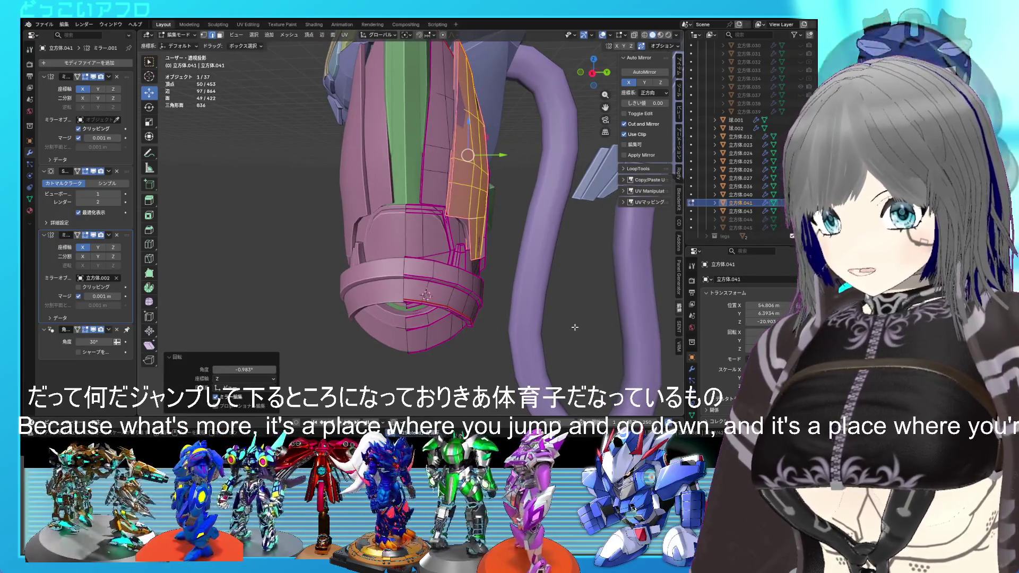
key(Tab)
key(KP_Decimal)
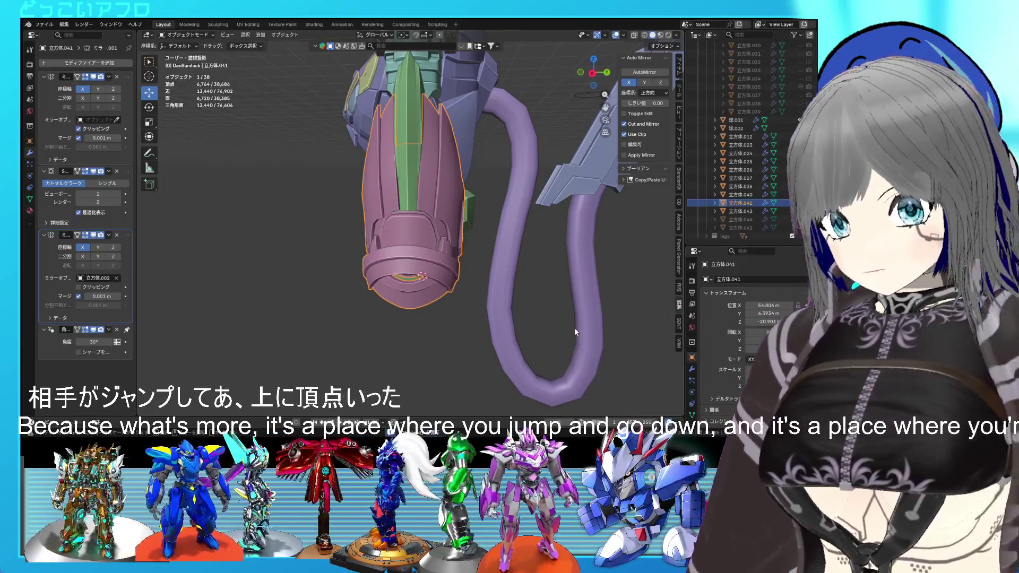
middle_drag(516, 298, 438, 287)
Step: Move the selected armour faces along the vertical axis
key(Tab)
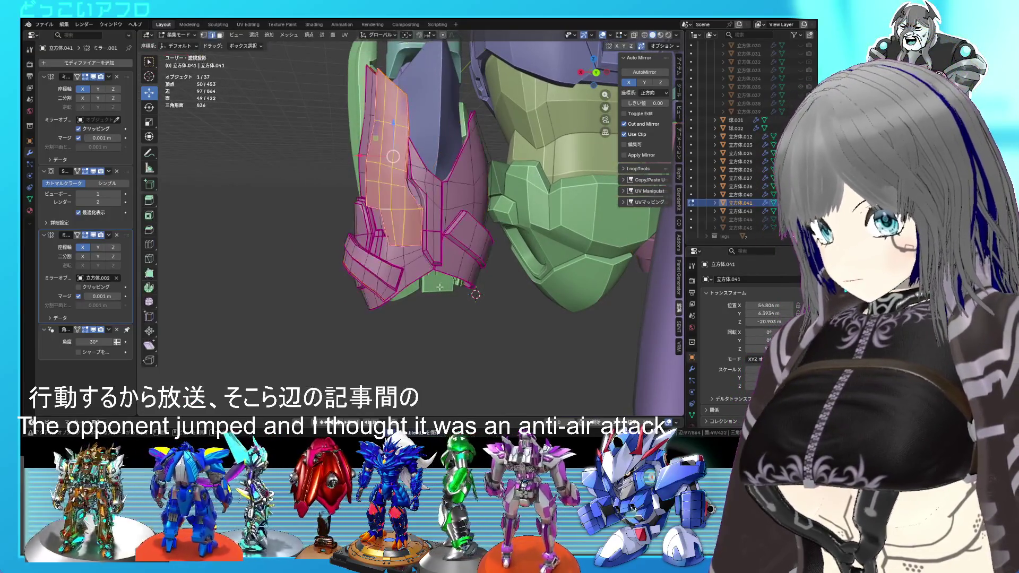
mouse_move(393, 150)
mouse_down()
mouse_move(392, 141)
mouse_move(450, 172)
mouse_move(474, 203)
mouse_up()
key(Tab)
mouse_move(474, 203)
middle_down()
mouse_move(397, 219)
mouse_move(396, 209)
mouse_move(532, 197)
mouse_move(496, 190)
mouse_move(454, 261)
mouse_move(380, 255)
mouse_move(478, 275)
middle_up()
Step: Rotate a strip of armour faces by −3.41° and save
key(Tab)
alt+click(390, 250)
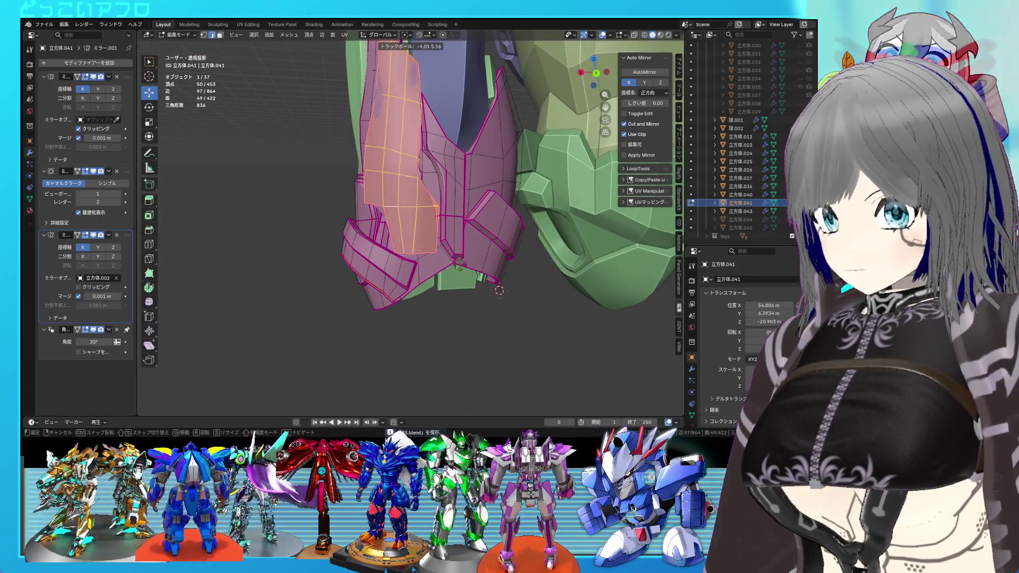
key(r)
click(480, 276)
mouse_move(480, 277)
middle_down()
mouse_move(557, 277)
mouse_move(534, 249)
mouse_move(403, 254)
mouse_move(440, 253)
mouse_move(479, 274)
mouse_move(389, 249)
mouse_move(514, 257)
mouse_move(459, 284)
middle_up()
key(Tab)
key(ctrl+s)
scroll(495, 253, up, 5)
Step: Inspect the pink leg armour mesh, return to object mode, and save
key(Tab)
scroll(508, 257, up, 2)
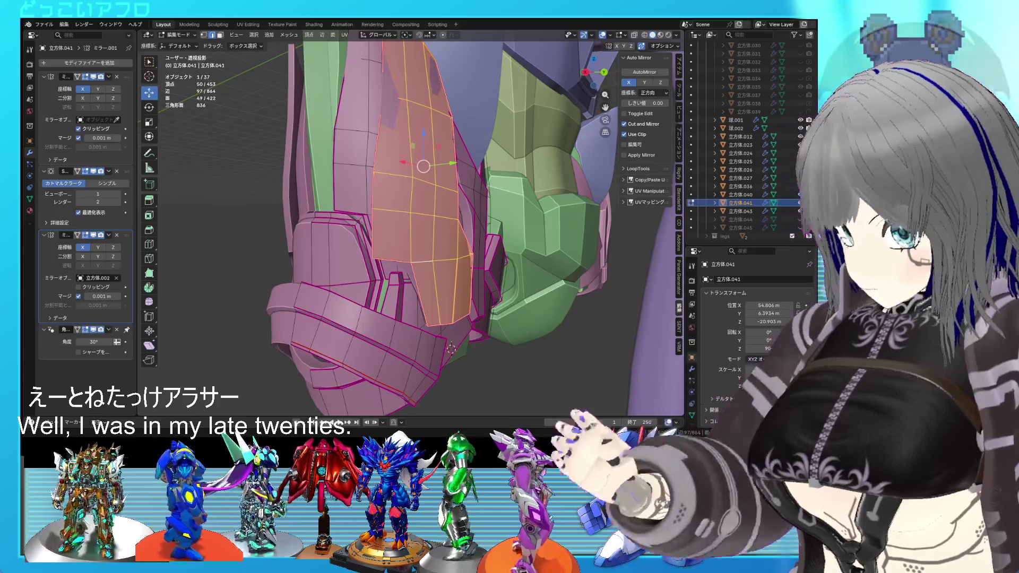
mouse_move(434, 200)
middle_down()
mouse_move(502, 237)
mouse_move(428, 177)
middle_up()
key(Tab)
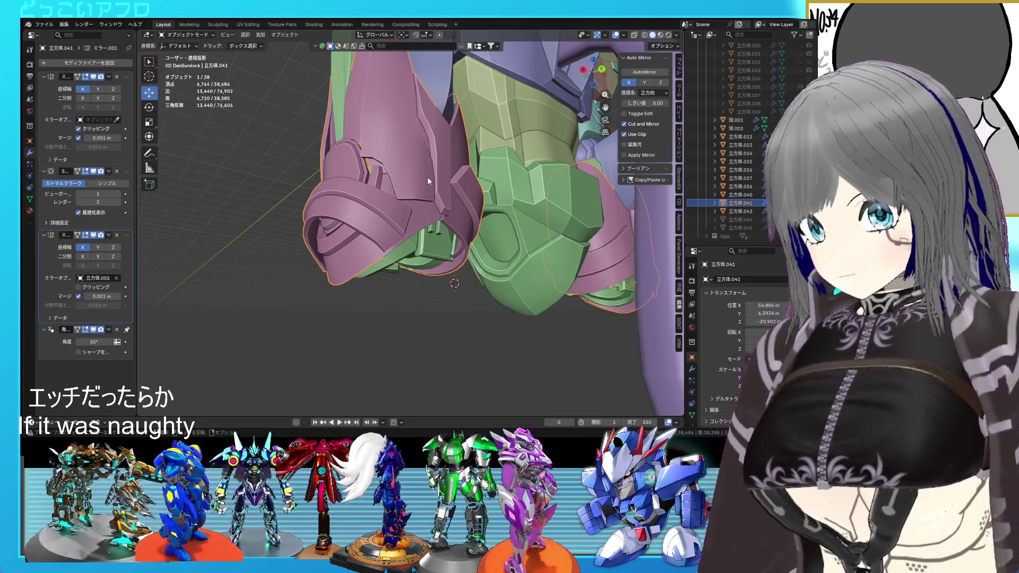
mouse_move(428, 177)
middle_down()
mouse_move(464, 247)
mouse_move(508, 236)
mouse_move(475, 227)
middle_up()
key(ctrl+s)
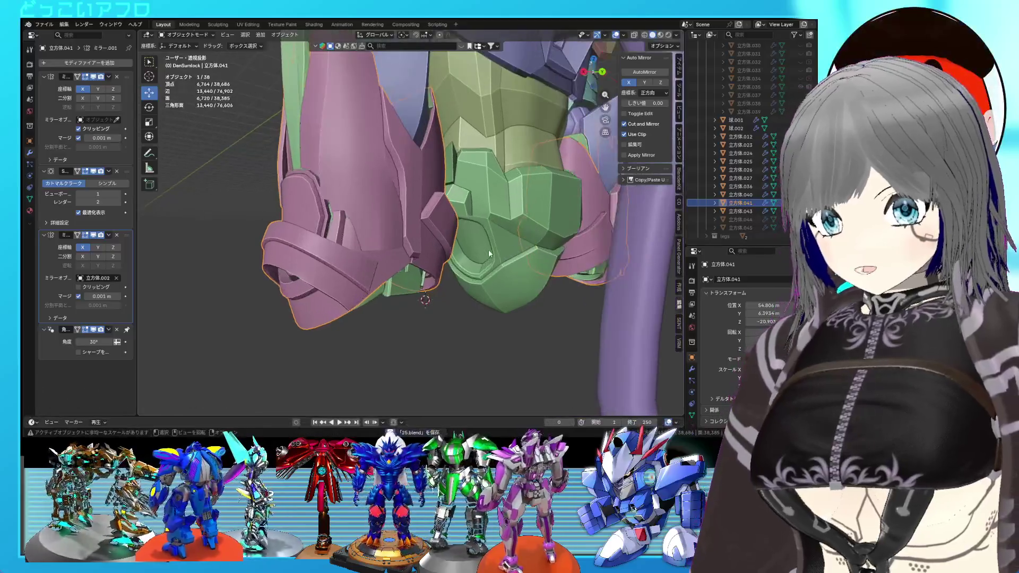
key(Tab)
Step: Edge-slide the front edge of the armour upward near its ankle band
middle_drag(354, 195, 417, 189)
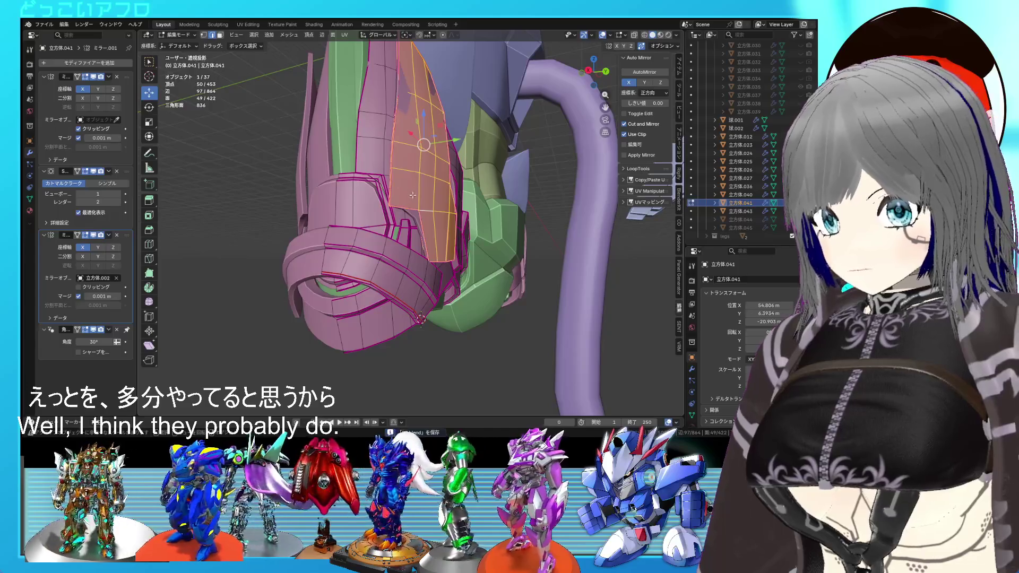
scroll(412, 195, up, 3)
click(440, 222)
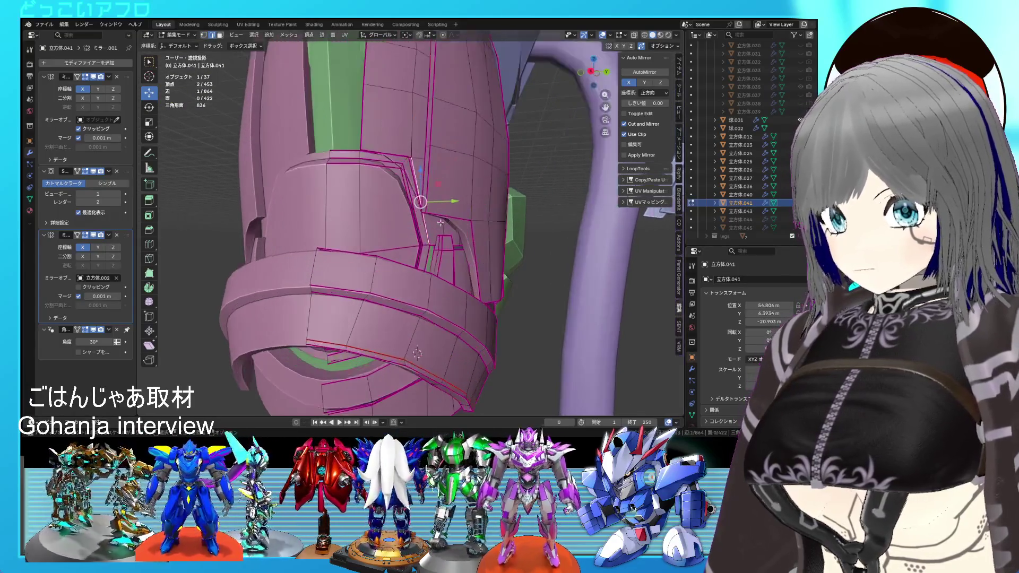
middle_drag(440, 223, 453, 230)
key(g)
key(g)
click(478, 206)
scroll(478, 205, down, 3)
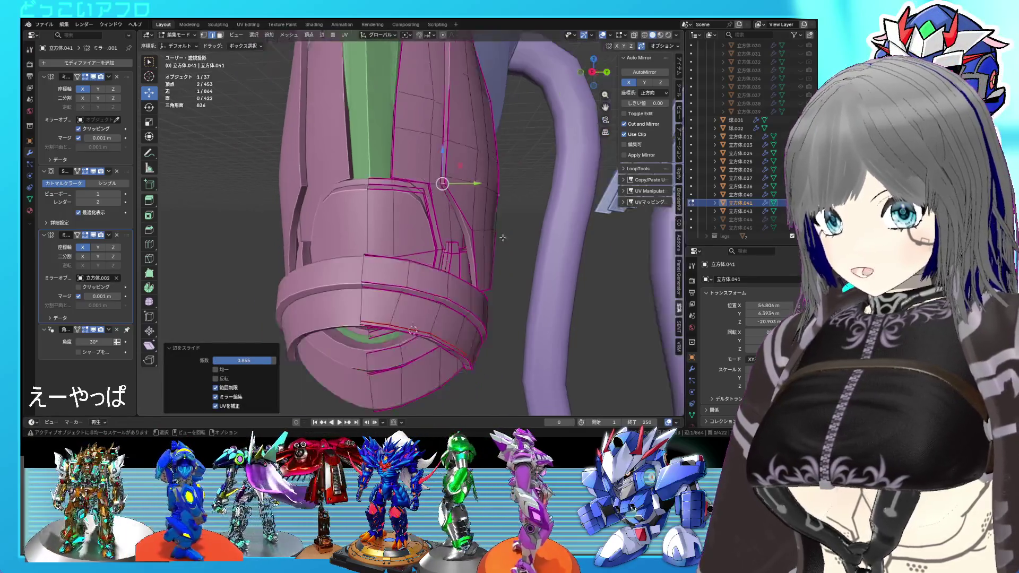
Step: Save the file, then re-enter mesh editing with X-ray display turned on
key(Tab)
mouse_move(505, 240)
middle_down()
mouse_move(556, 246)
mouse_move(472, 247)
mouse_move(435, 235)
mouse_move(447, 224)
mouse_move(450, 241)
middle_up()
key(ctrl+s)
scroll(448, 225, up, 2)
key(Tab)
scroll(440, 239, up, 2)
key(alt+z)
key(alt+z)
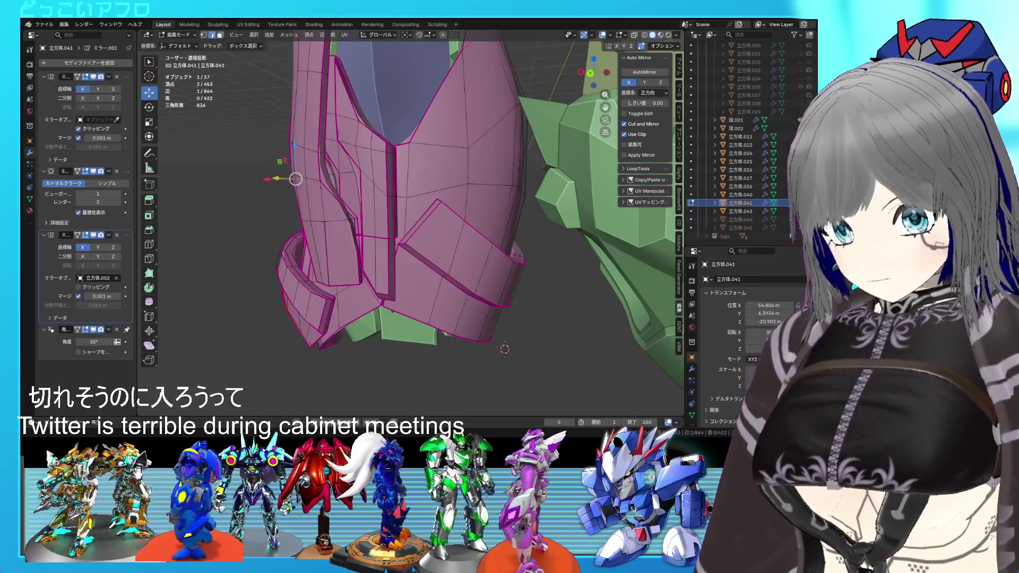
scroll(372, 213, up, 3)
mouse_move(371, 212)
middle_down()
mouse_move(330, 200)
mouse_move(458, 248)
mouse_move(422, 237)
middle_up()
key(Tab)
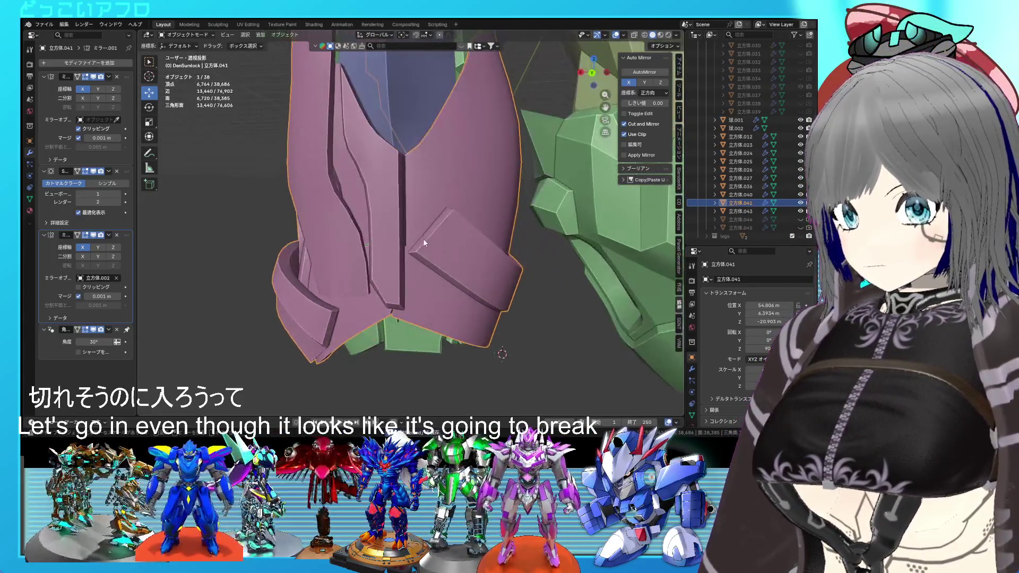
key(Tab)
scroll(423, 237, up, 2)
scroll(348, 233, up, 1)
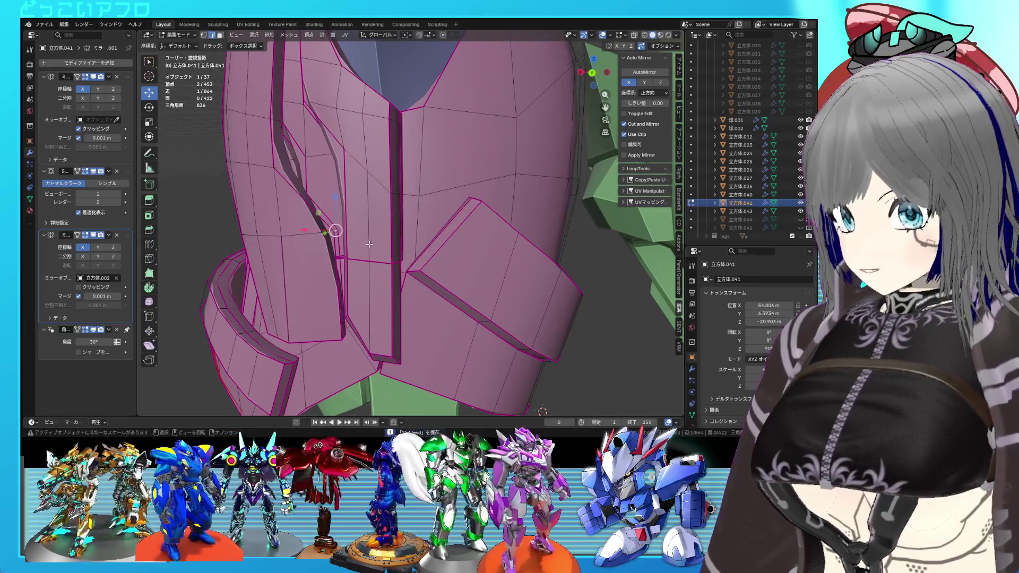
key(Tab)
scroll(421, 263, down, 4)
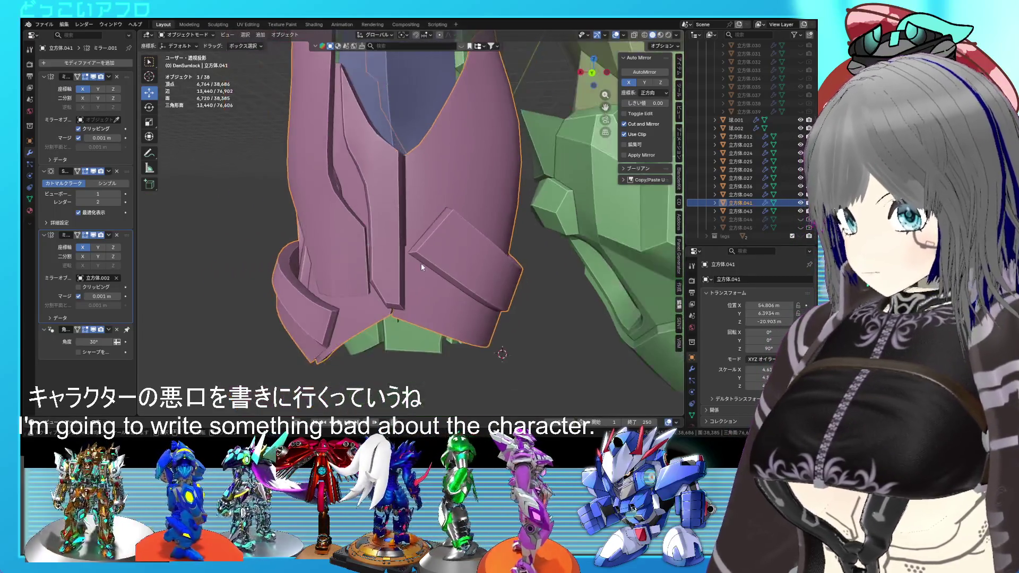
scroll(441, 258, up, 1)
middle_drag(440, 258, 487, 256)
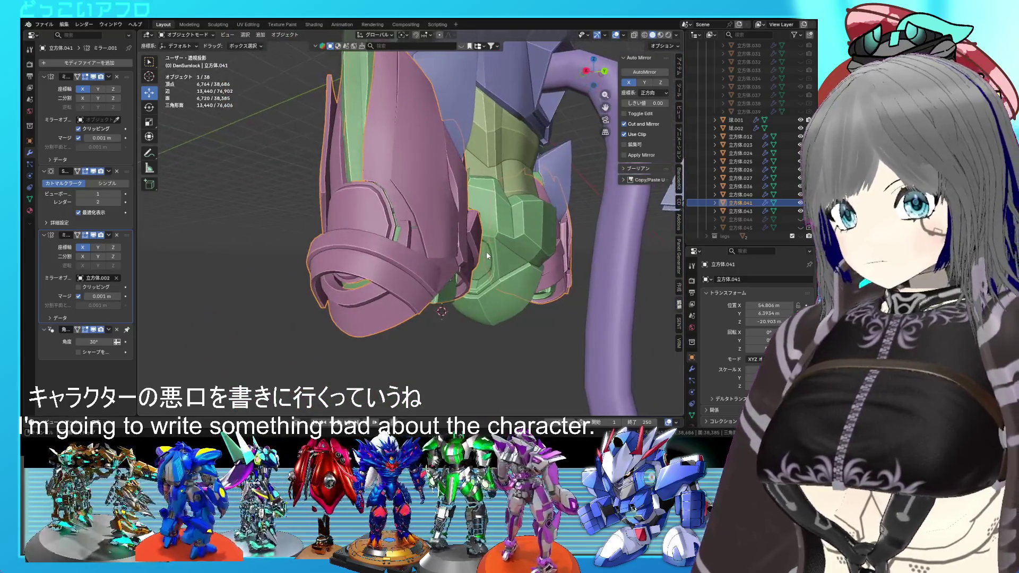
scroll(486, 252, up, 1)
key(Tab)
key(shift+z)
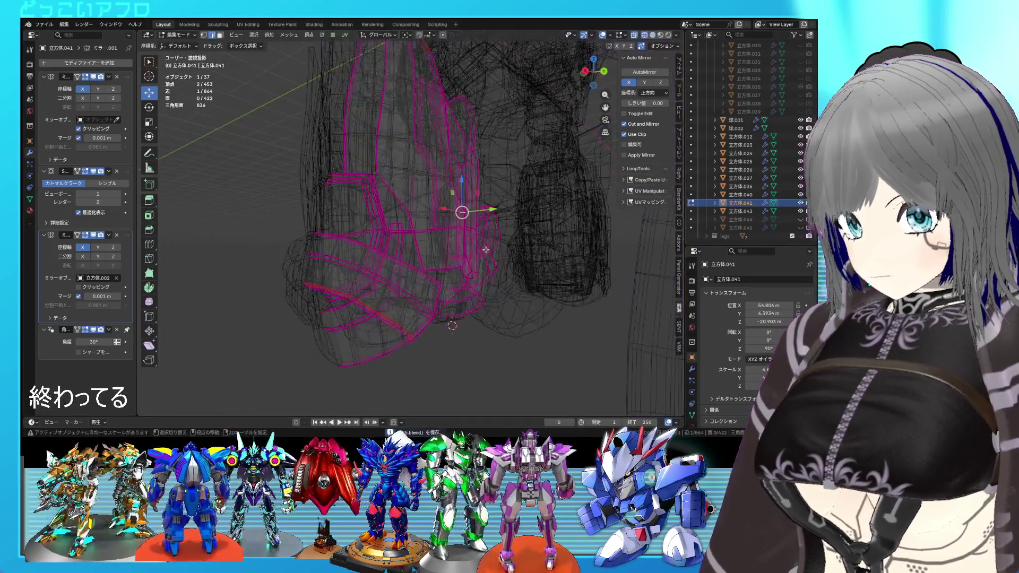
key(shift+z)
mouse_move(485, 249)
middle_down()
mouse_move(525, 255)
mouse_move(465, 222)
mouse_move(490, 227)
mouse_move(481, 223)
mouse_move(447, 217)
mouse_move(447, 229)
mouse_move(447, 212)
mouse_move(478, 236)
mouse_move(447, 220)
mouse_move(366, 322)
middle_up()
key(Tab)
scroll(482, 227, down, 2)
scroll(490, 223, up, 3)
key(Tab)
key(ctrl+s)
scroll(466, 228, up, 2)
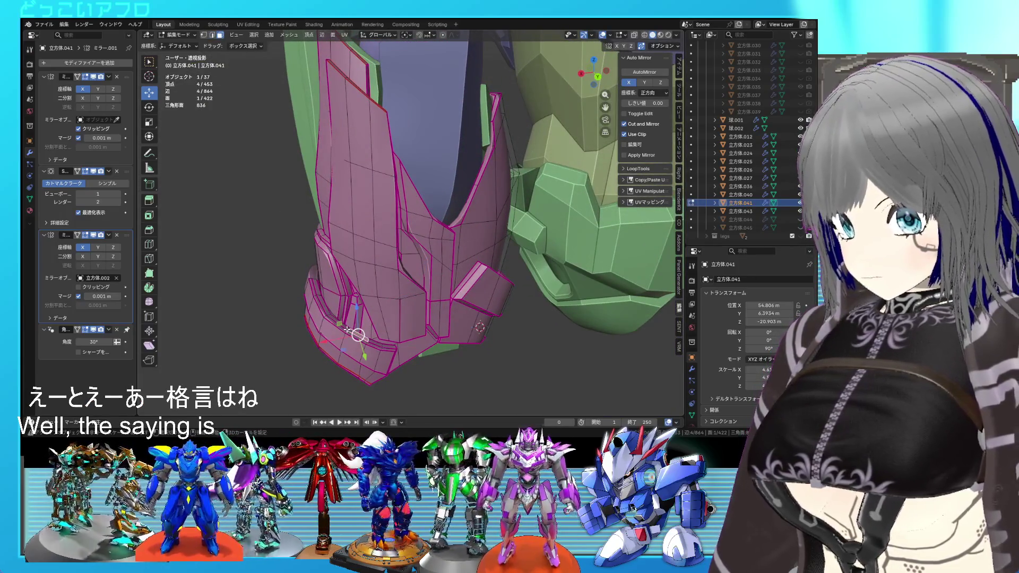
Step: Duplicate two adjacent armour faces and raise the copy along Z
shift+click(329, 316)
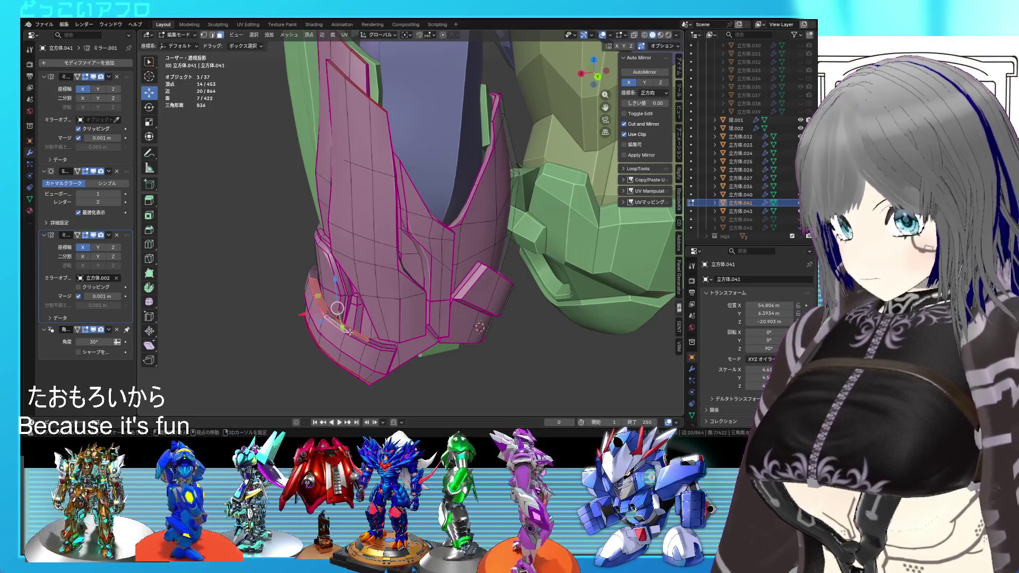
mouse_move(356, 332)
middle_down()
mouse_move(398, 286)
mouse_move(390, 275)
middle_up()
key(shift+d)
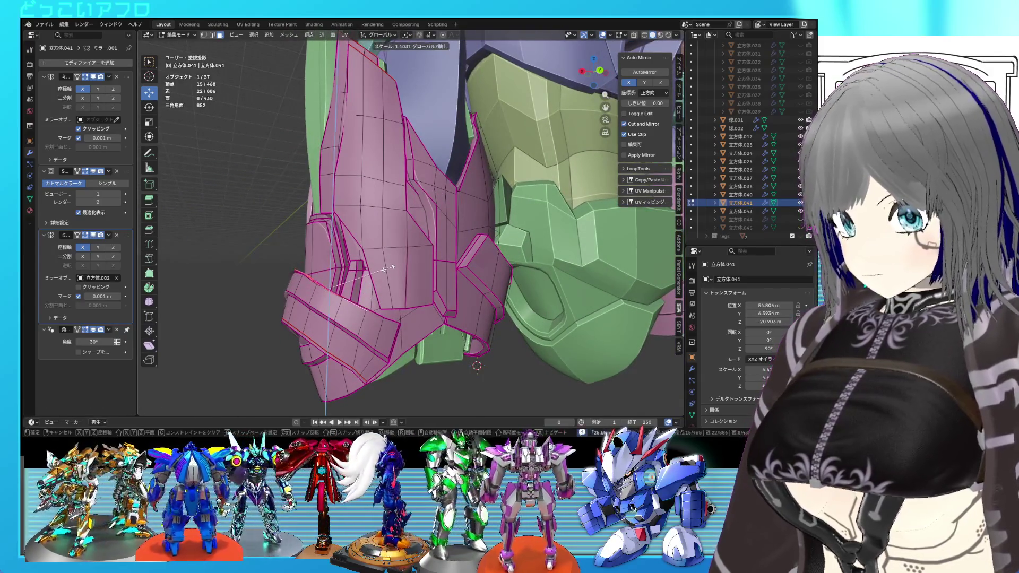
key(Escape)
key(g)
key(z)
click(332, 242)
mouse_move(332, 242)
middle_down()
mouse_move(342, 207)
mouse_move(339, 263)
middle_up()
scroll(372, 291, up, 5)
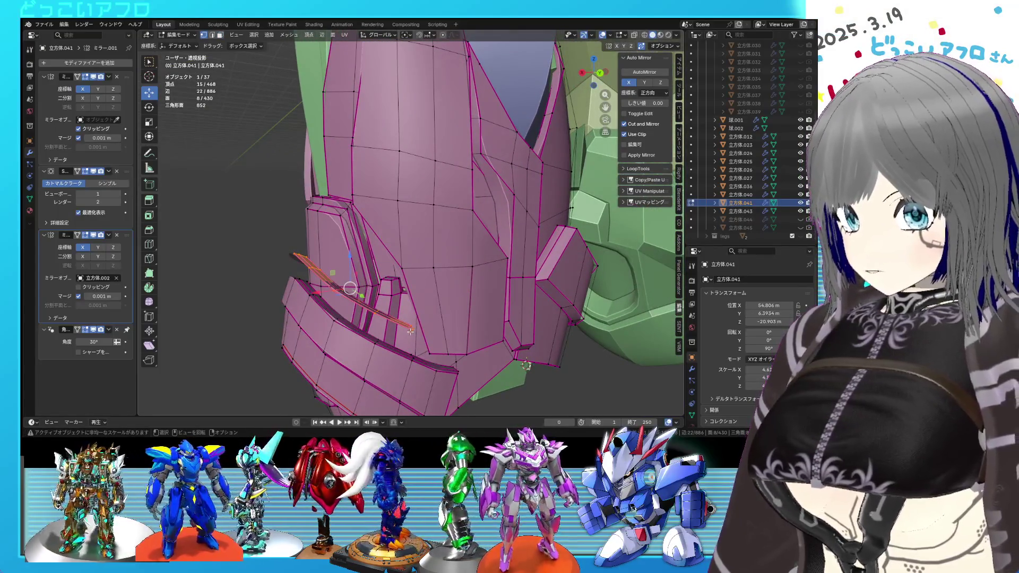
Step: Move a path of plate vertices up, then about 0.41, -0.60, 0.63 m along X, Y, Z
click(411, 332)
ctrl+click(412, 325)
key(g)
key(z)
click(405, 260)
mouse_move(406, 260)
middle_down()
mouse_move(419, 271)
mouse_move(470, 260)
mouse_move(520, 269)
middle_up()
key(g)
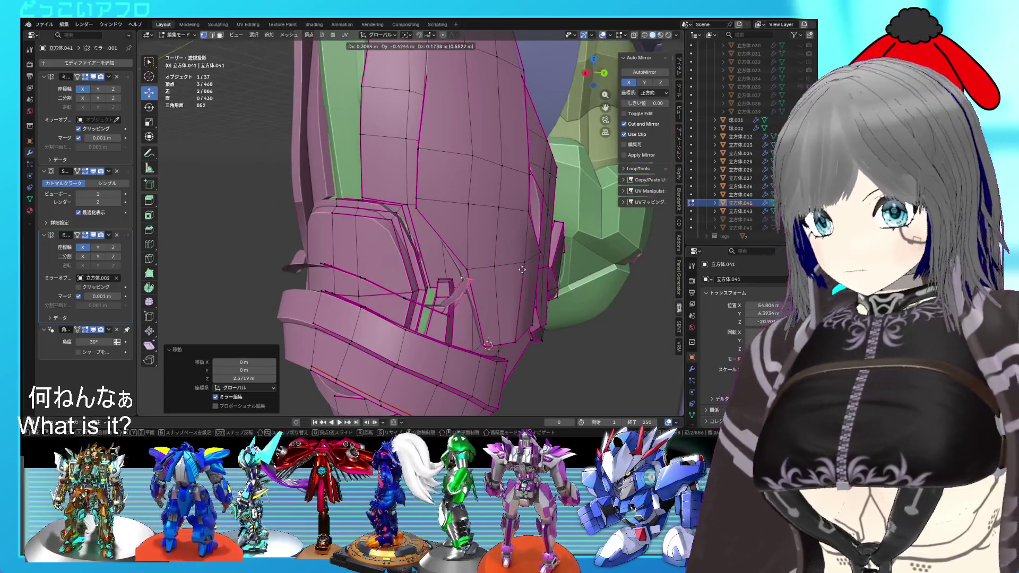
click(519, 264)
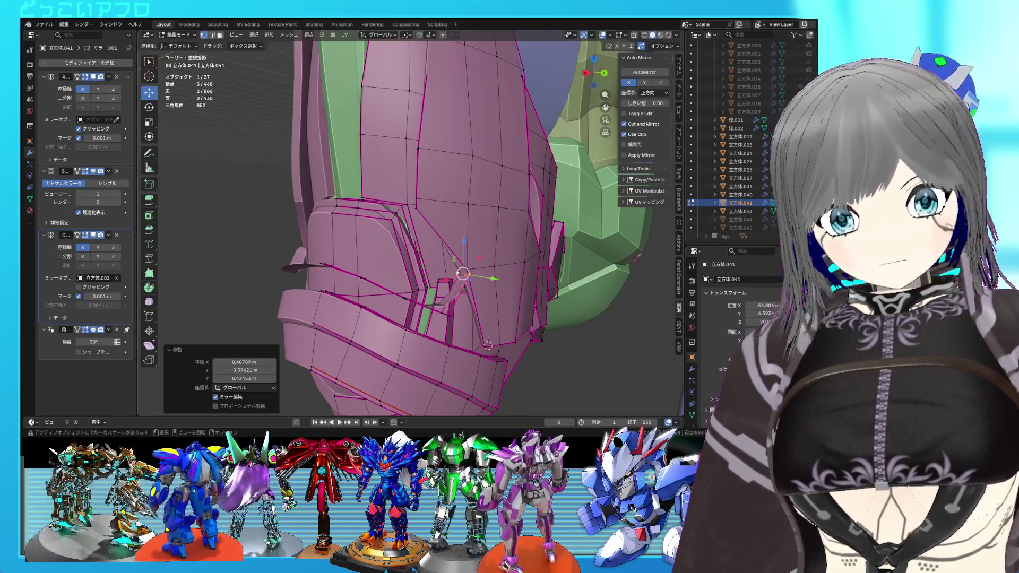
scroll(523, 186, up, 5)
Step: Delete the stray face near the pink armour's ankle
mouse_move(499, 212)
middle_down()
mouse_move(523, 186)
mouse_move(484, 320)
middle_up()
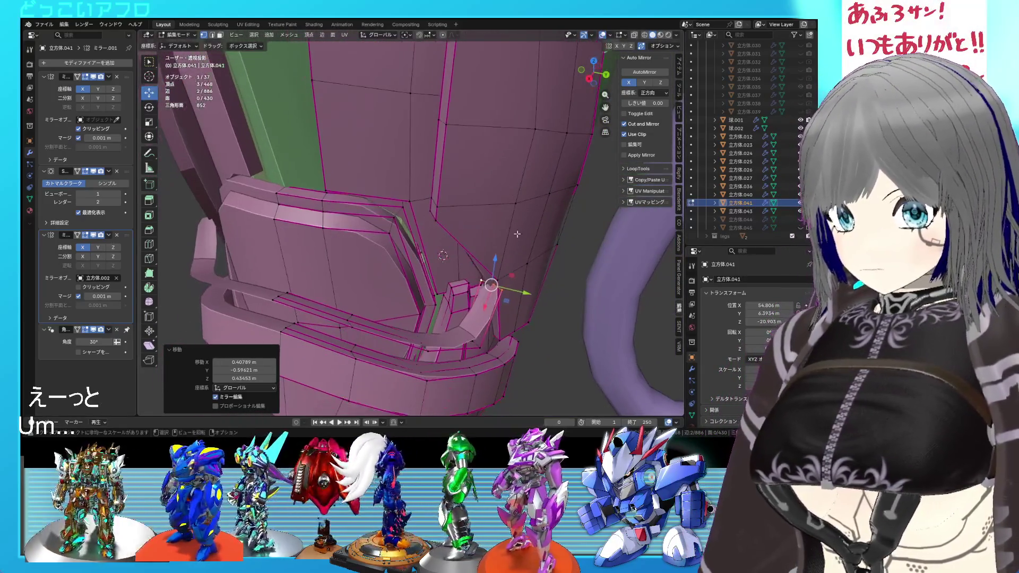
click(484, 320)
key(x)
click(296, 308)
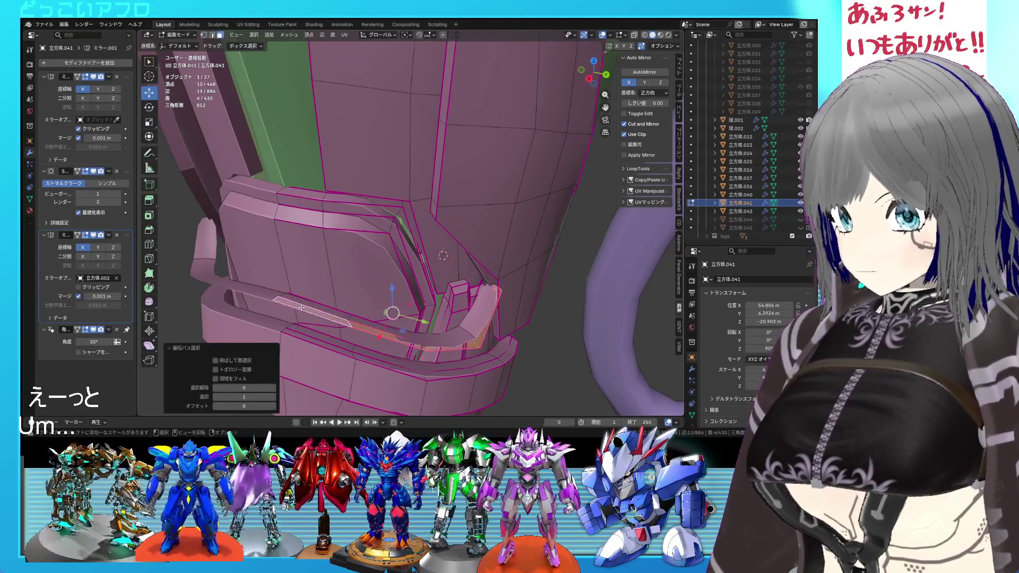
key(x)
click(284, 269)
Step: Crease the selected edge at full strength 1 and save the file
mouse_move(373, 283)
middle_down()
mouse_move(420, 306)
mouse_move(409, 225)
middle_up()
key(shift+e)
text(1)
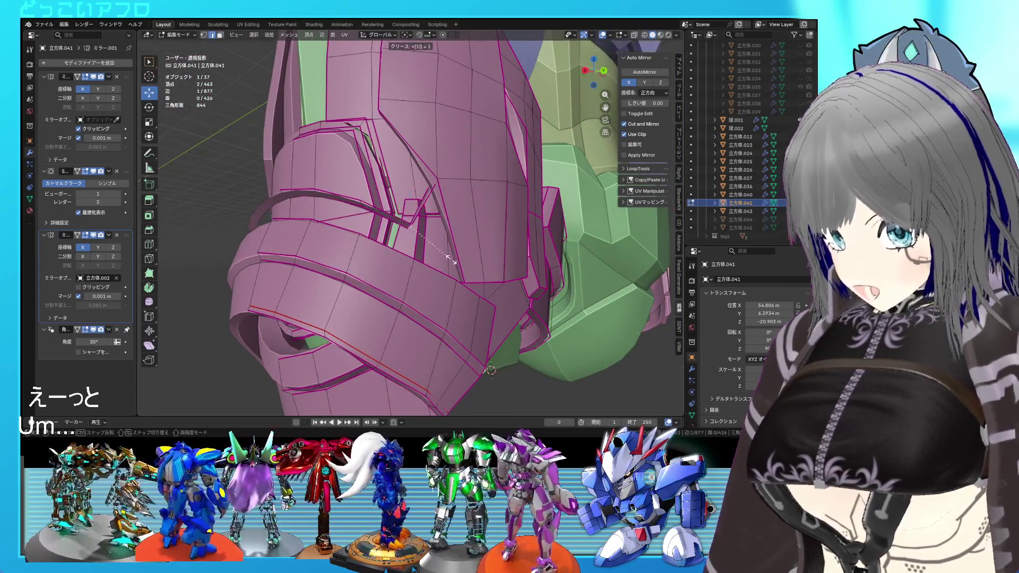
key(Return)
mouse_move(451, 260)
middle_down()
mouse_move(501, 285)
mouse_move(472, 288)
mouse_move(305, 247)
mouse_move(372, 260)
mouse_move(443, 255)
mouse_move(458, 268)
mouse_move(423, 229)
middle_up()
key(ctrl+s)
Step: Extrude two ankle-band faces about 2.848 m along Z into a protruding plate
key(3)
click(302, 244)
ctrl+click(310, 252)
key(e)
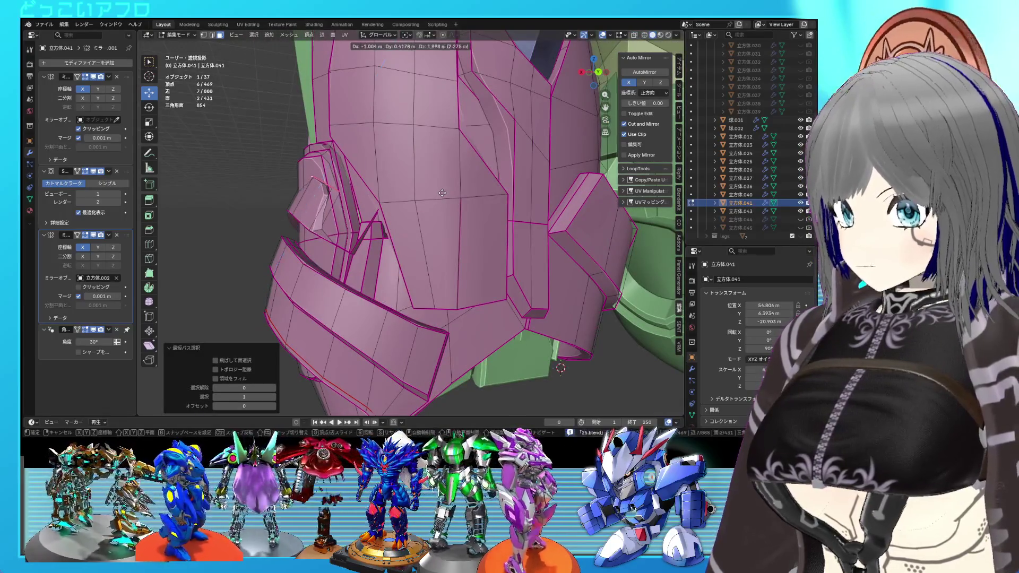
click(437, 190)
mouse_move(438, 190)
middle_down()
mouse_move(419, 223)
mouse_move(432, 249)
middle_up()
Step: Delete an unwanted face on the extruded part, back in edge selection mode
key(2)
click(445, 260)
click(375, 259)
key(x)
click(377, 262)
key(2)
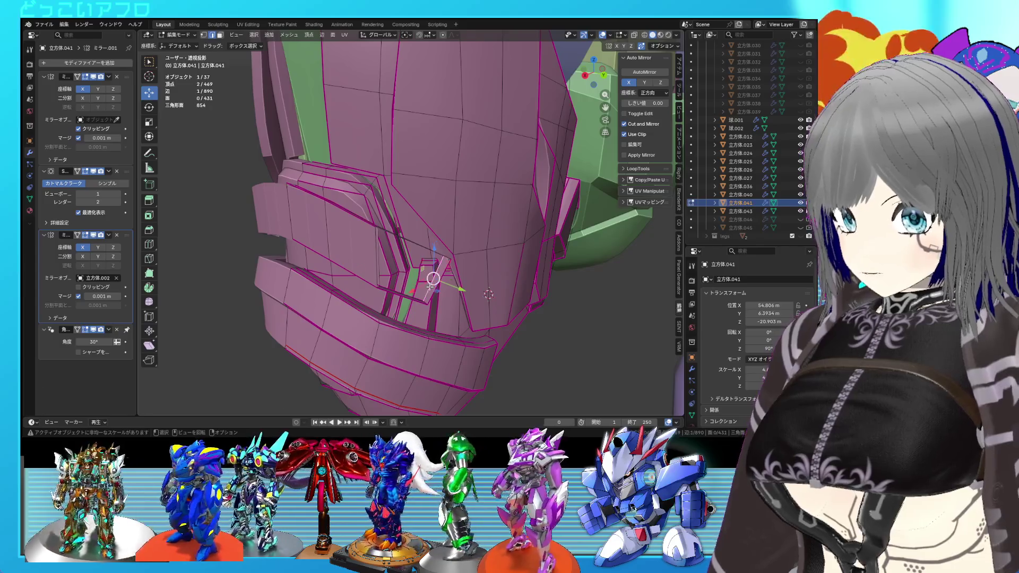
Step: Fill faces beside the edge and recalculate the new plate's normals outward
key(f)
key(f)
key(a)
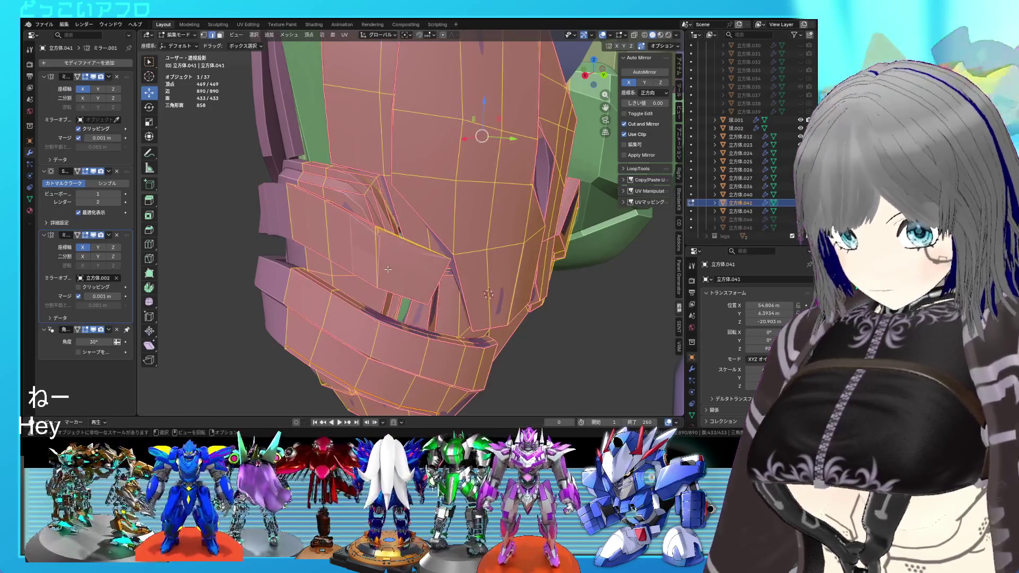
key(alt+a)
key(l)
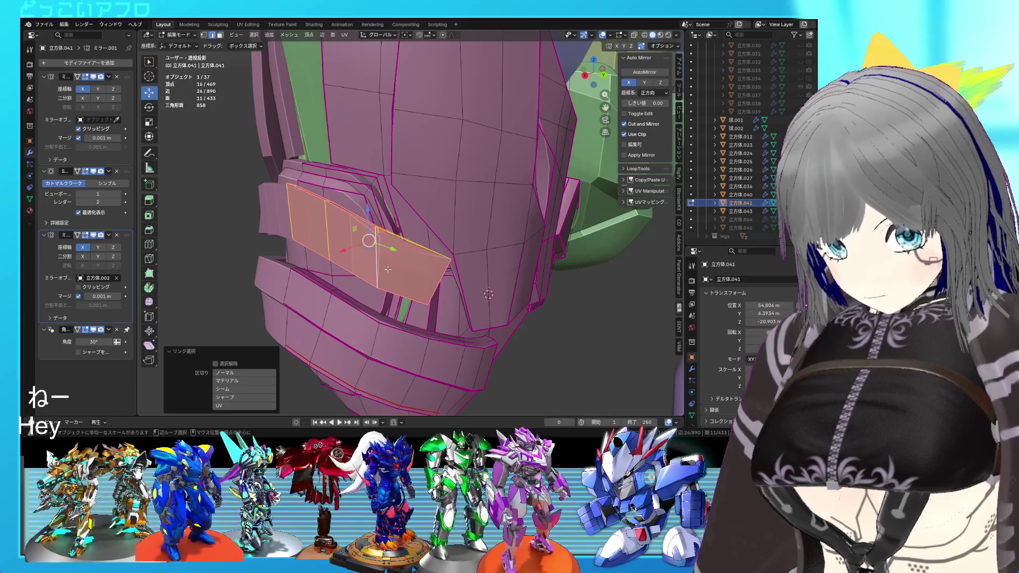
key(alt+n)
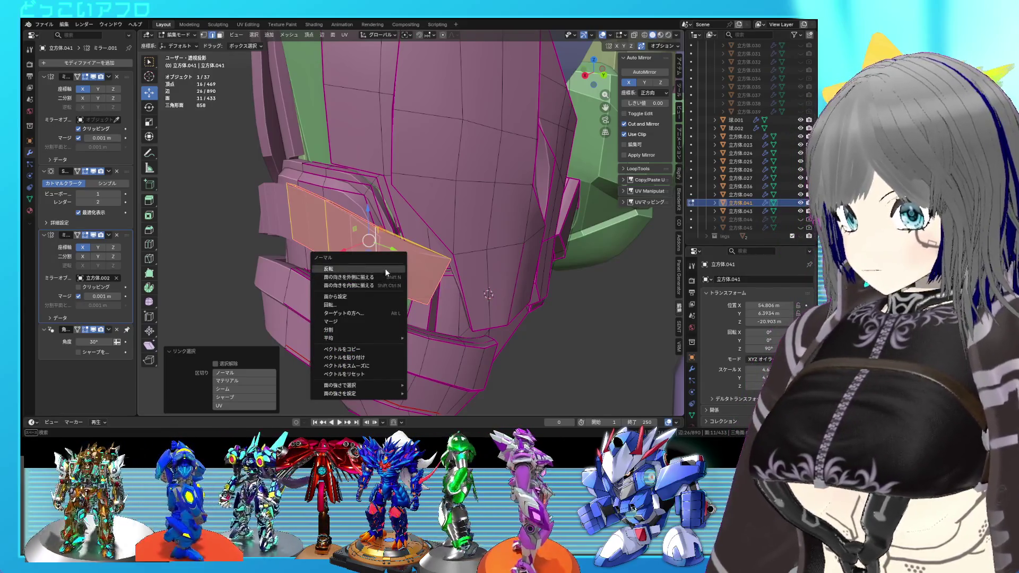
click(385, 271)
key(alt+n)
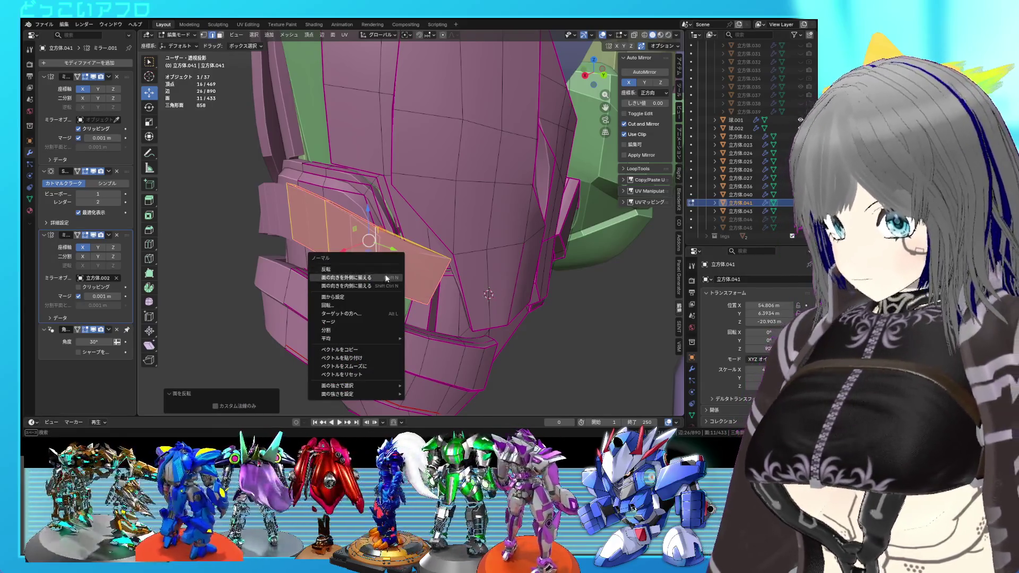
click(384, 276)
Step: Crease an edge on the new plate at full strength 1, checking it in see-through view
key(Tab)
key(Tab)
middle_drag(412, 272, 363, 258)
click(363, 258)
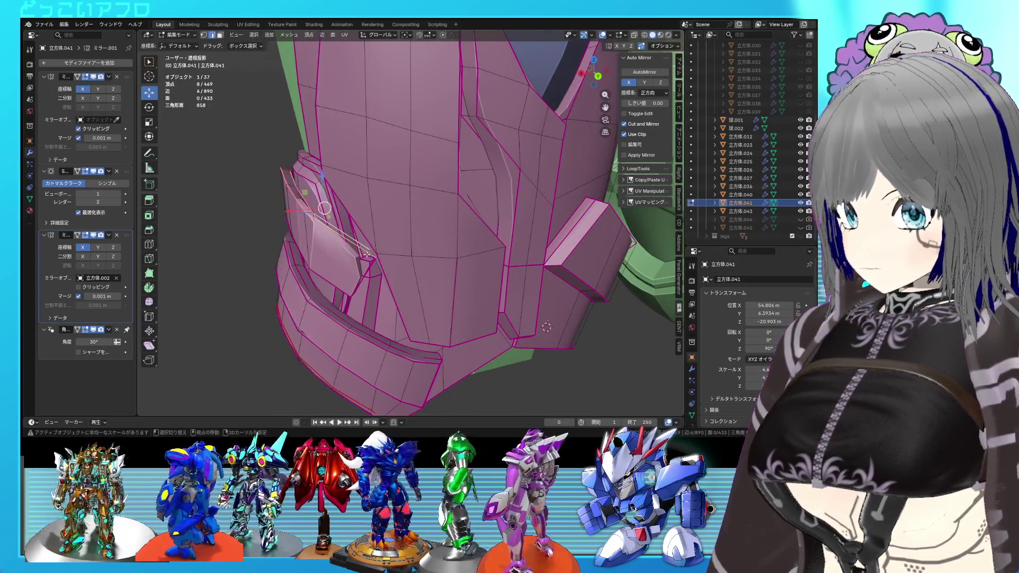
key(shift+z)
scroll(358, 288, up, 4)
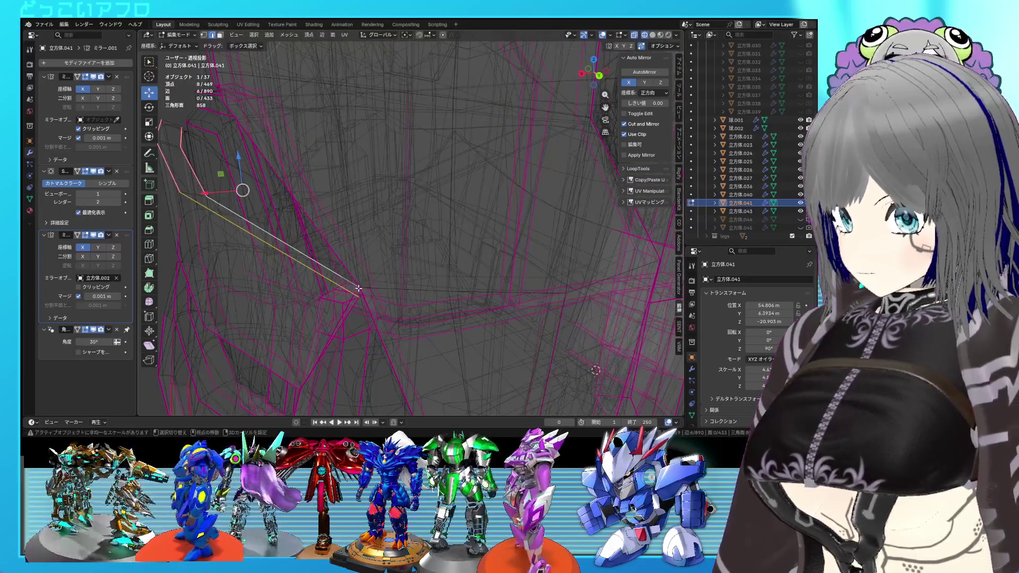
mouse_move(361, 299)
middle_down()
mouse_move(445, 226)
mouse_move(480, 225)
mouse_move(490, 191)
middle_up()
key(shift+z)
key(shift+e)
text(1)
key(Return)
key(shift+z)
Step: Apply automatic smooth shading to the pink leg armour object
key(shift+z)
key(a)
key(shift+z)
key(shift+z)
click(490, 189)
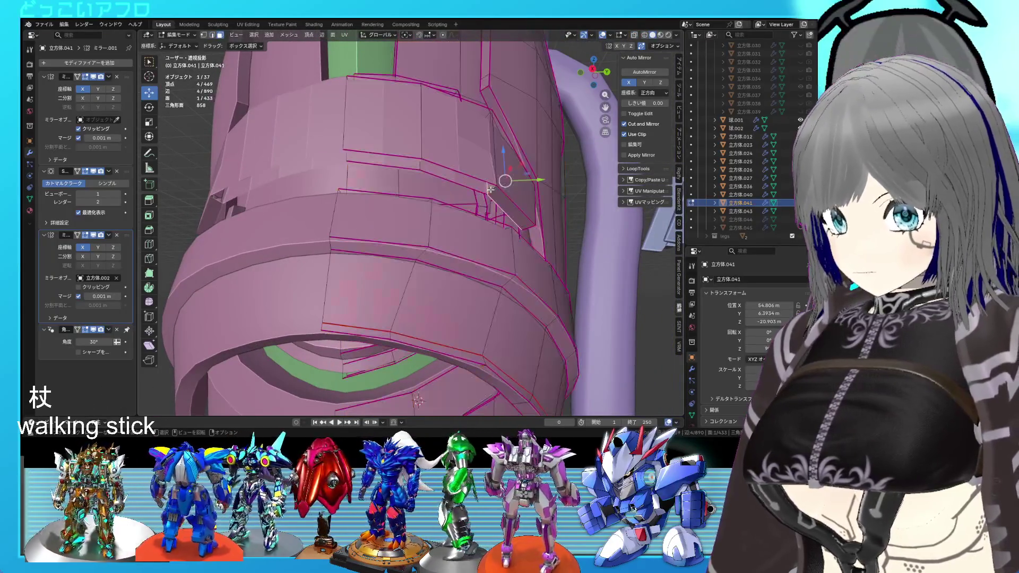
right_click(490, 190)
key(Escape)
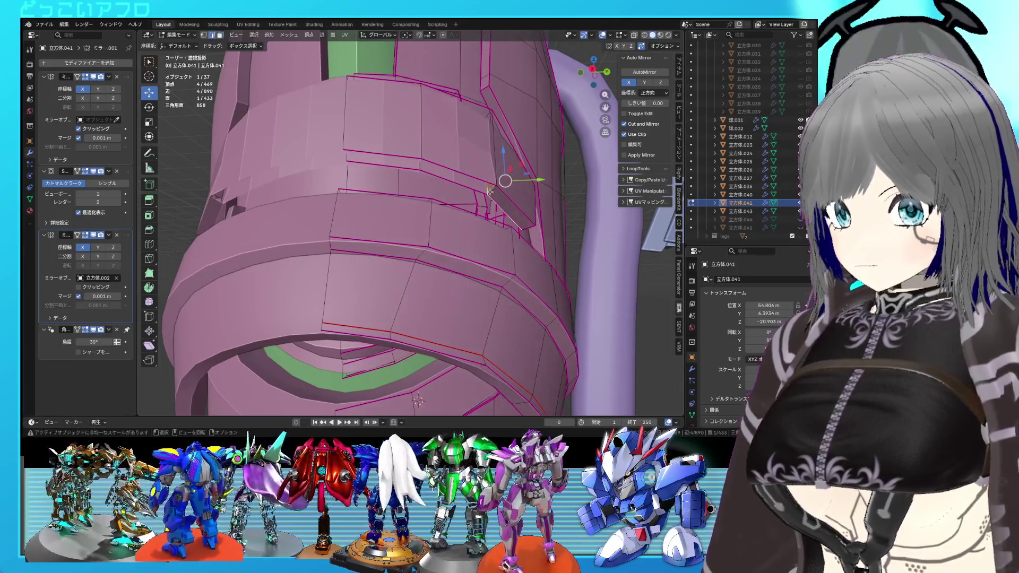
mouse_move(492, 190)
middle_down()
mouse_move(428, 243)
mouse_move(456, 250)
mouse_move(438, 249)
mouse_move(466, 208)
mouse_move(528, 207)
mouse_move(416, 214)
mouse_move(439, 241)
mouse_move(410, 244)
middle_up()
key(Tab)
right_click(458, 219)
click(441, 193)
Step: Save the file and exit Local View to show the whole robot
key(Tab)
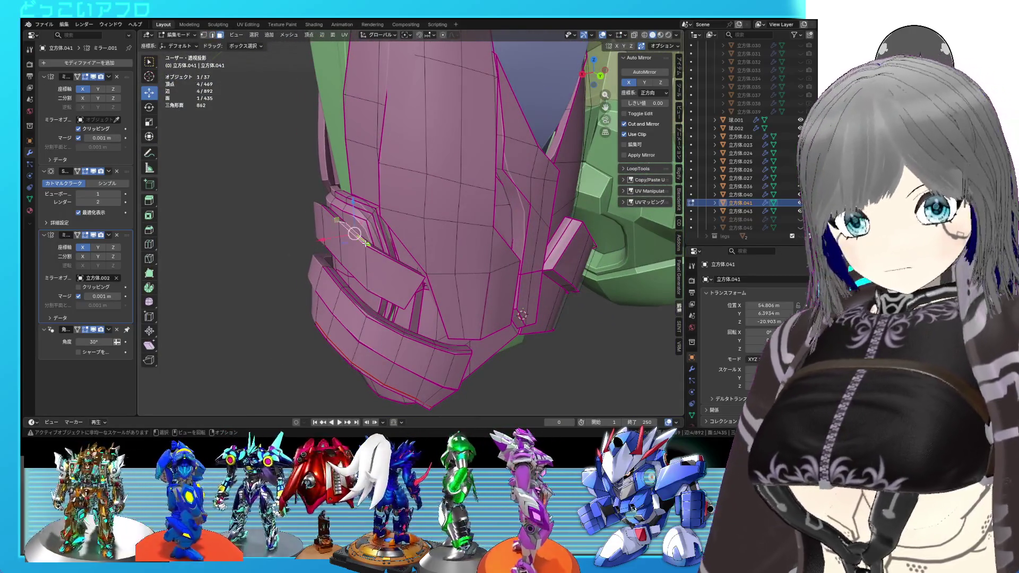
key(ctrl+s)
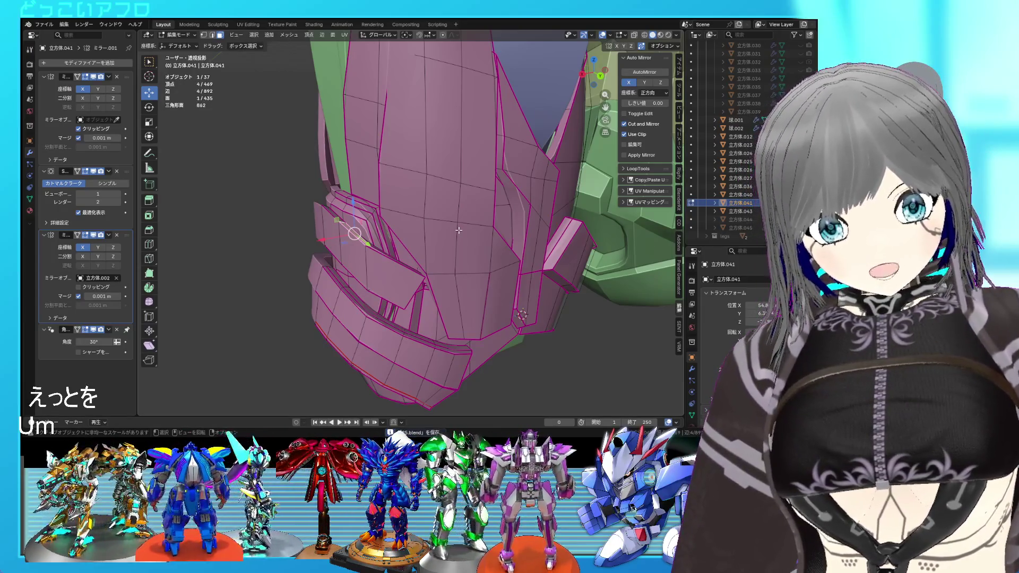
mouse_move(395, 237)
middle_down()
mouse_move(364, 238)
mouse_move(395, 238)
mouse_move(373, 222)
middle_up()
key(KP_Divide)
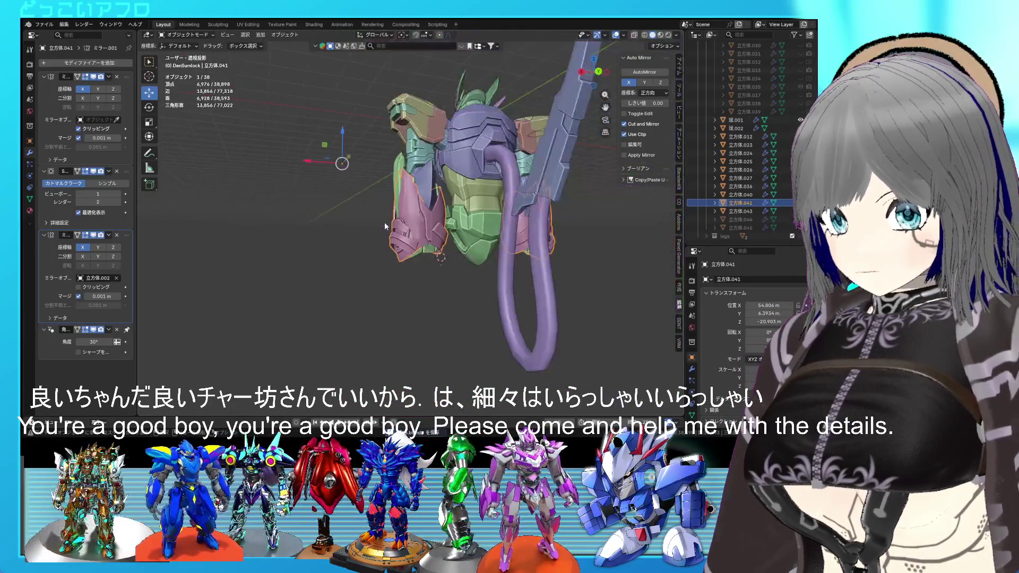
click(491, 246)
scroll(517, 251, up, 2)
mouse_move(516, 250)
middle_down()
mouse_move(539, 251)
mouse_move(517, 251)
mouse_move(522, 227)
mouse_move(487, 291)
mouse_move(572, 299)
mouse_move(464, 273)
mouse_move(350, 268)
mouse_move(511, 271)
mouse_move(497, 279)
middle_up()
scroll(513, 272, down, 2)
scroll(512, 274, up, 1)
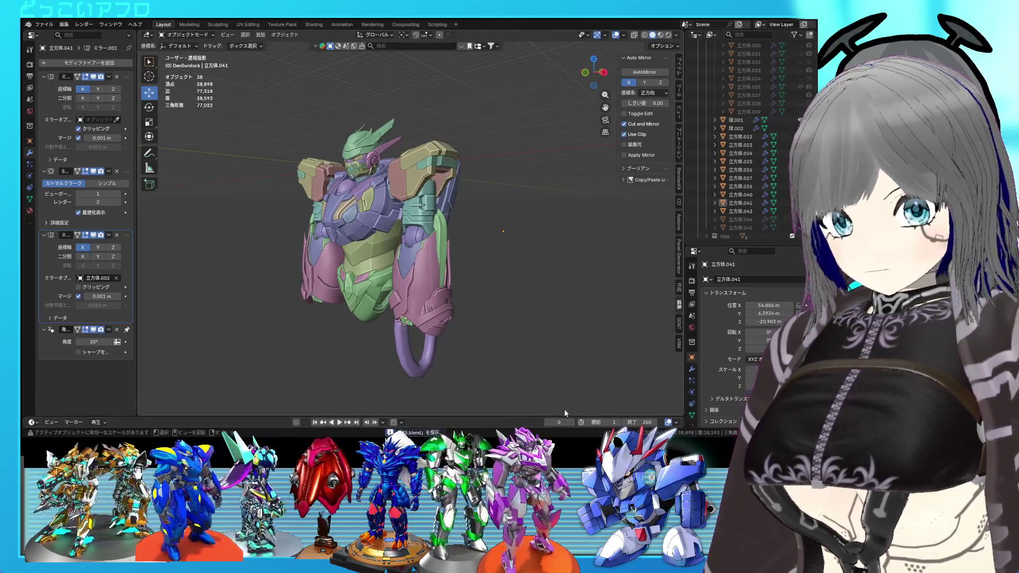
scroll(437, 274, up, 2)
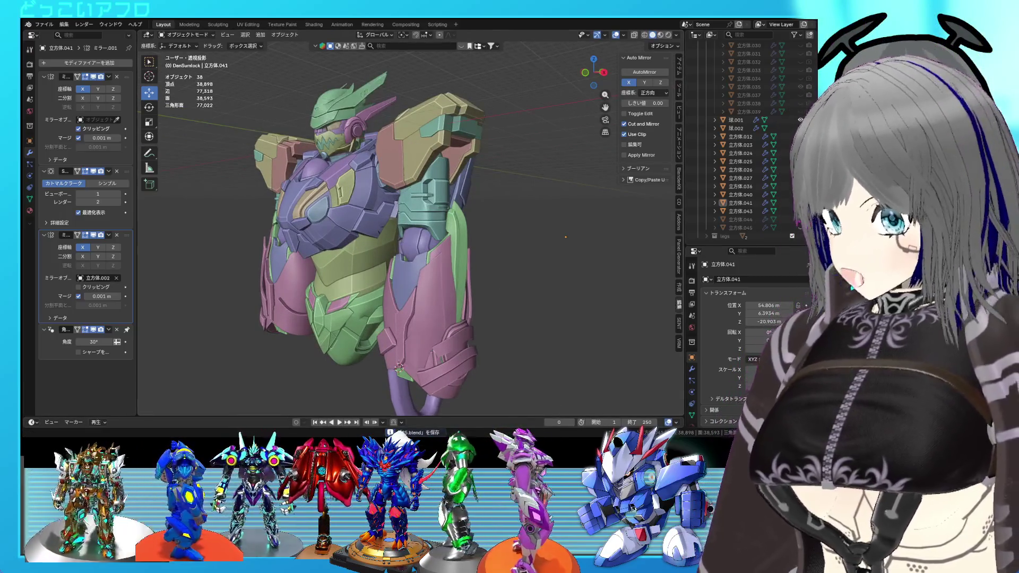
click(50, 24)
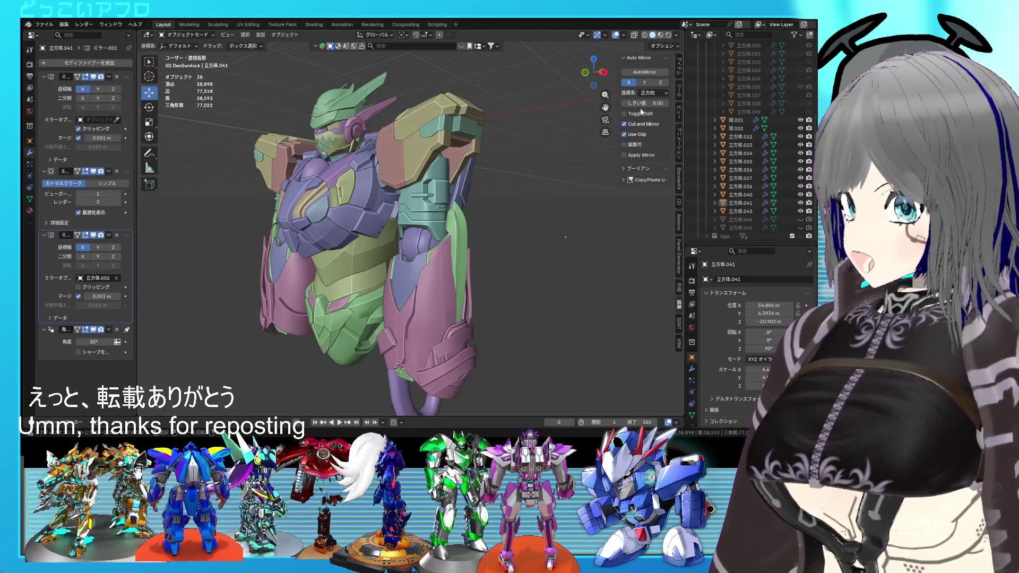
middle_drag(350, 138, 381, 118)
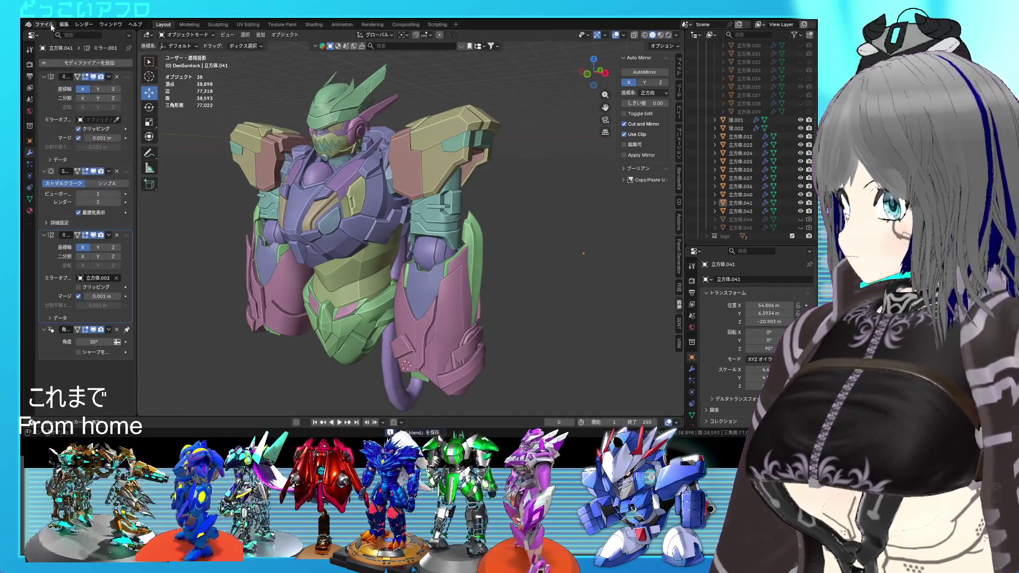
Step: Open 119_gun.blend from recent files and show it in Rendered shading
click(39, 25)
mouse_move(114, 50)
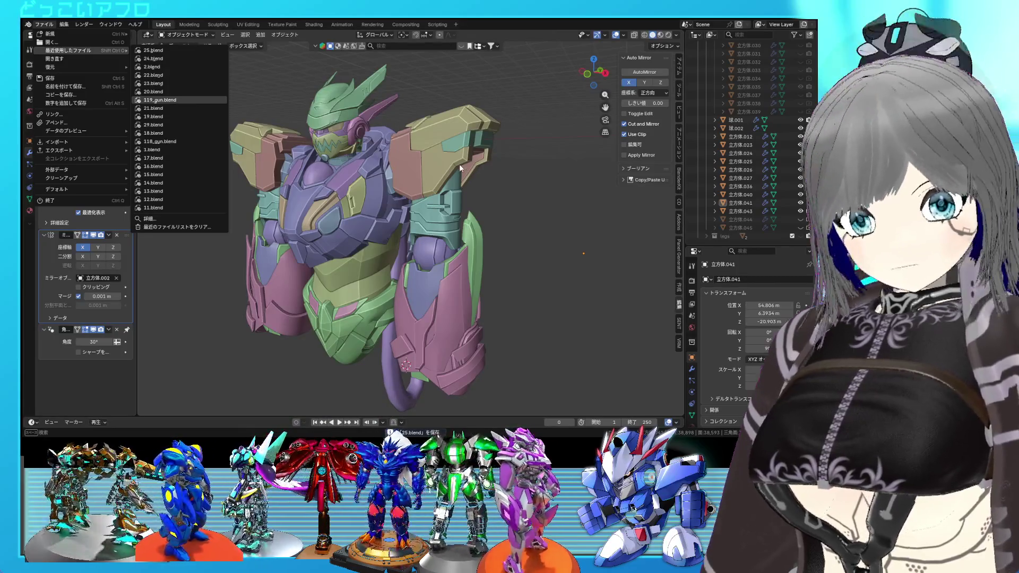
key(Return)
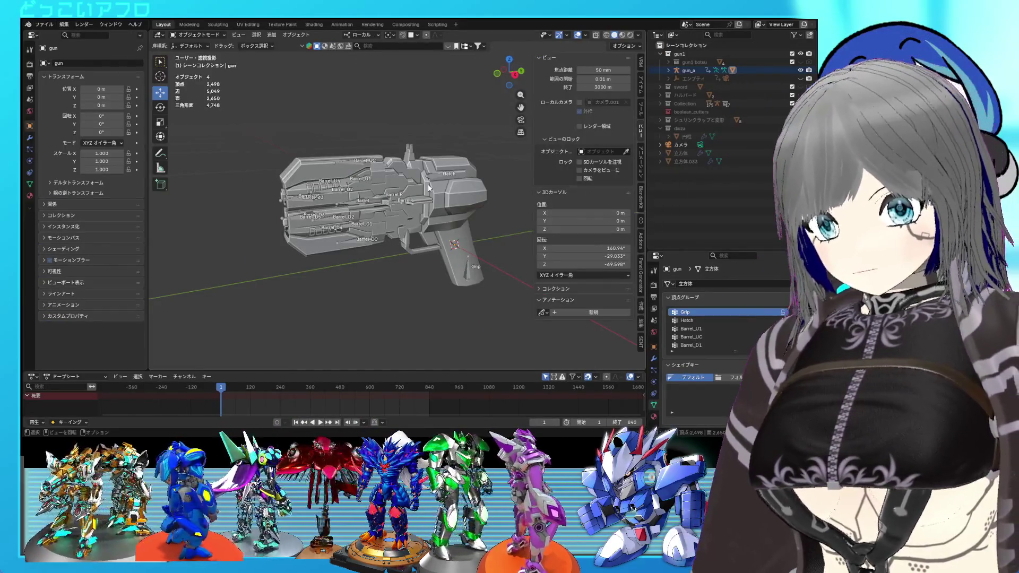
click(630, 34)
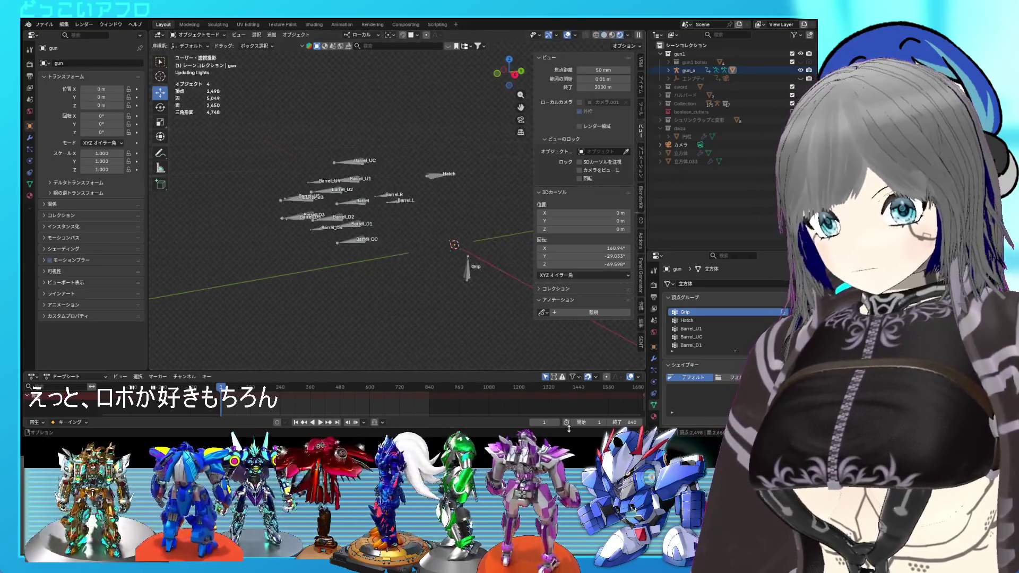
Step: Hide overlays, timeline and sidebar, view the gun's muzzle, then hide the gun
click(568, 35)
drag(520, 370, 520, 418)
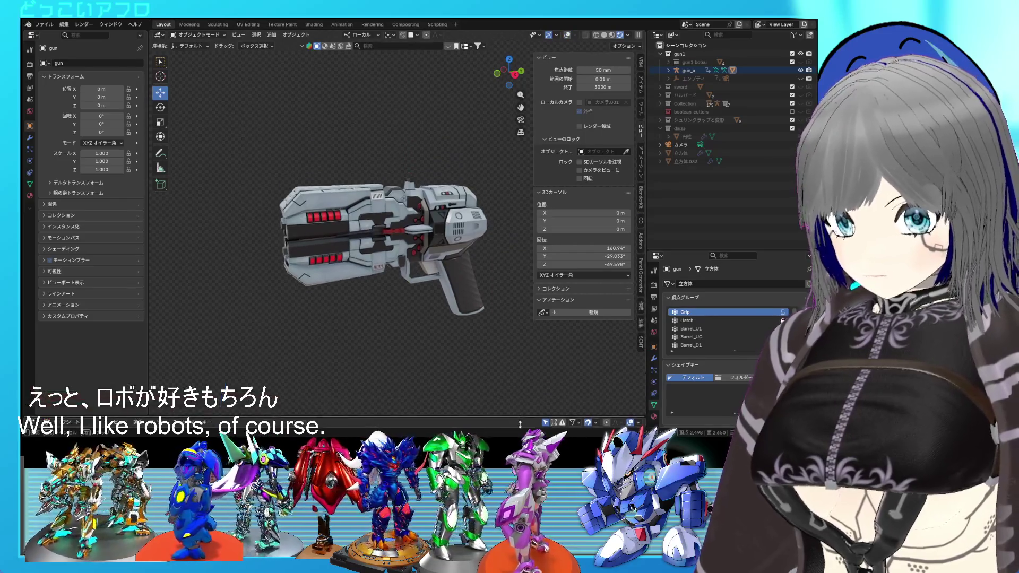
scroll(498, 313, up, 3)
drag(529, 279, 604, 287)
scroll(549, 287, down, 2)
middle_drag(560, 288, 559, 291)
scroll(559, 291, up, 3)
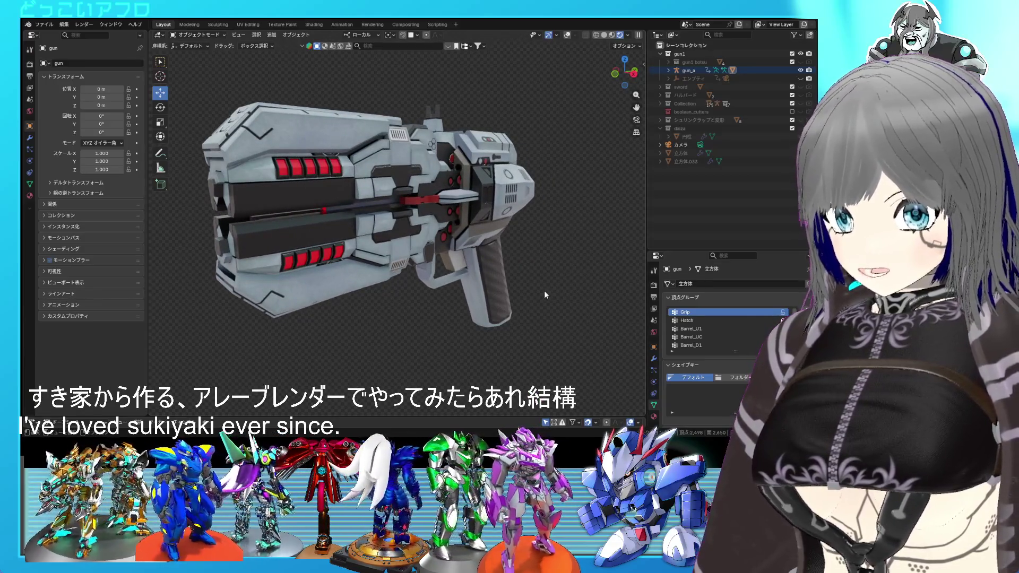
mouse_move(531, 294)
middle_down()
mouse_move(517, 288)
mouse_move(599, 291)
mouse_move(495, 281)
mouse_move(498, 269)
mouse_move(480, 272)
mouse_move(469, 303)
mouse_move(535, 300)
mouse_move(486, 281)
mouse_move(483, 263)
middle_up()
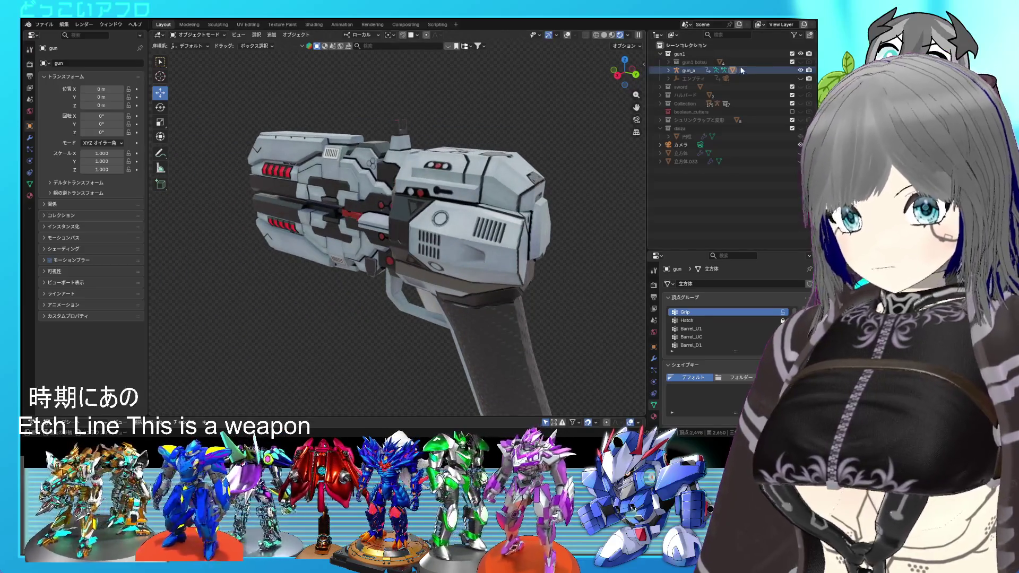
click(800, 55)
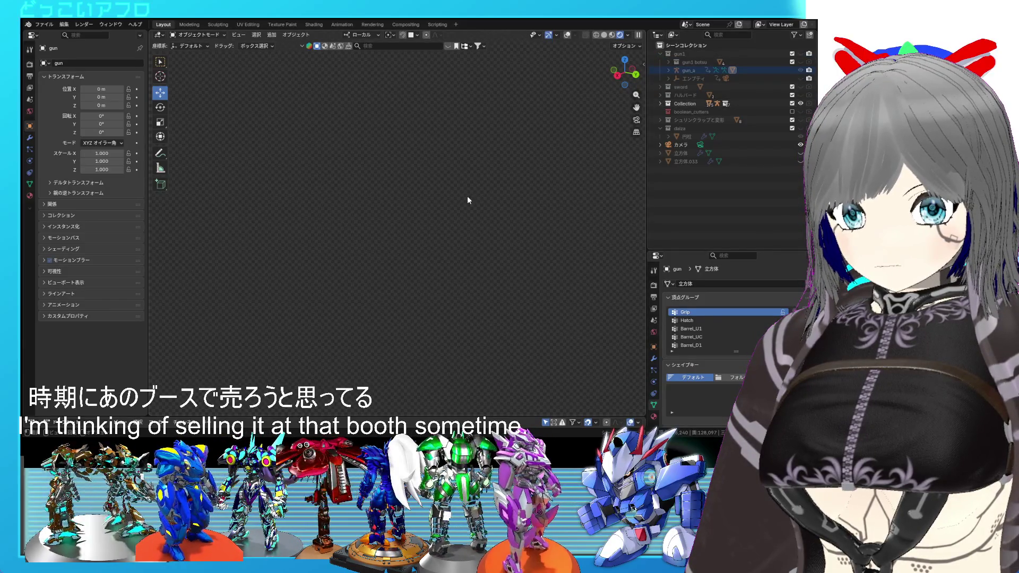
Step: Show the textured gold robot in Rendered shading and orbit to its front view
middle_drag(483, 206, 593, 202)
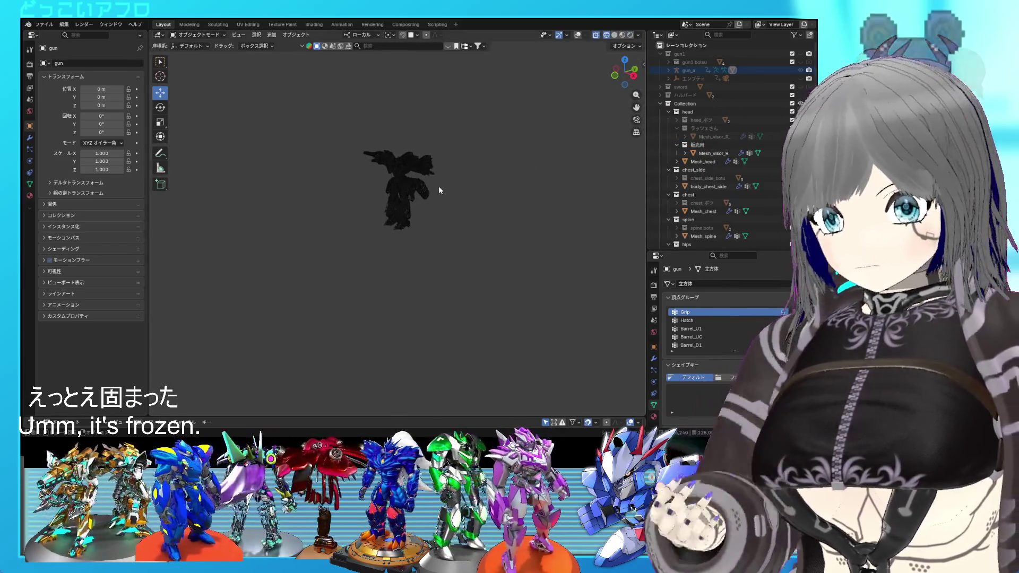
click(630, 35)
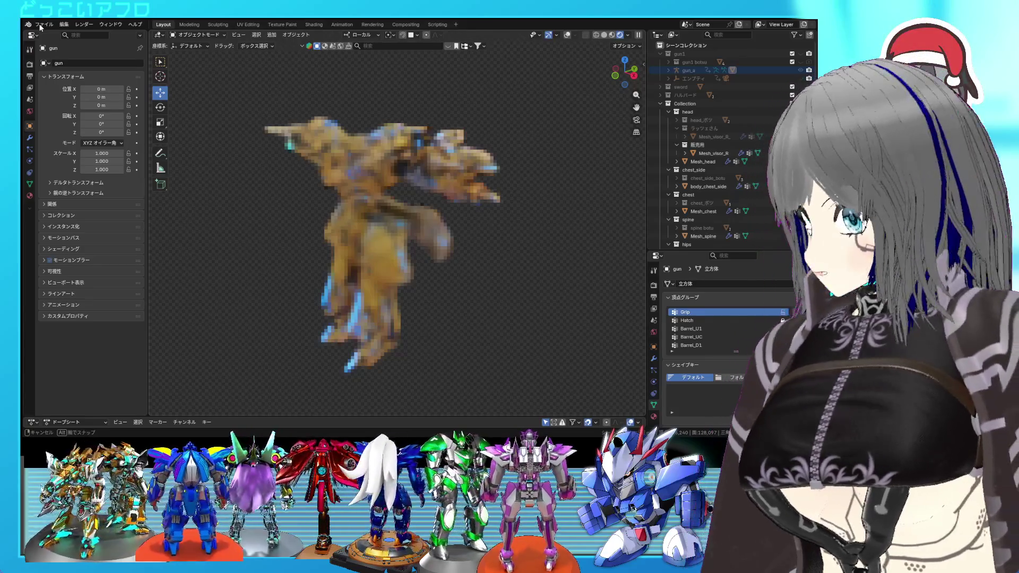
click(40, 25)
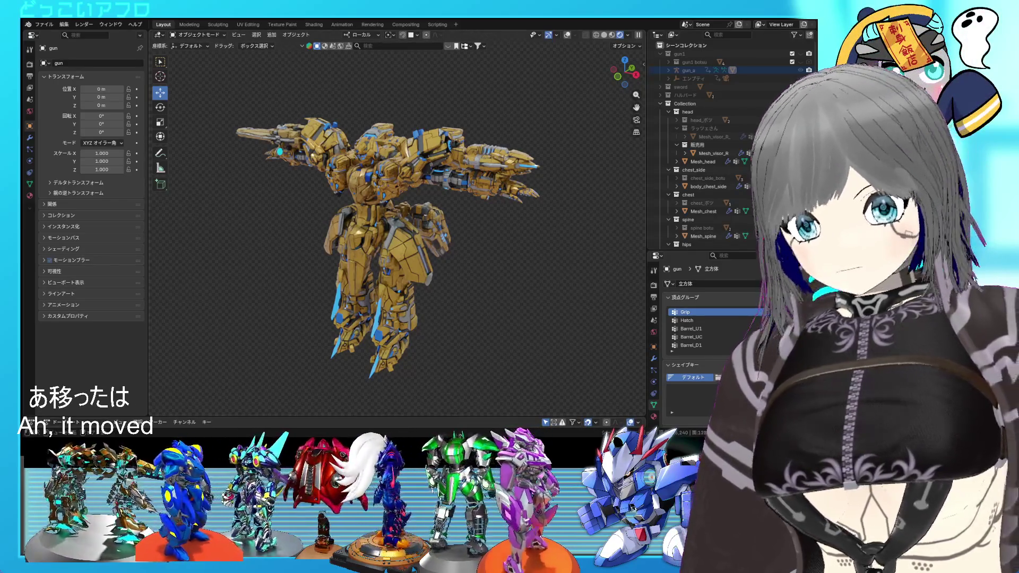
scroll(398, 233, up, 4)
middle_drag(499, 182, 510, 181)
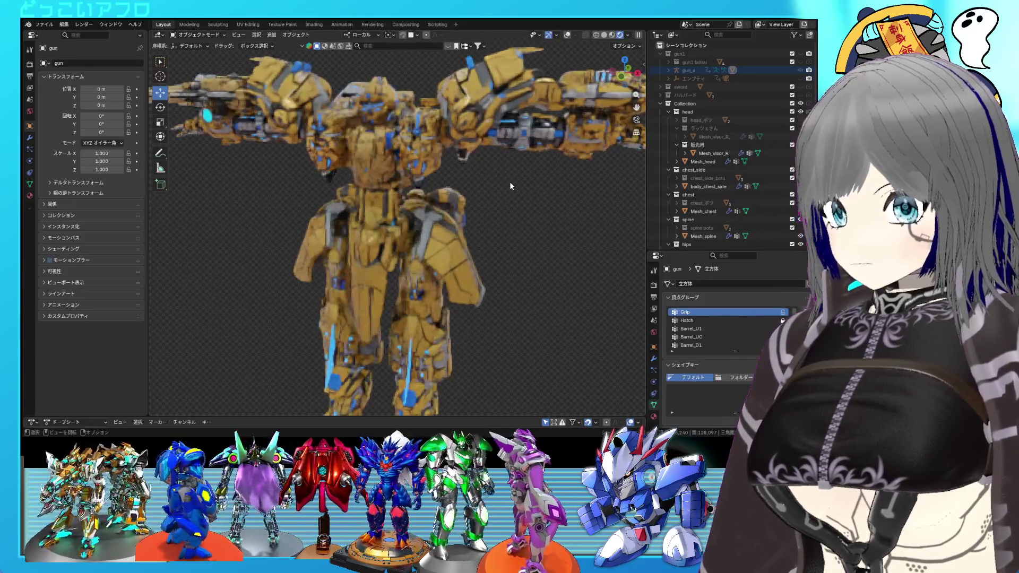
scroll(509, 182, down, 3)
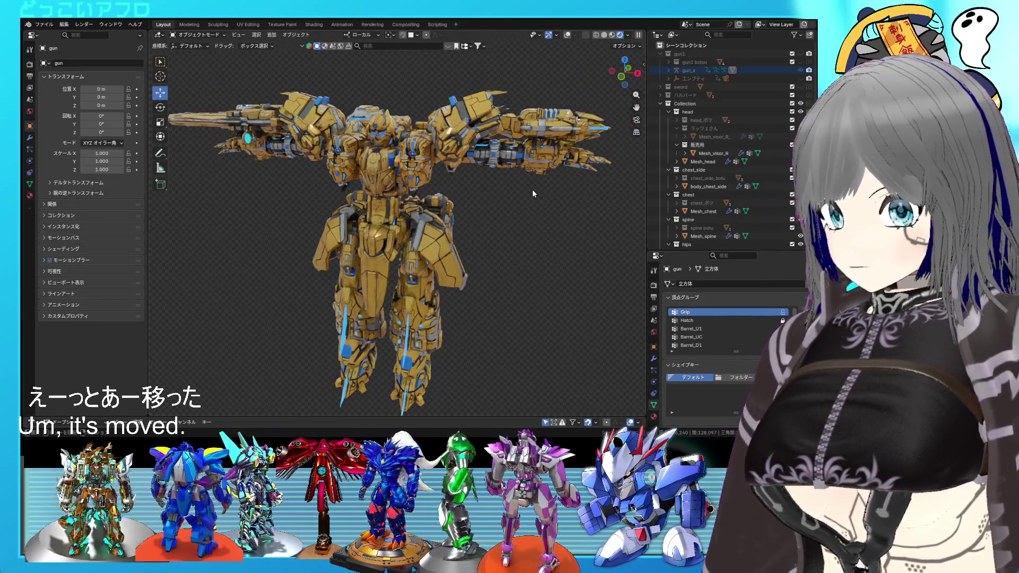
Step: Open another recent robot file, discarding the gun file's changes
click(44, 24)
mouse_move(78, 50)
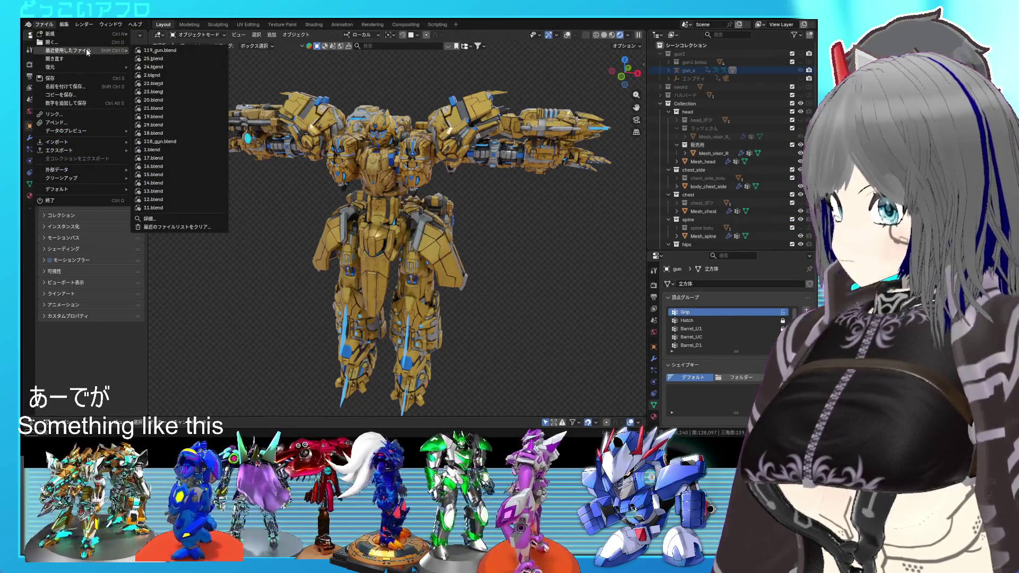
click(159, 50)
click(482, 240)
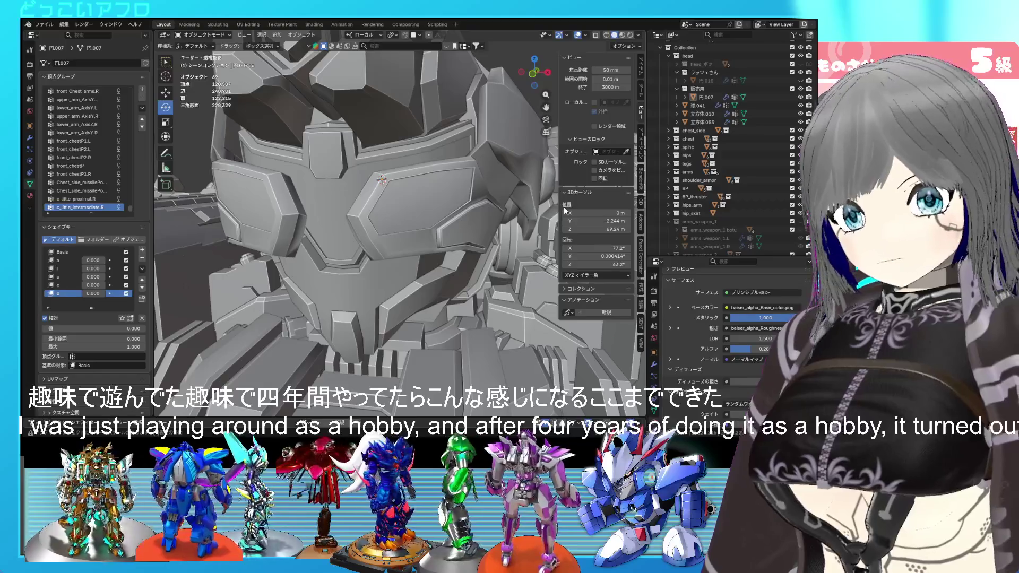
Step: Show the standing gold robot in Rendered shading with the side panel collapsed
scroll(464, 267, down, 10)
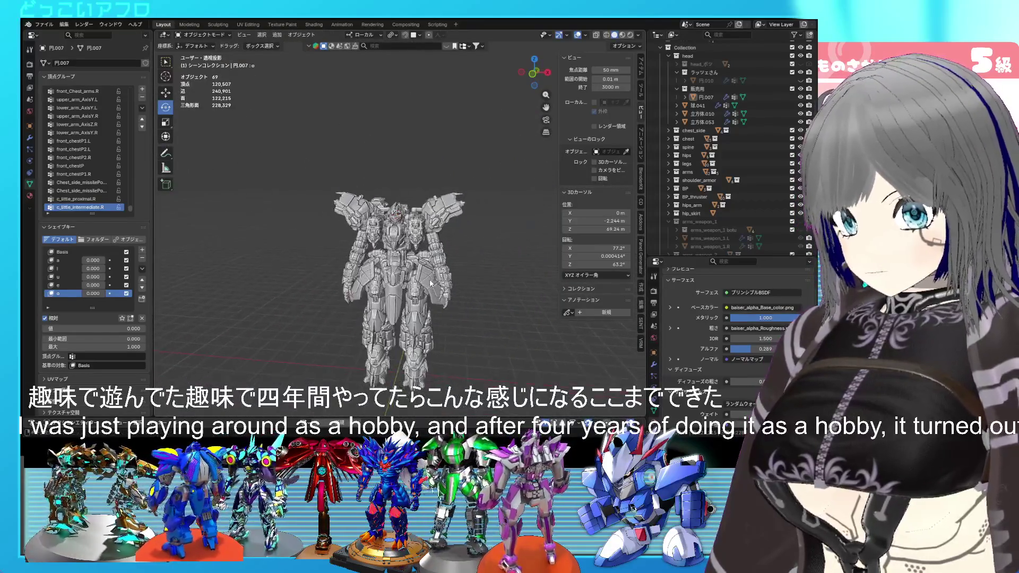
middle_drag(464, 266, 534, 179)
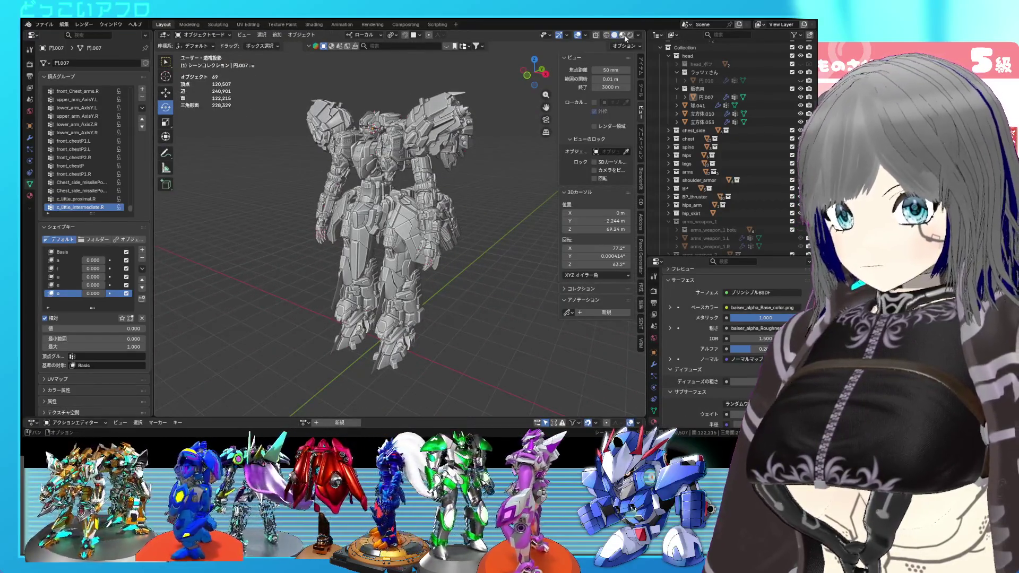
click(629, 35)
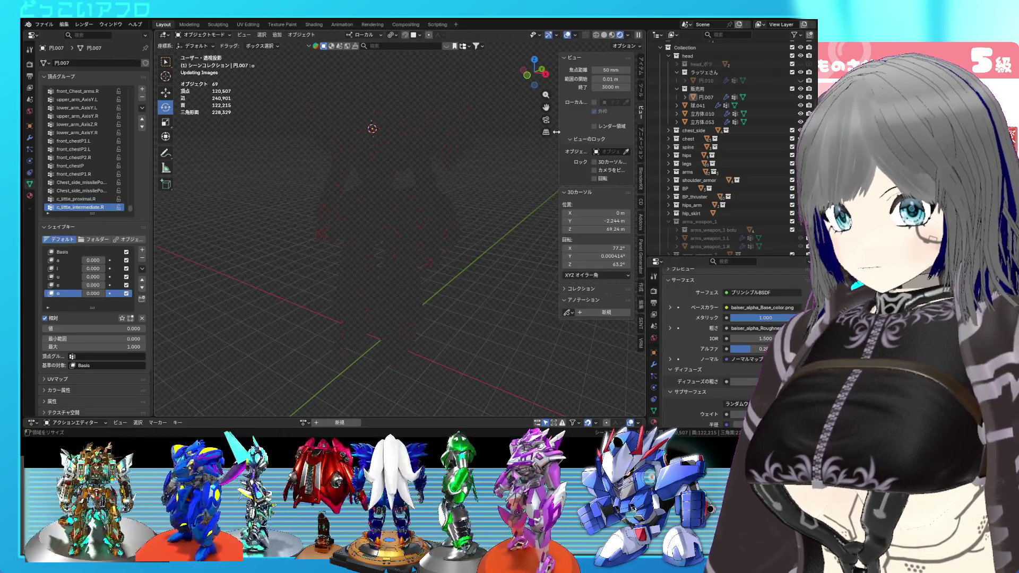
drag(556, 132, 657, 134)
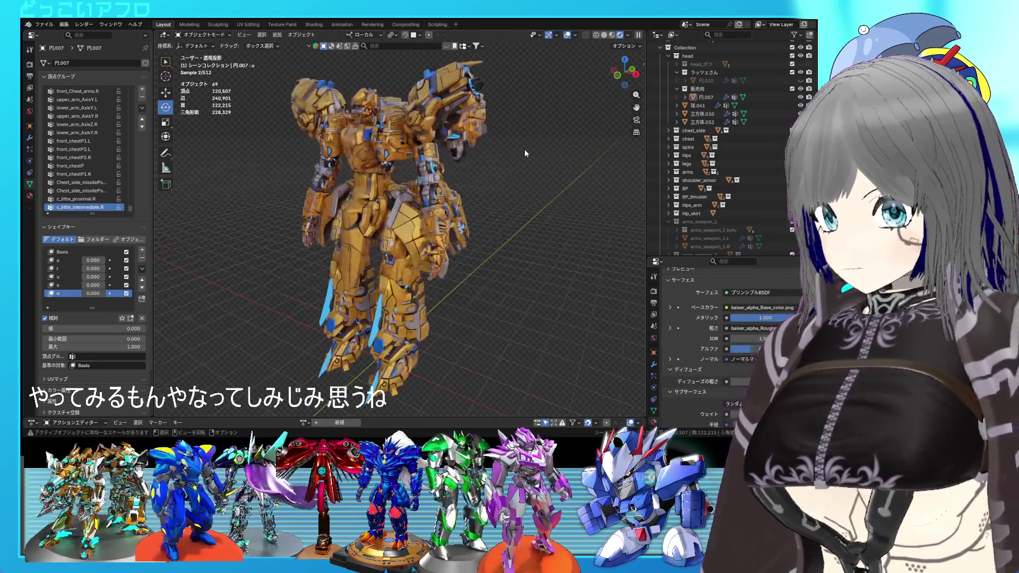
middle_drag(524, 153, 544, 149)
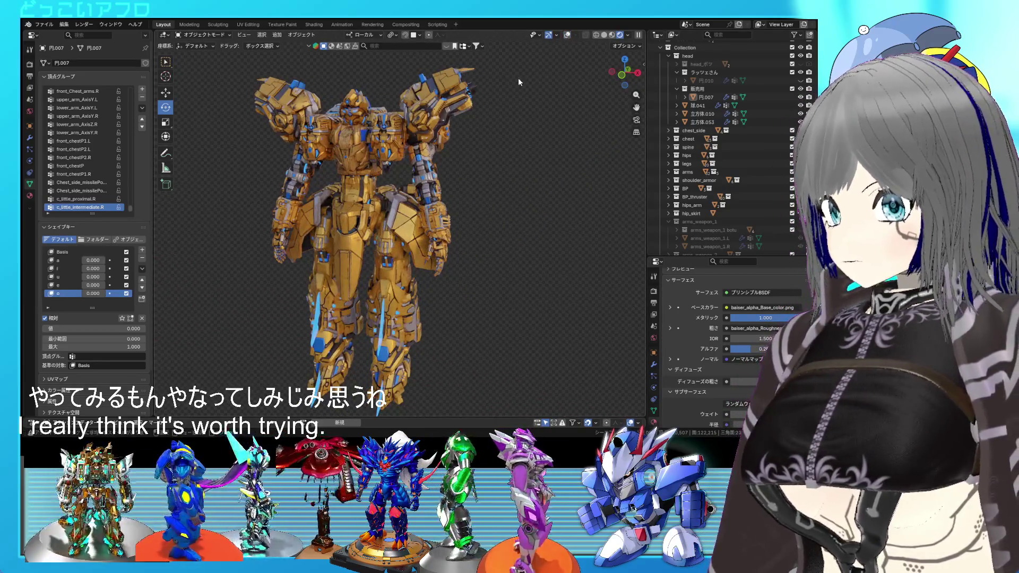
mouse_move(511, 88)
middle_down()
mouse_move(424, 101)
mouse_move(394, 132)
mouse_move(509, 134)
mouse_move(448, 117)
mouse_move(452, 133)
mouse_move(481, 140)
mouse_move(467, 142)
mouse_move(488, 140)
mouse_move(346, 136)
mouse_move(482, 128)
middle_up()
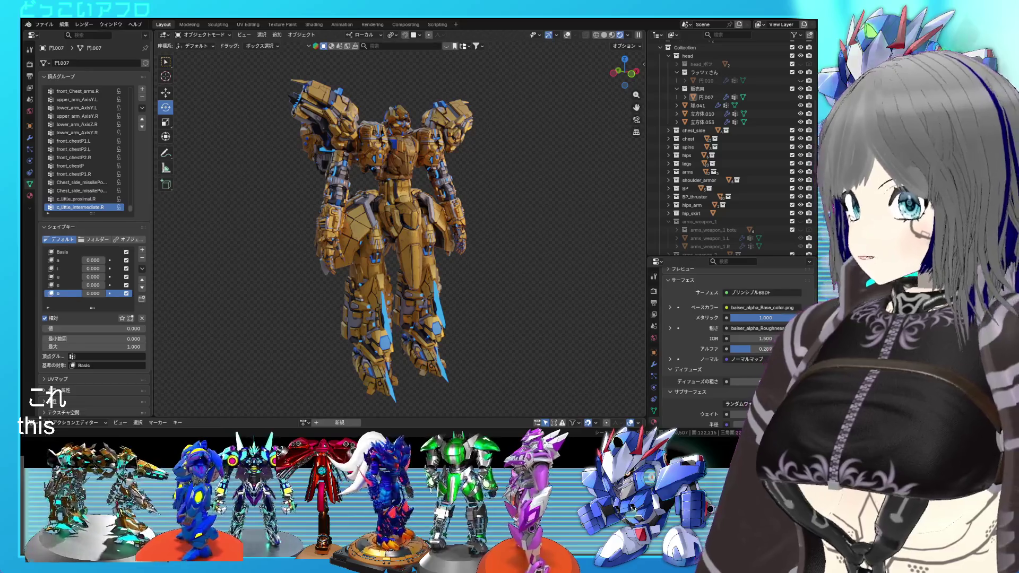
Step: Reopen the mecha robot file and frame its torso and pink leg armour
click(44, 25)
mouse_move(69, 51)
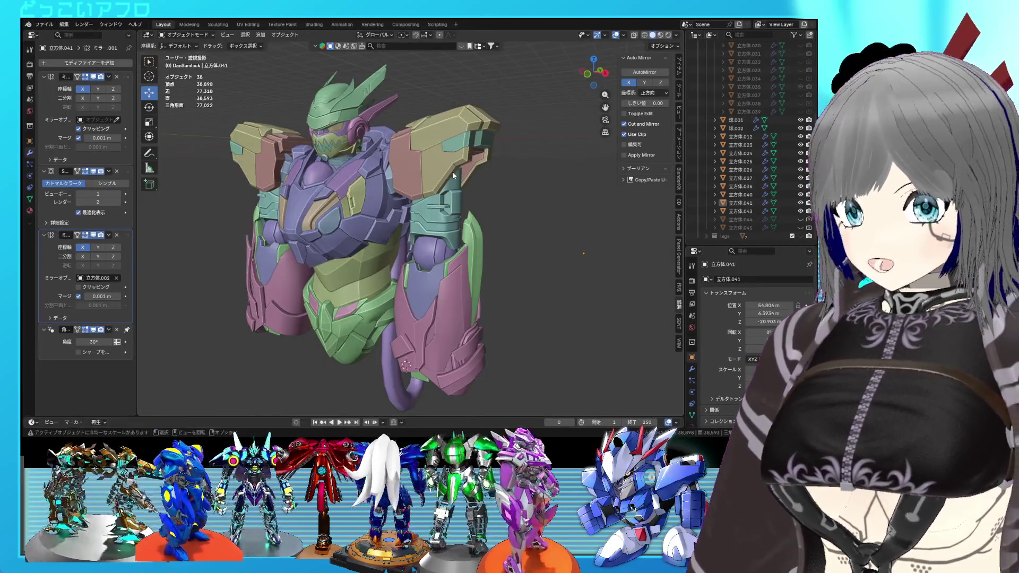
mouse_move(504, 175)
middle_down()
mouse_move(473, 176)
mouse_move(435, 139)
mouse_move(448, 146)
mouse_move(440, 154)
mouse_move(504, 183)
mouse_move(546, 176)
mouse_move(394, 196)
mouse_move(474, 204)
middle_up()
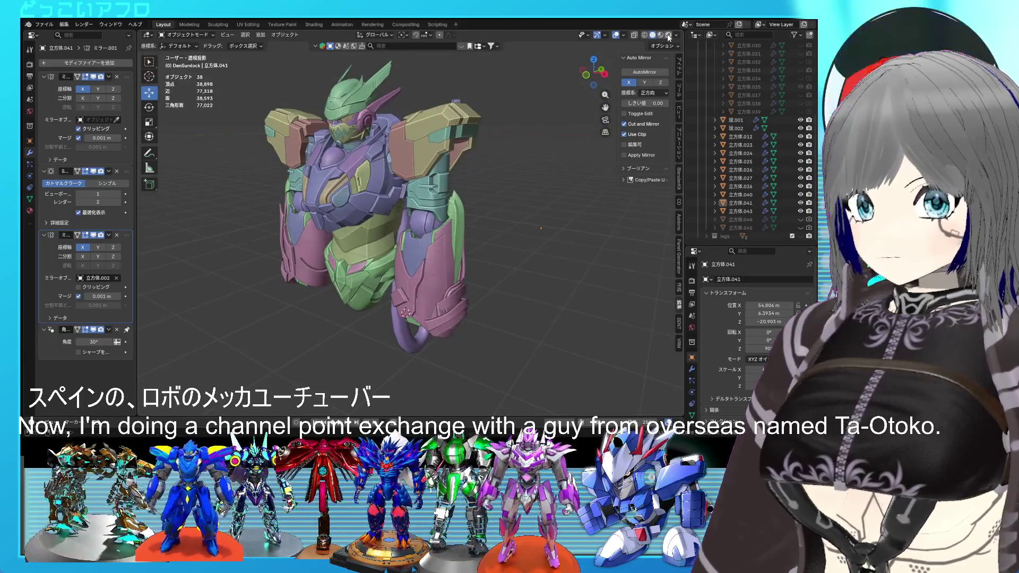
mouse_move(548, 161)
middle_down()
mouse_move(494, 259)
mouse_move(507, 225)
mouse_move(440, 229)
mouse_move(441, 213)
middle_up()
scroll(441, 214, up, 3)
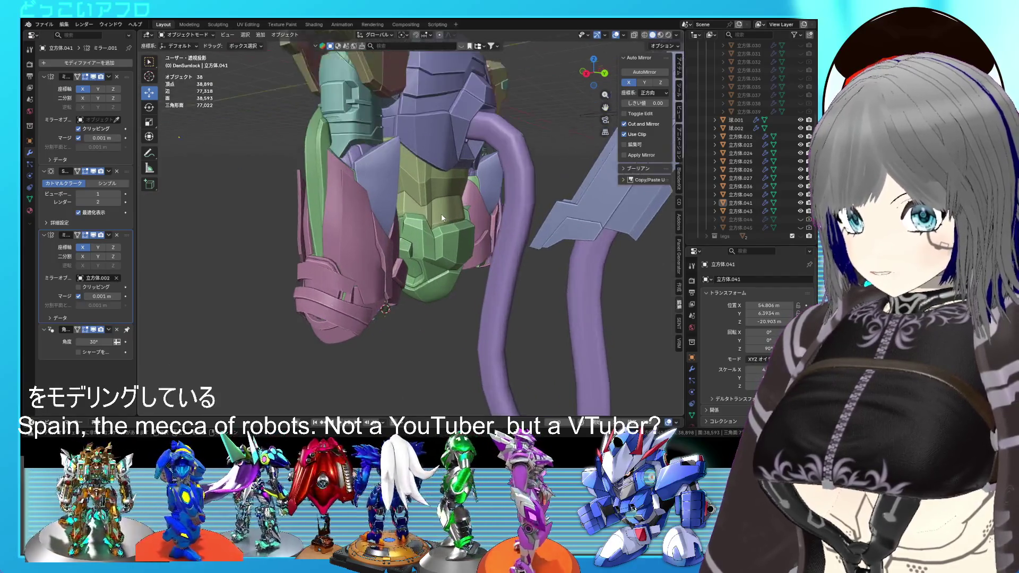
mouse_move(415, 124)
middle_down()
mouse_move(416, 204)
mouse_move(522, 198)
mouse_move(461, 212)
mouse_move(457, 180)
mouse_move(447, 184)
mouse_move(466, 172)
middle_up()
scroll(461, 178, up, 2)
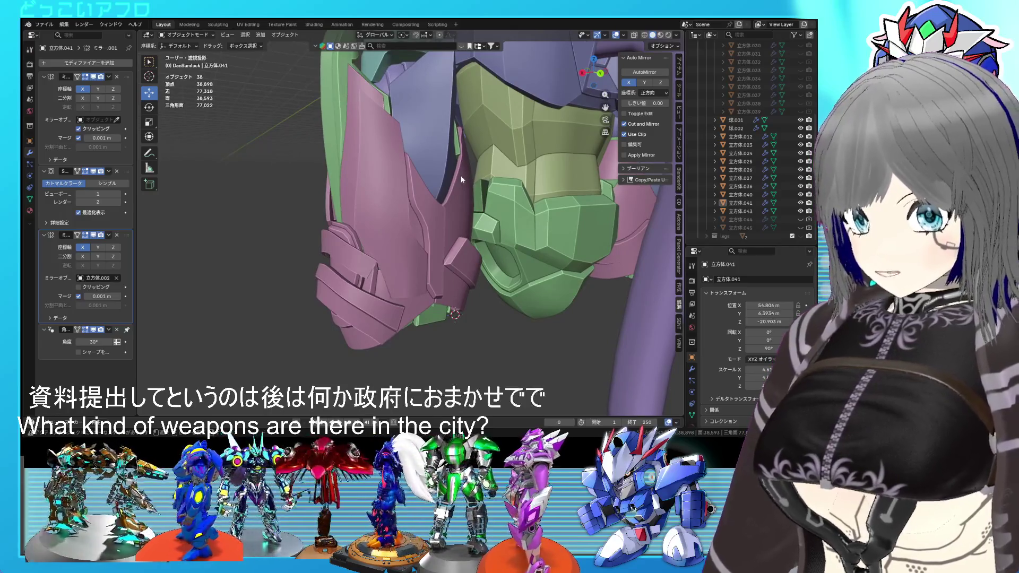
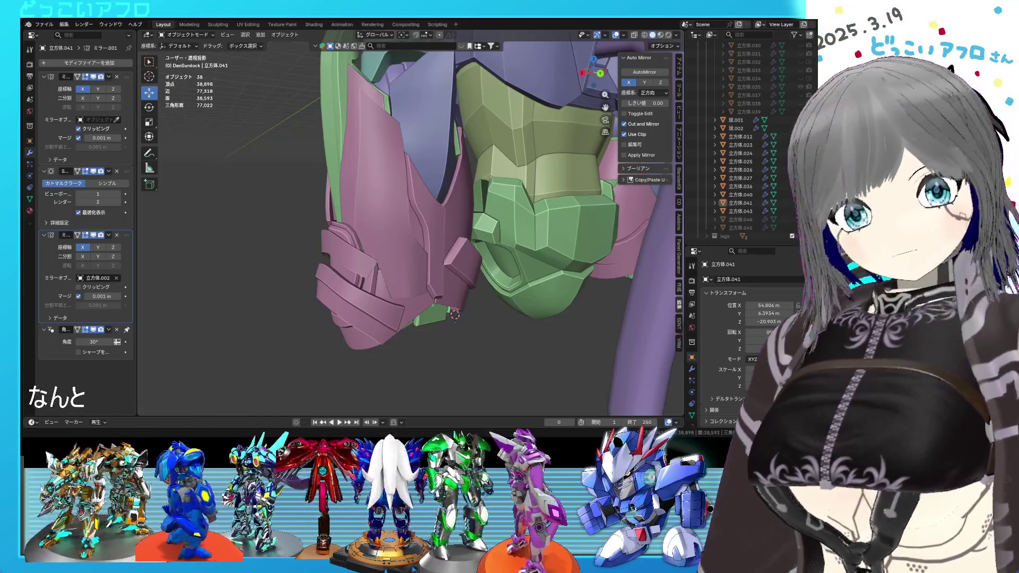
Step: Select the connected side plate of the pink leg armor and lower it in back view
mouse_move(496, 242)
middle_down()
mouse_move(465, 247)
mouse_move(542, 242)
mouse_move(364, 232)
mouse_move(424, 234)
middle_up()
click(390, 231)
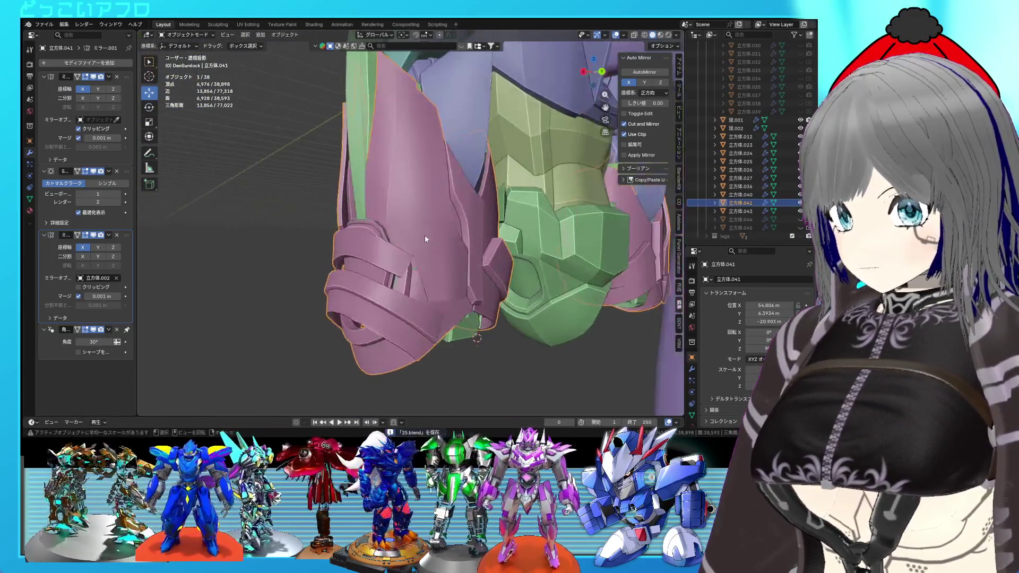
key(Tab)
key(l)
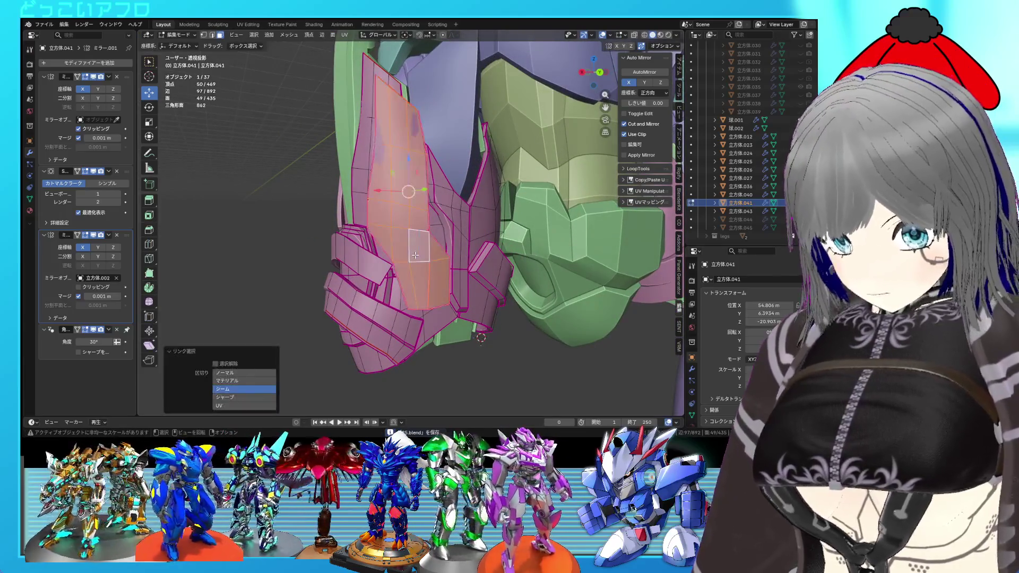
key(ctrl+KP_1)
key(g)
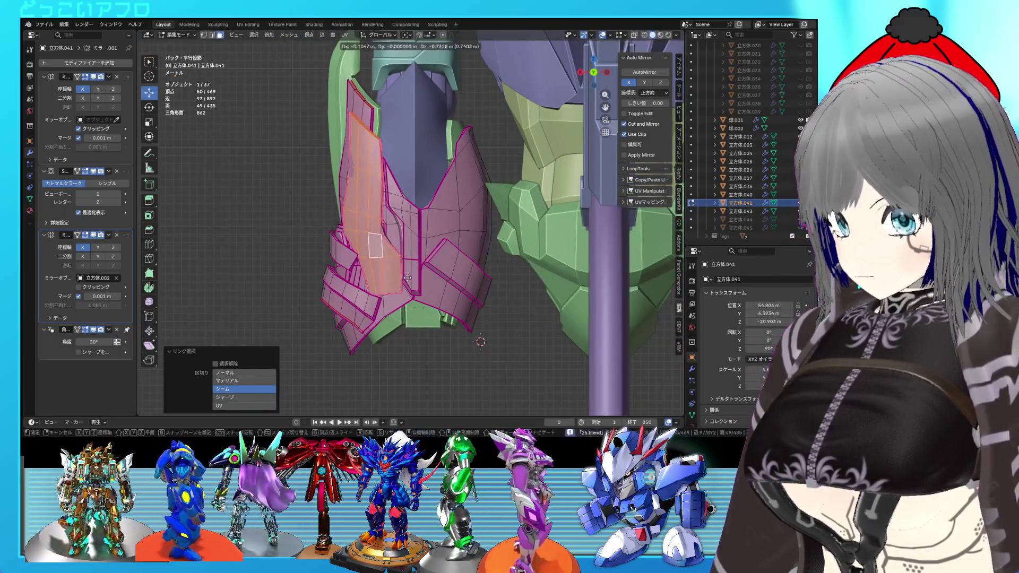
click(411, 287)
key(r)
right_click(416, 284)
mouse_move(416, 284)
middle_down()
mouse_move(456, 285)
mouse_move(440, 282)
mouse_move(438, 299)
middle_up()
Step: Readjust the side plate's height along Z and shift it sideways along X
key(g)
key(z)
click(398, 205)
mouse_move(397, 205)
middle_down()
mouse_move(387, 194)
mouse_move(345, 217)
mouse_move(366, 207)
middle_up()
key(g)
key(x)
click(349, 216)
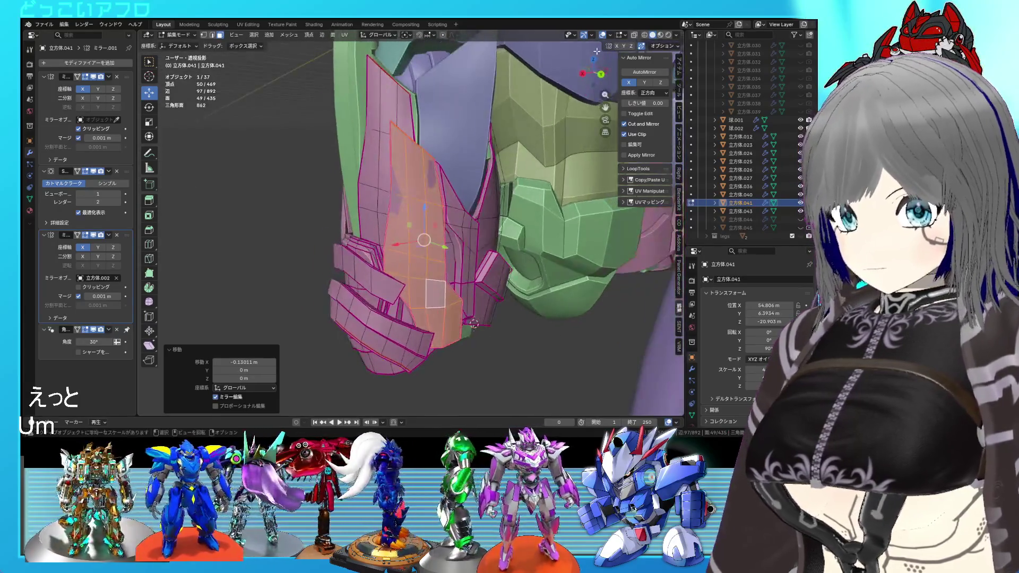
mouse_move(478, 252)
middle_down()
mouse_move(456, 238)
mouse_move(424, 255)
mouse_move(461, 248)
mouse_move(389, 249)
middle_up()
Step: Select the connected lower side plate and drag it down, saving the file
click(409, 264)
key(ctrl+s)
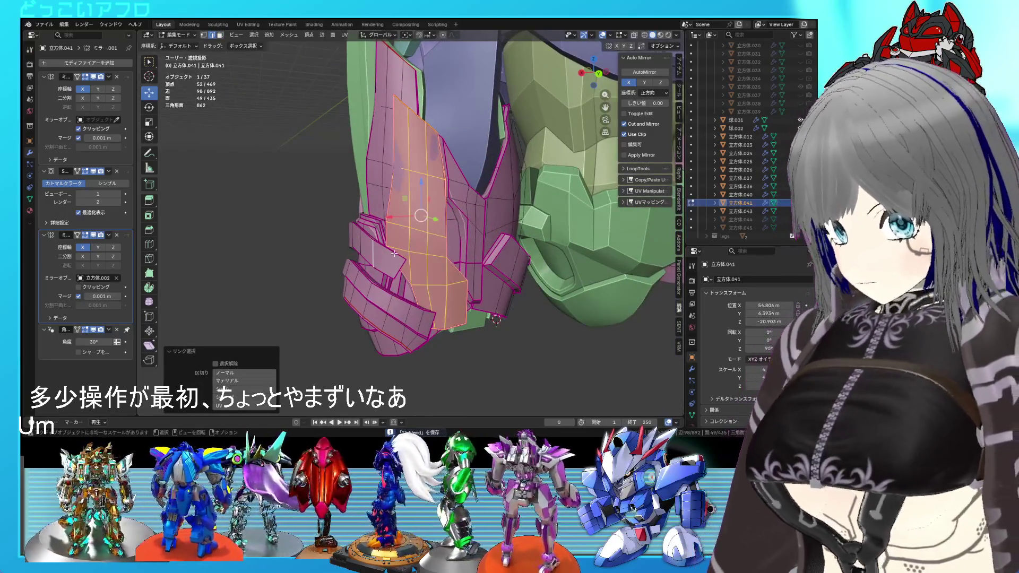
key(ctrl+l)
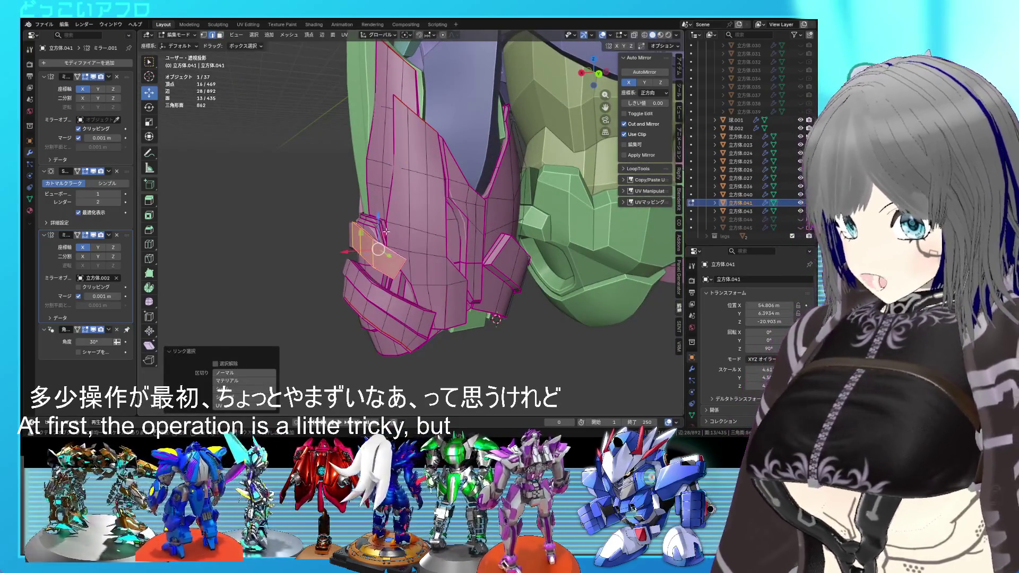
drag(380, 225, 381, 243)
scroll(392, 236, up, 3)
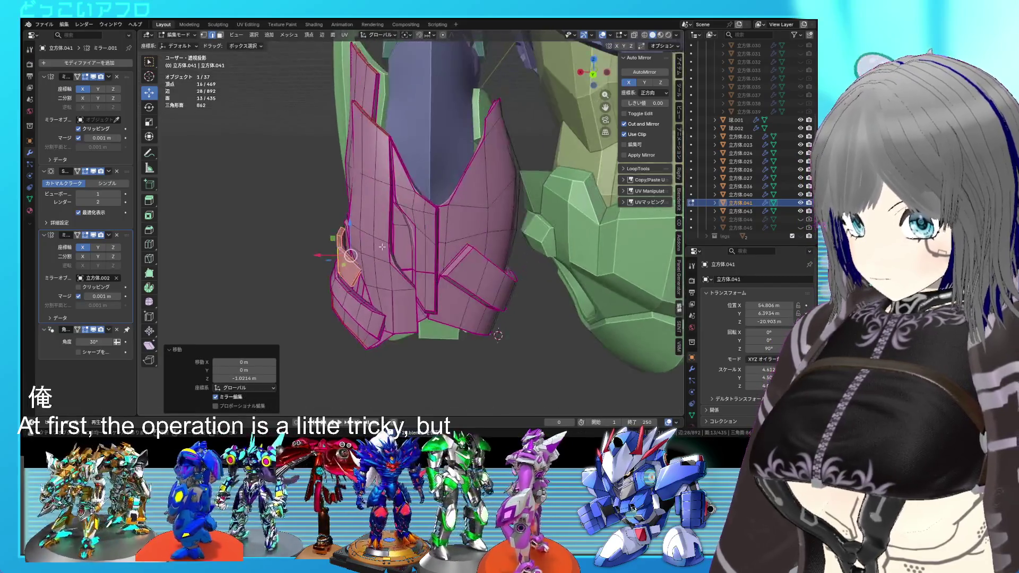
middle_drag(405, 246, 410, 245)
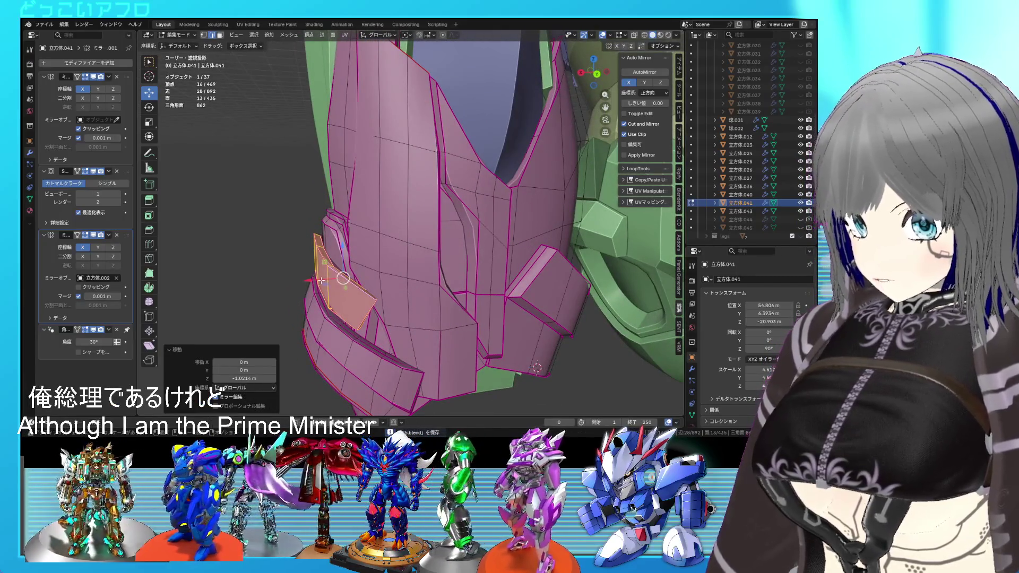
middle_drag(328, 281, 349, 284)
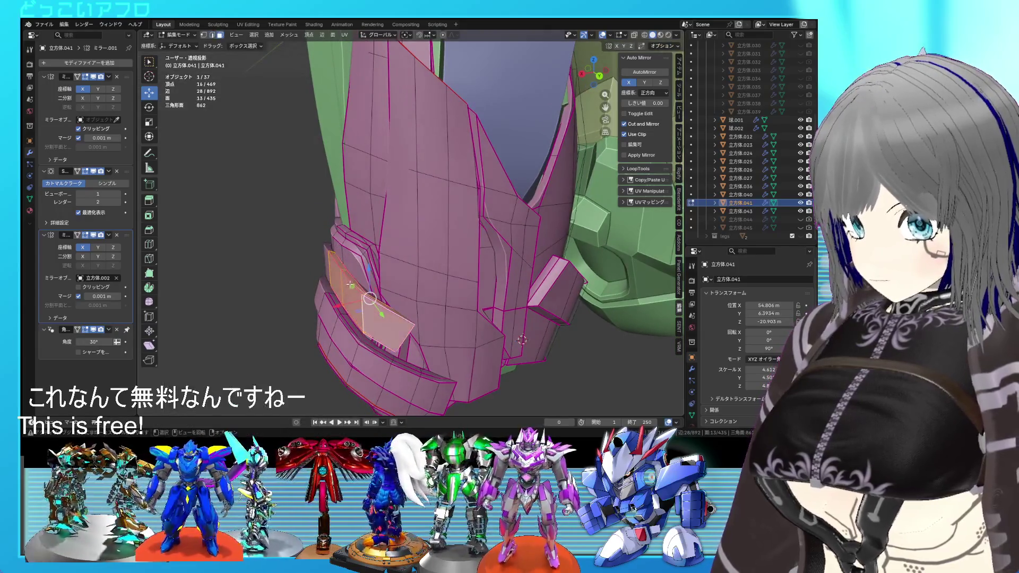
Step: Extrude two faces on the plate's edge upward into a new layered edge
click(381, 301)
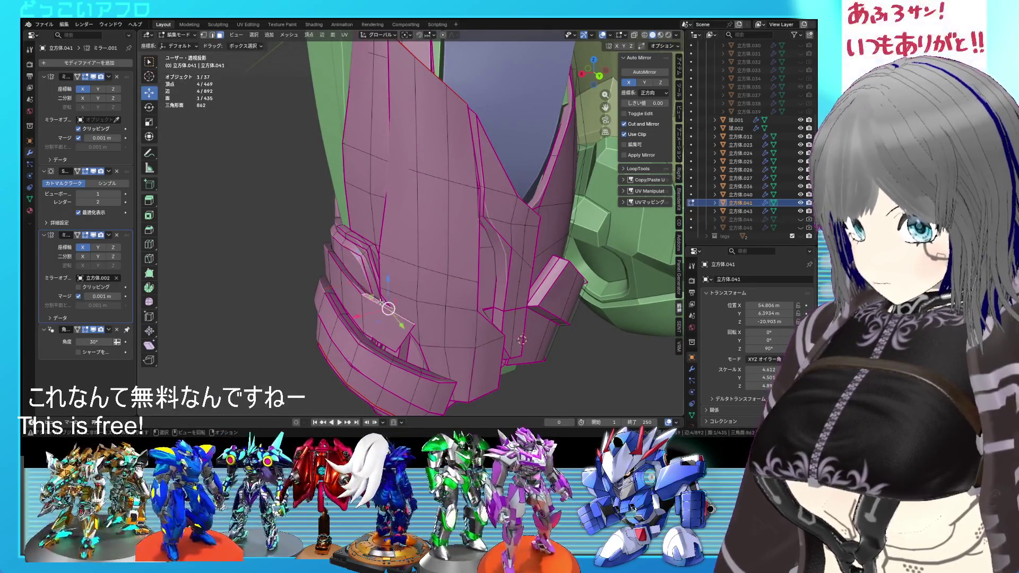
shift+click(351, 277)
middle_drag(369, 262, 463, 278)
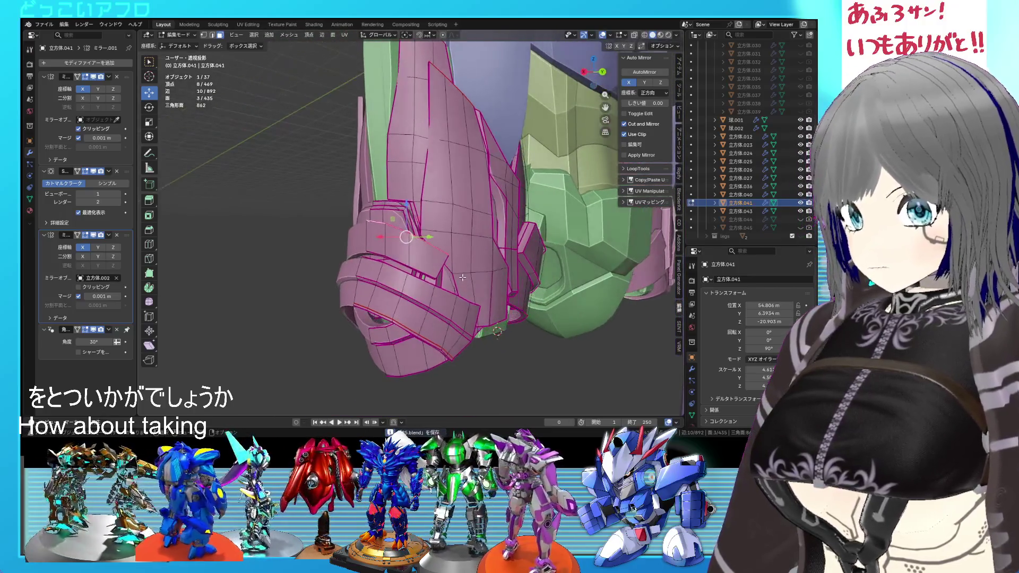
key(e)
key(z)
key(z)
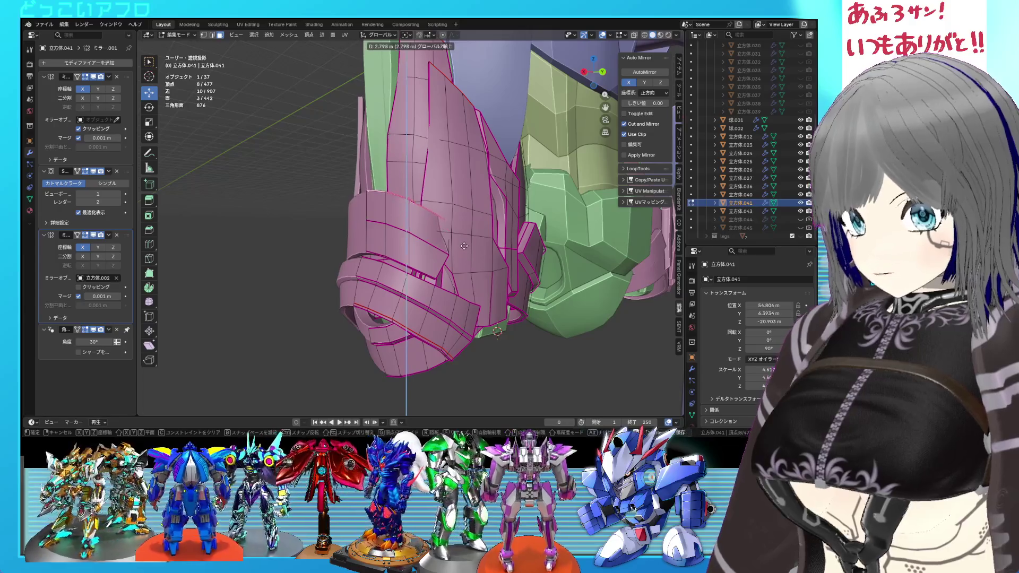
click(457, 234)
middle_drag(456, 233, 424, 227)
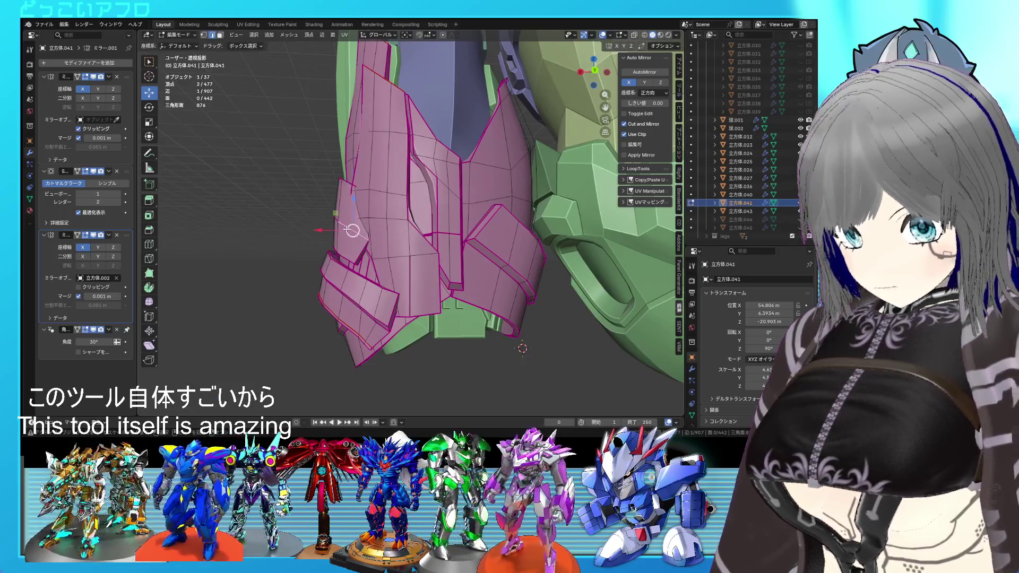
Step: Reposition the small connected panel piece and tilt it outward about 7 degrees
key(l)
key(ctrl+KP_1)
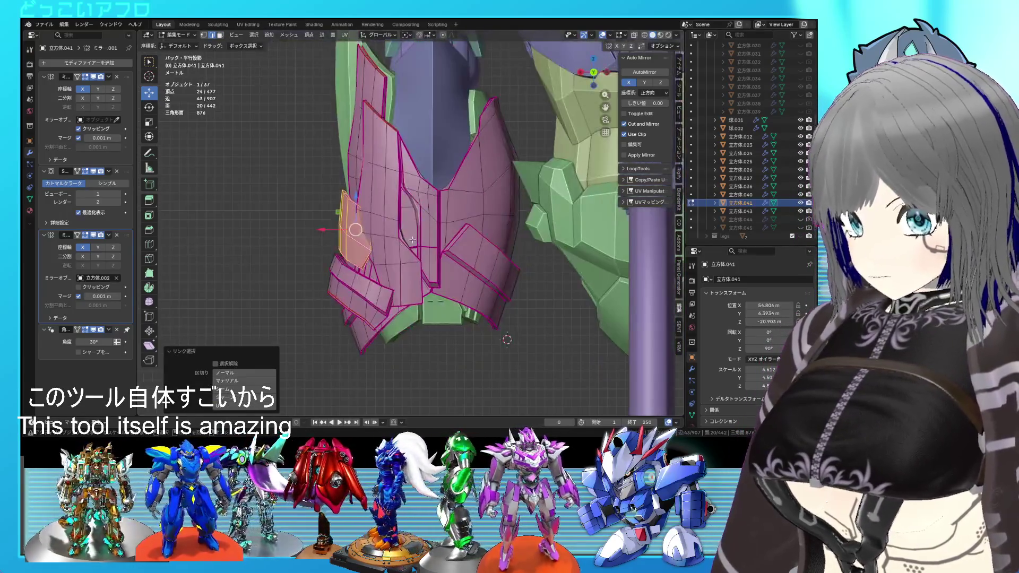
key(g)
click(404, 239)
key(r)
click(404, 238)
key(g)
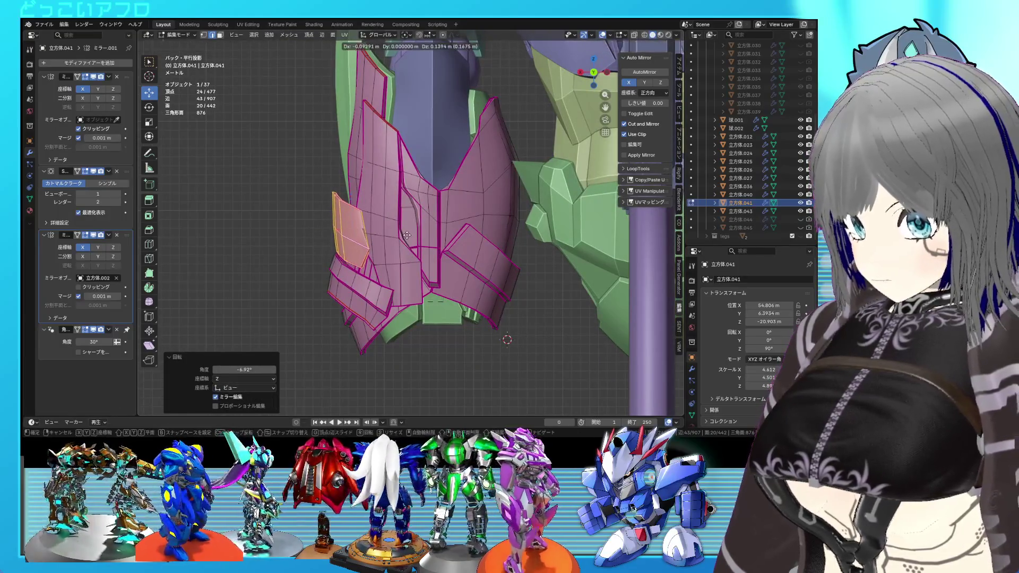
click(397, 235)
scroll(398, 236, up, 3)
Step: Select two armor plate edges and crease them with Shift+E
mouse_move(397, 236)
middle_down()
mouse_move(431, 261)
mouse_move(371, 269)
mouse_move(348, 254)
middle_up()
click(430, 261)
scroll(402, 257, up, 2)
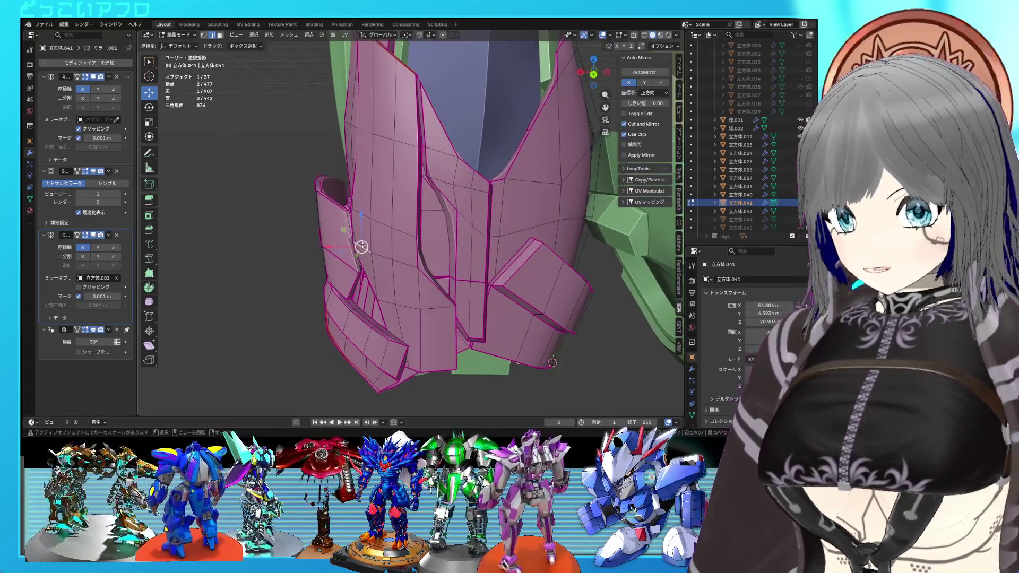
scroll(359, 245, up, 2)
shift+click(334, 223)
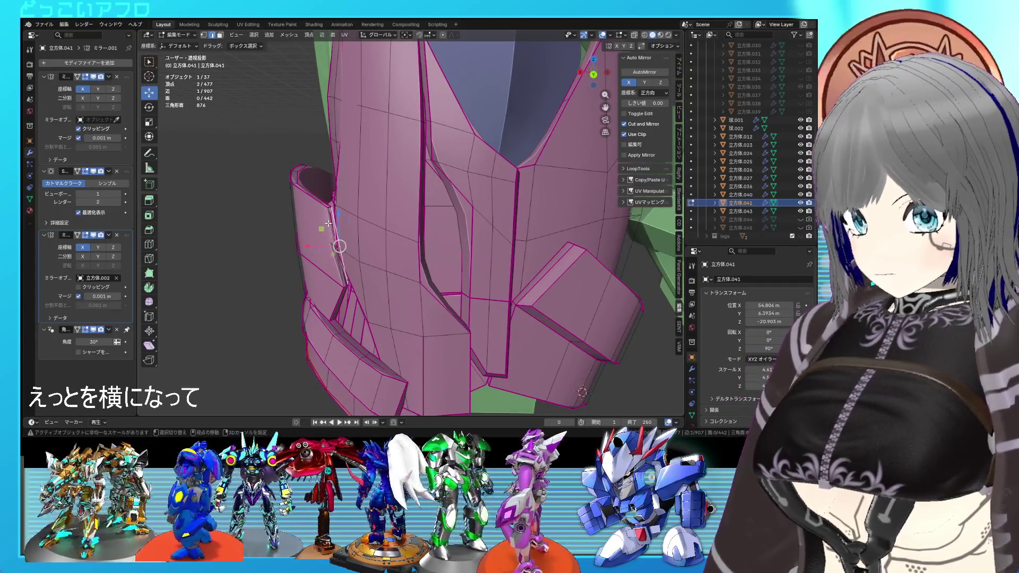
mouse_move(336, 228)
middle_down()
mouse_move(377, 260)
mouse_move(503, 243)
mouse_move(454, 247)
mouse_move(432, 262)
mouse_move(451, 261)
mouse_move(419, 225)
mouse_move(404, 233)
mouse_move(460, 236)
mouse_move(415, 248)
mouse_move(421, 242)
mouse_move(470, 282)
mouse_move(377, 274)
mouse_move(446, 247)
mouse_move(466, 252)
mouse_move(432, 262)
mouse_move(408, 249)
middle_up()
key(shift+e)
click(376, 258)
key(Tab)
Step: Extrude the selected plate face and nudge it into place, saving the file
key(Tab)
alt+click(420, 225)
key(ctrl+s)
key(Tab)
key(Tab)
key(ctrl+s)
key(e)
click(472, 253)
key(g)
click(483, 260)
Step: Lower the extruded face 0.183 m along Z in see-through view and save
scroll(432, 261, up, 3)
scroll(410, 256, up, 2)
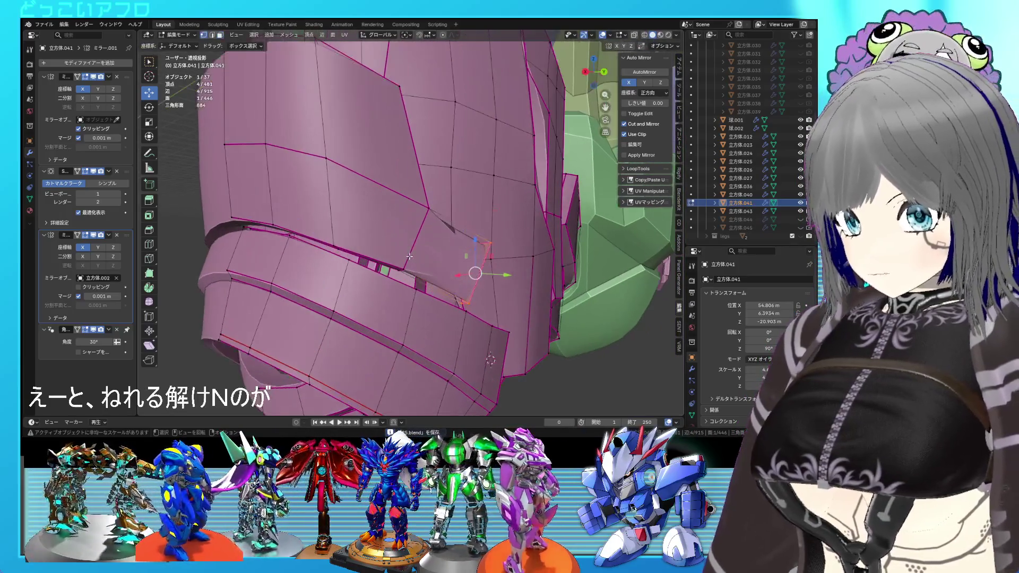
key(alt+z)
key(g)
key(z)
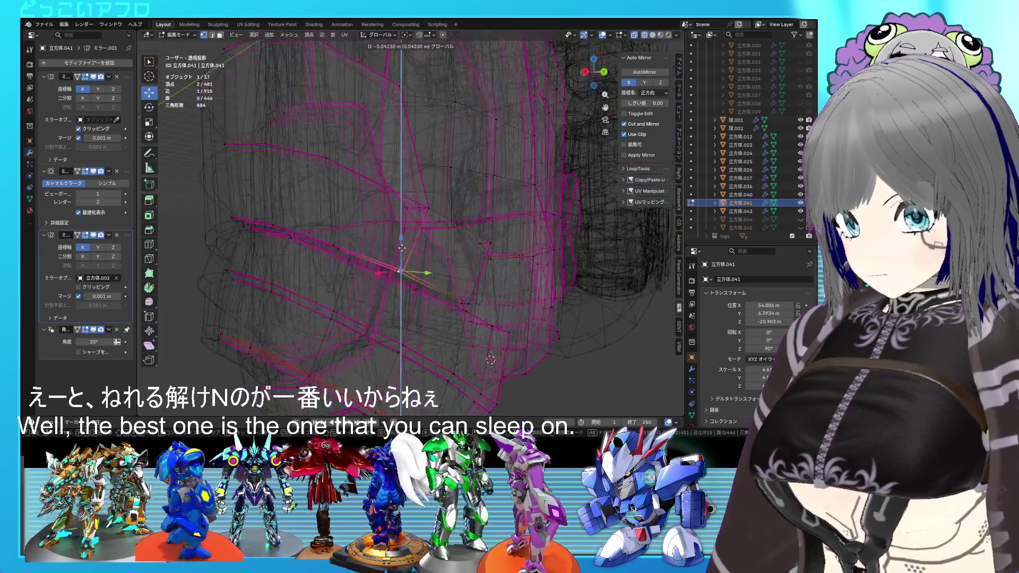
click(403, 261)
key(alt+z)
middle_drag(403, 261, 344, 262)
key(ctrl+s)
Step: Give another plate edge a full crease of 1 and check it in Object Mode
click(327, 260)
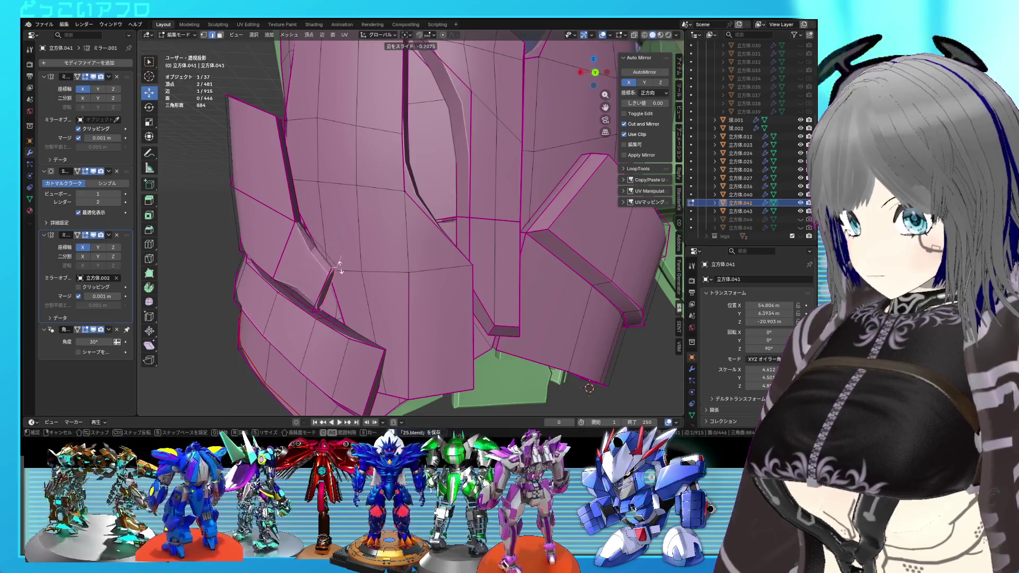
key(shift+z)
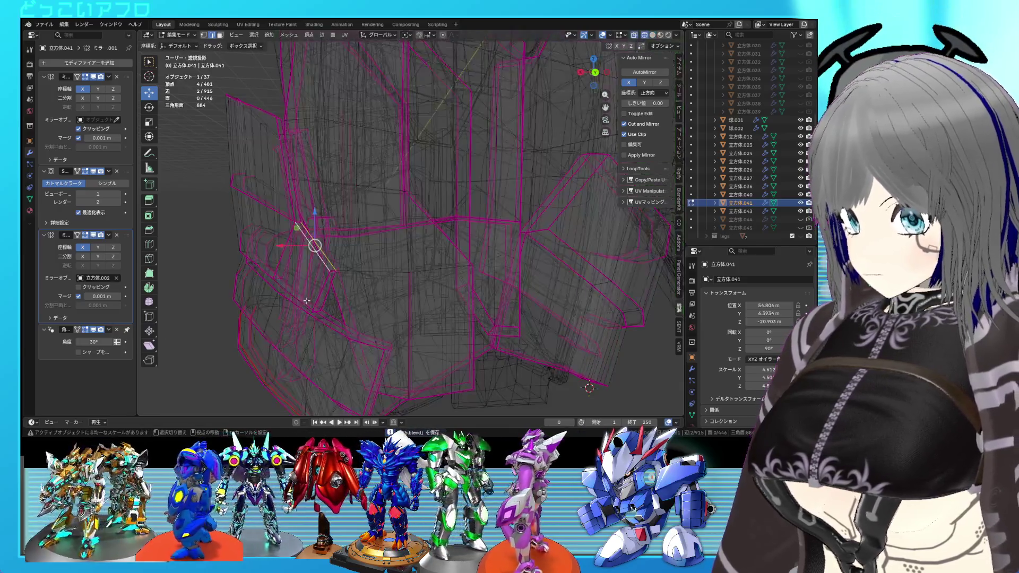
scroll(307, 305, up, 5)
key(shift+z)
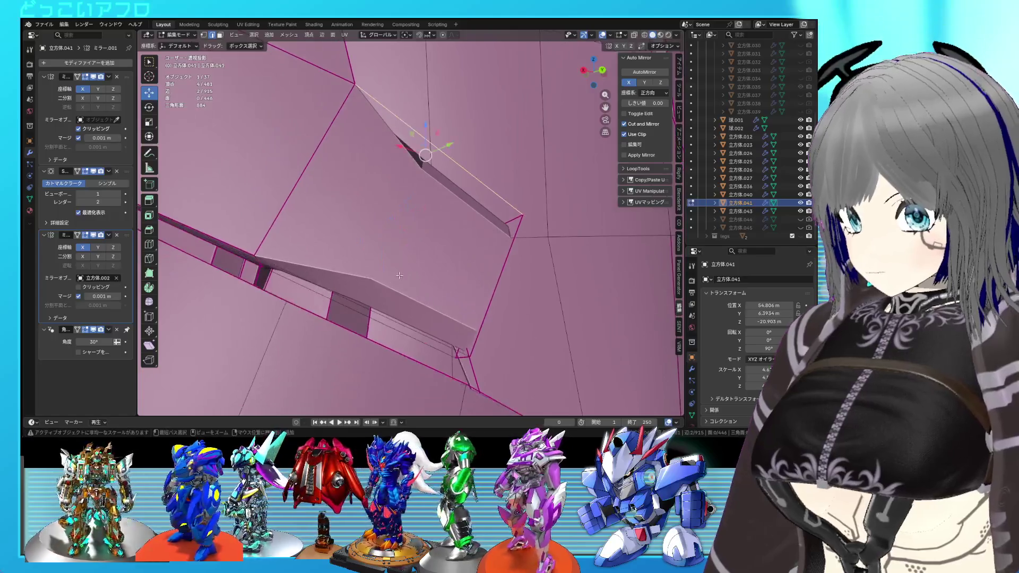
key(shift+e)
key(1)
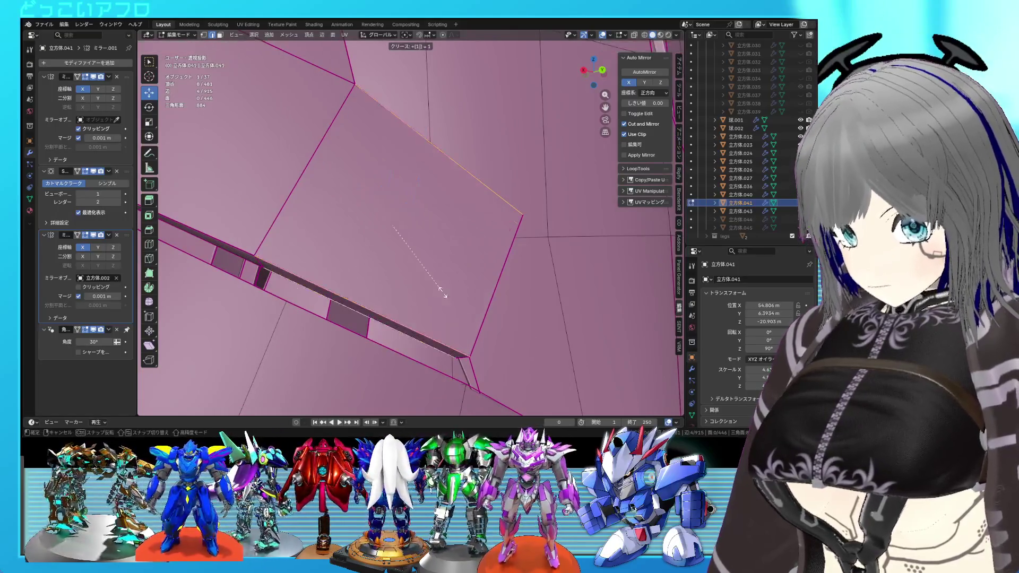
key(Tab)
scroll(443, 293, down, 5)
mouse_move(443, 292)
middle_down()
mouse_move(435, 269)
mouse_move(472, 273)
mouse_move(431, 283)
mouse_move(504, 265)
mouse_move(494, 239)
mouse_move(403, 212)
mouse_move(382, 217)
mouse_move(481, 223)
mouse_move(412, 249)
mouse_move(470, 211)
mouse_move(357, 214)
mouse_move(366, 187)
mouse_move(379, 189)
middle_up()
Step: Select a vertex on the armor plate and view it see-through from the back orthographic view
key(Tab)
scroll(534, 253, up, 3)
key(ctrl+s)
click(408, 214)
key(alt+z)
key(alt+z)
key(ctrl+KP_1)
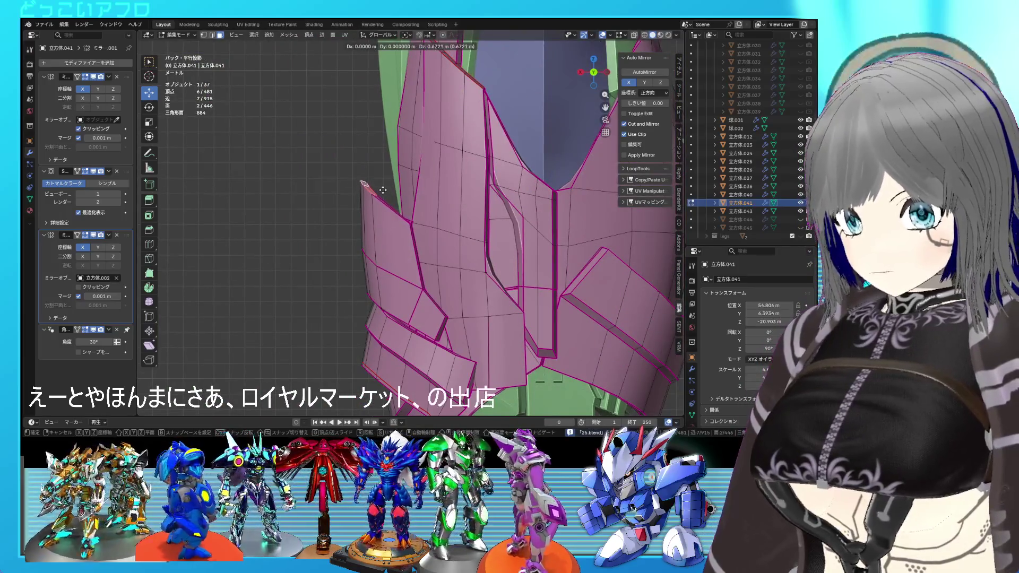
Step: Place the selected vertex at its new position and save the file
click(385, 181)
key(Tab)
key(ctrl+s)
mouse_move(385, 181)
middle_down()
mouse_move(393, 202)
mouse_move(473, 208)
mouse_move(459, 202)
mouse_move(418, 221)
mouse_move(410, 248)
mouse_move(441, 232)
middle_up()
key(Tab)
scroll(454, 205, up, 3)
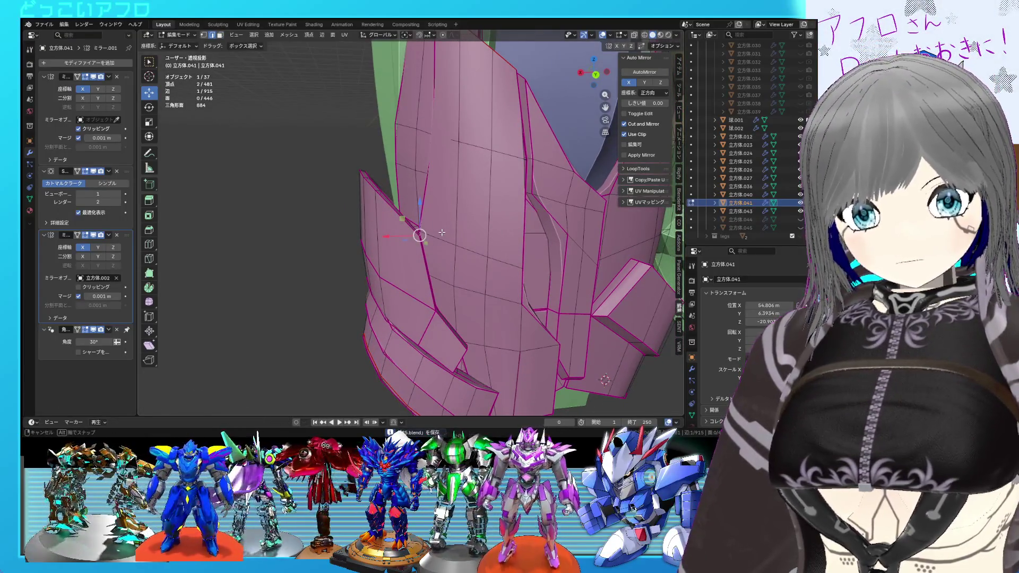
Step: Edge-slide loops along the plate and select its vertical edge loop
click(415, 188)
middle_drag(415, 188, 457, 170)
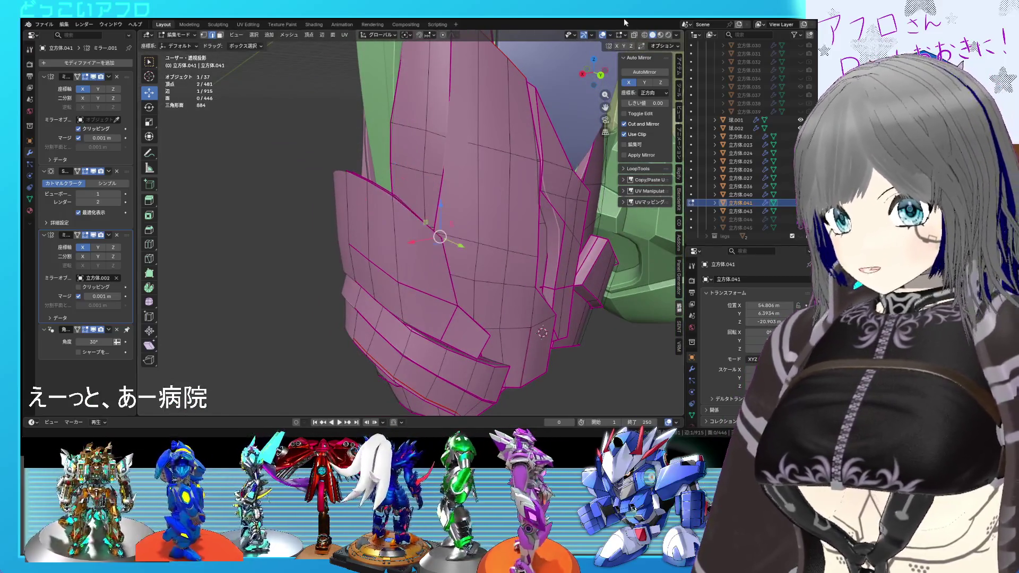
click(432, 126)
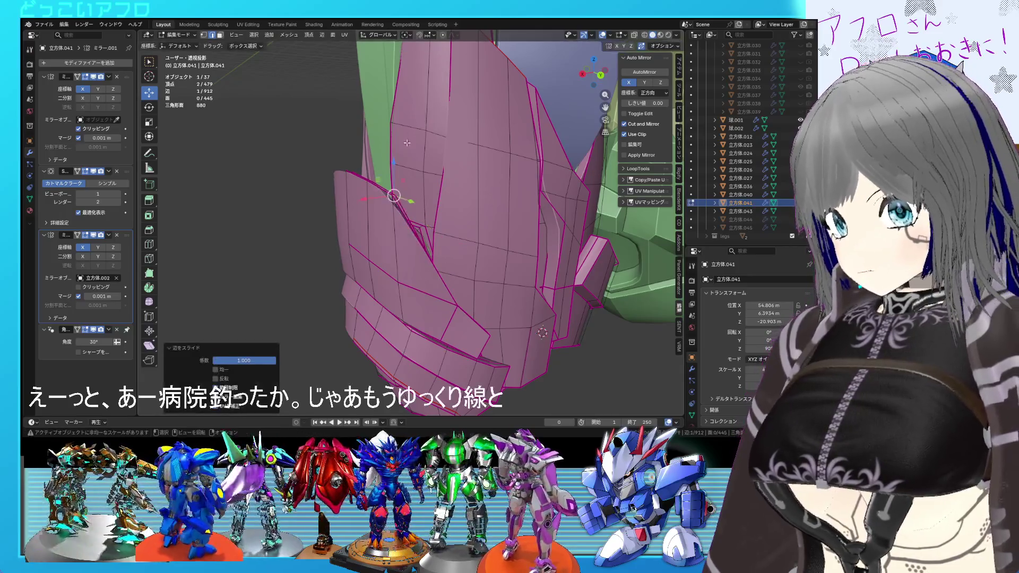
scroll(398, 193, up, 4)
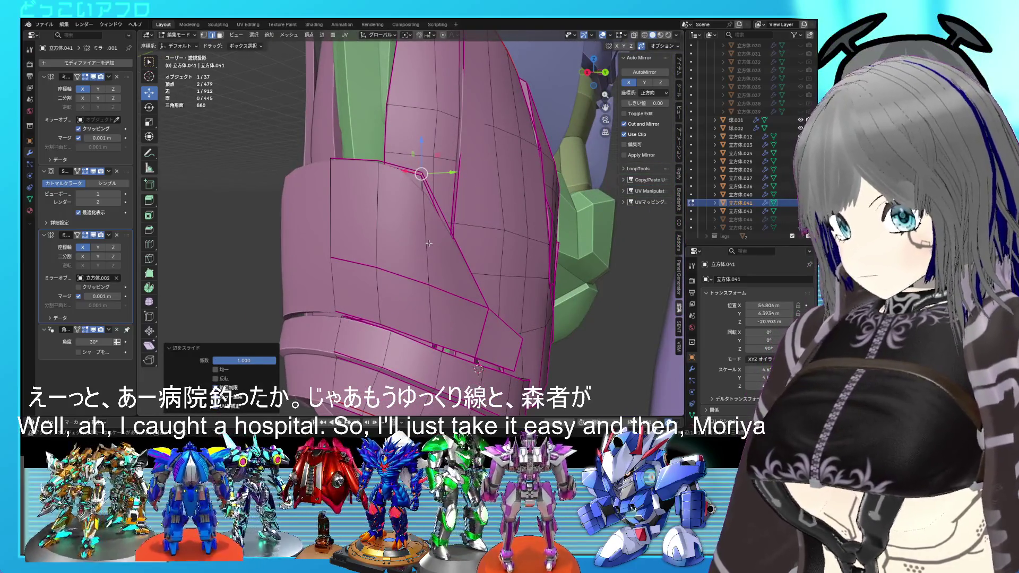
alt+click(428, 243)
key(Tab)
mouse_move(428, 243)
middle_down()
mouse_move(520, 212)
mouse_move(564, 213)
mouse_move(493, 209)
mouse_move(470, 219)
middle_up()
key(Tab)
Step: Move the selected vertices along the Y axis
key(g)
key(y)
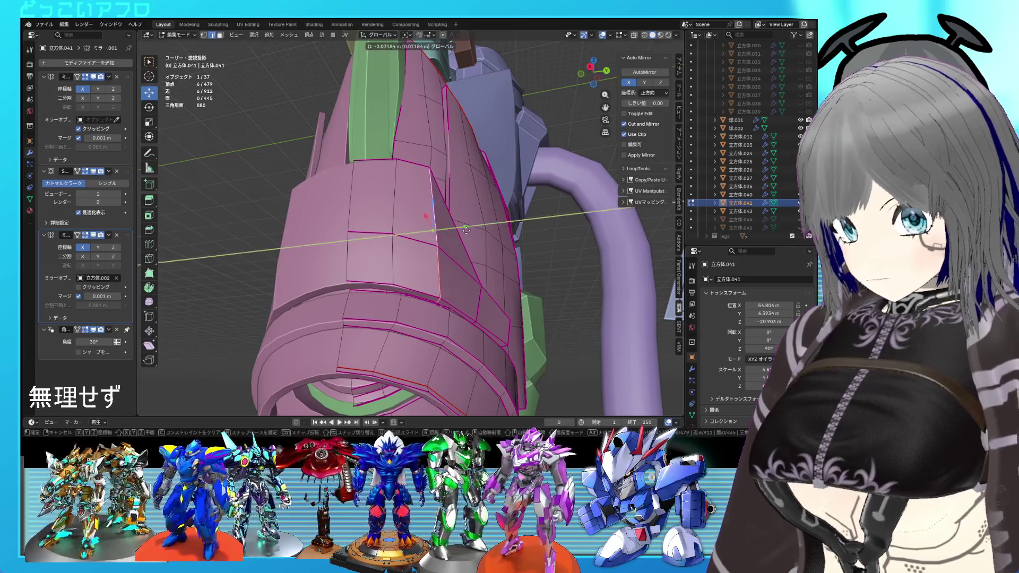
click(455, 233)
scroll(457, 234, up, 3)
mouse_move(457, 233)
middle_down()
mouse_move(441, 262)
mouse_move(378, 276)
mouse_move(402, 276)
mouse_move(499, 218)
mouse_move(479, 225)
mouse_move(467, 286)
middle_up()
Step: Pull the selected edge about 0.63 m along Y in wireframe shading and save
key(shift+z)
key(shift+z)
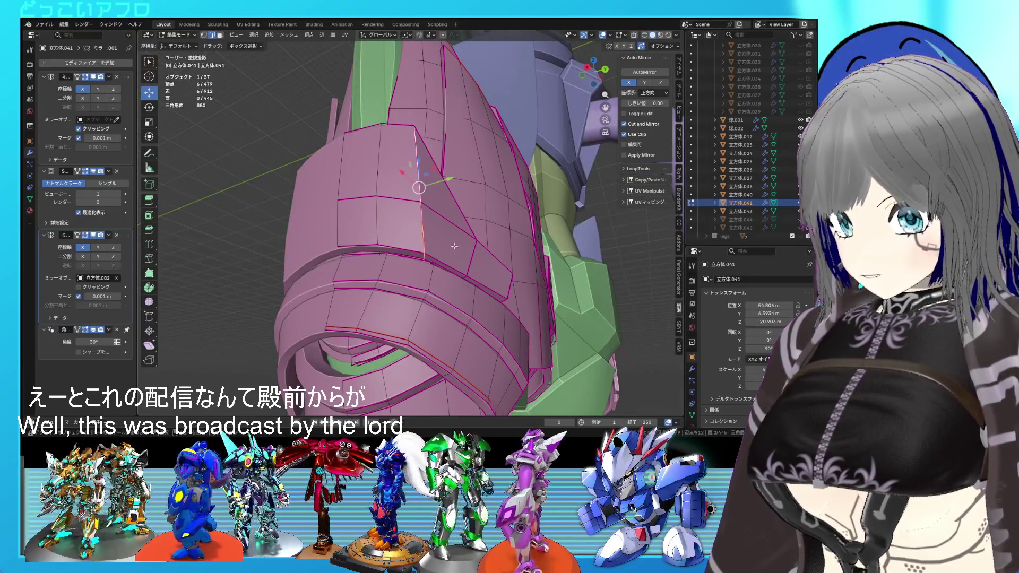
drag(450, 176, 440, 179)
middle_drag(440, 180, 359, 186)
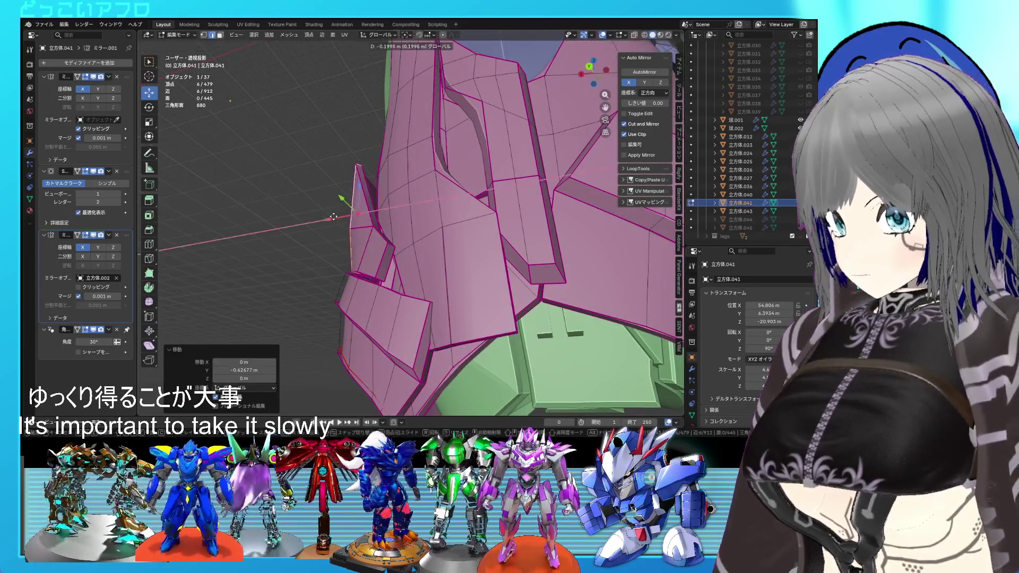
drag(333, 217, 333, 217)
key(KP_Decimal)
mouse_move(333, 217)
middle_down()
mouse_move(465, 271)
mouse_move(466, 228)
mouse_move(492, 259)
mouse_move(447, 240)
mouse_move(452, 257)
mouse_move(415, 287)
middle_up()
key(Tab)
key(Tab)
key(ctrl+s)
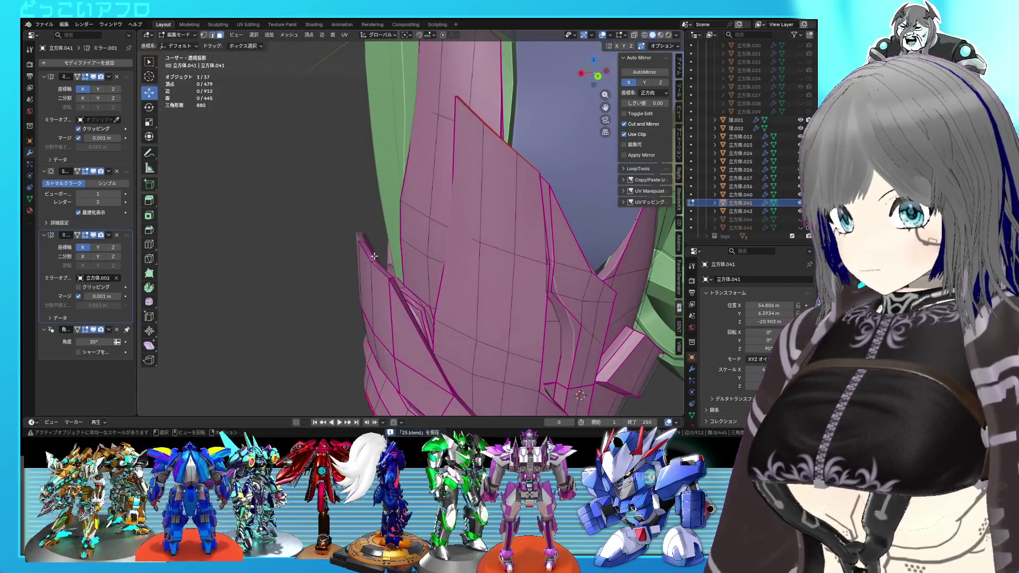
Step: Extrude the selected faces along their normal and move them into place
key(KP_3)
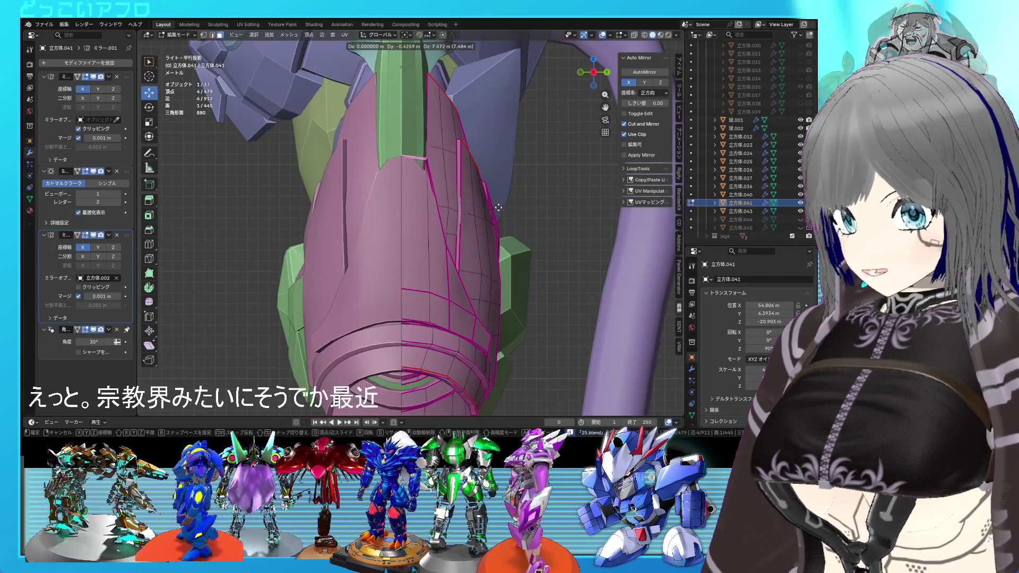
click(498, 190)
mouse_move(499, 190)
middle_down()
mouse_move(406, 191)
mouse_move(430, 205)
mouse_move(439, 242)
mouse_move(428, 243)
middle_up()
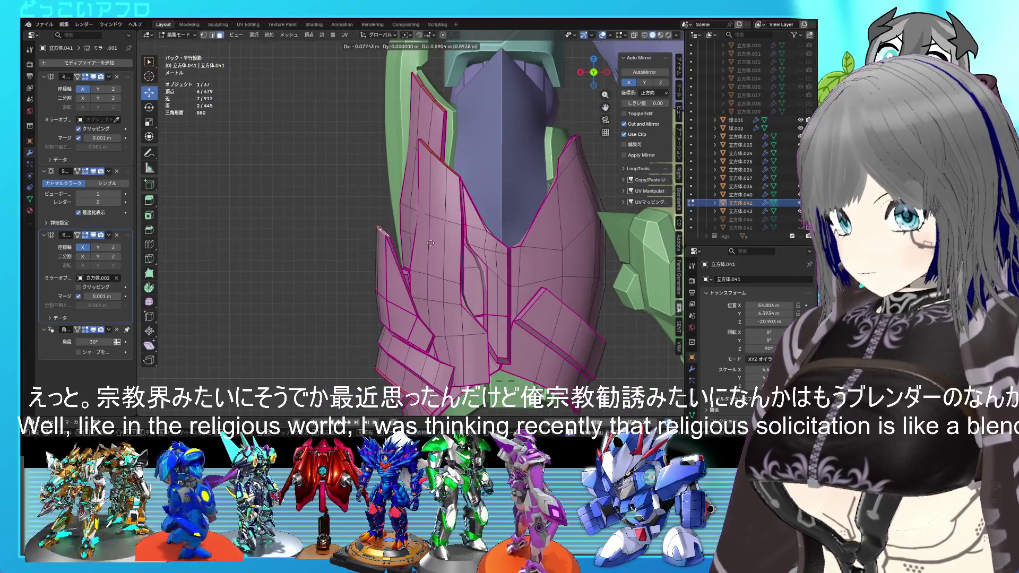
click(427, 249)
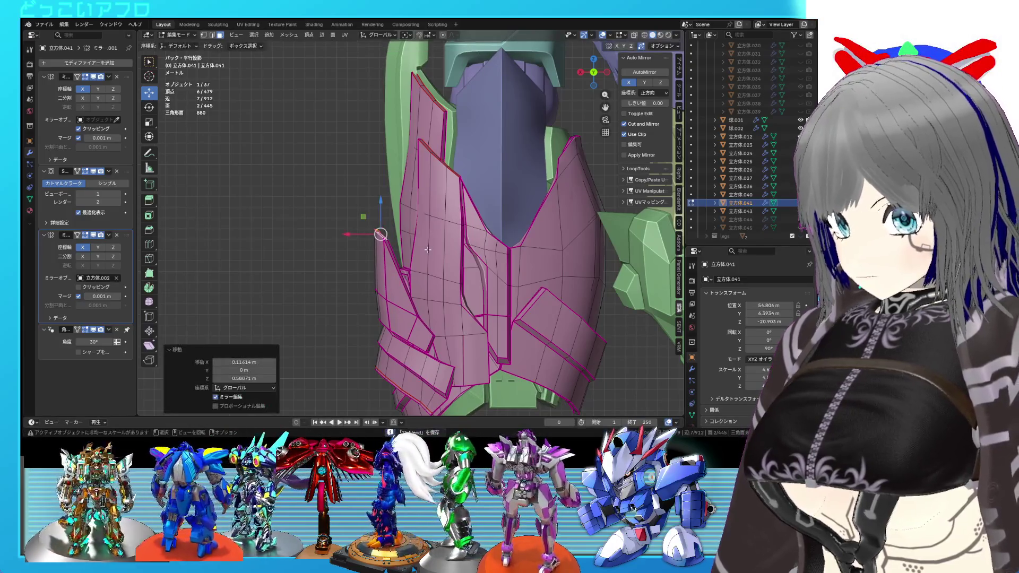
click(430, 237)
click(433, 179)
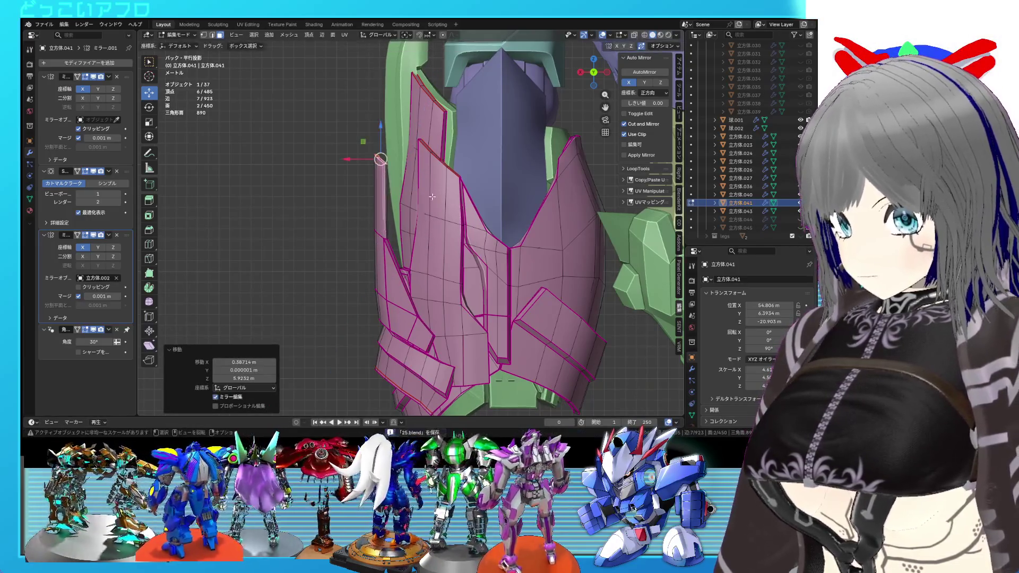
middle_drag(433, 178, 527, 244)
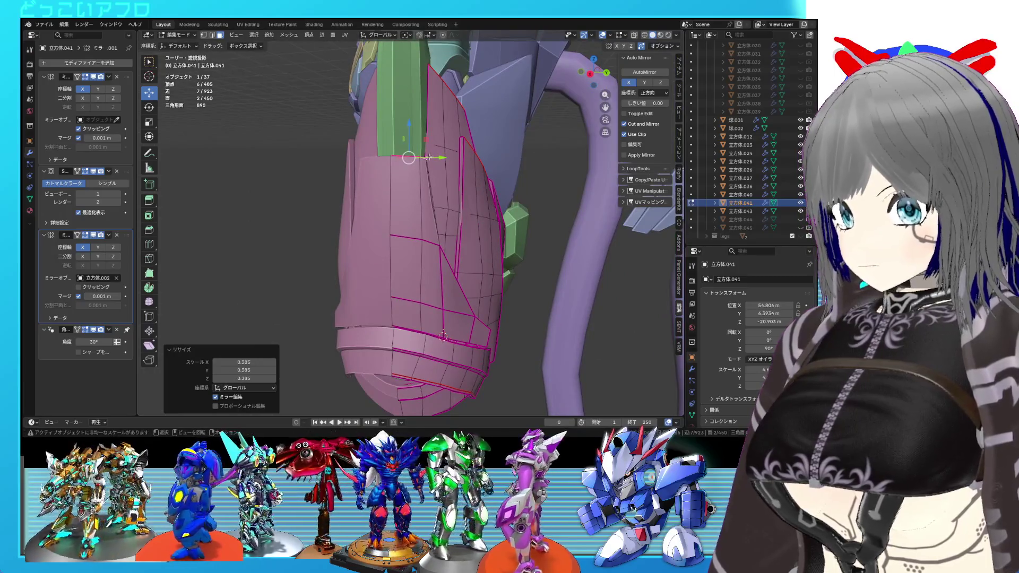
click(417, 159)
middle_drag(417, 159, 390, 301)
Step: Select an edge on the plate and review the whole arm from Object Mode
click(383, 304)
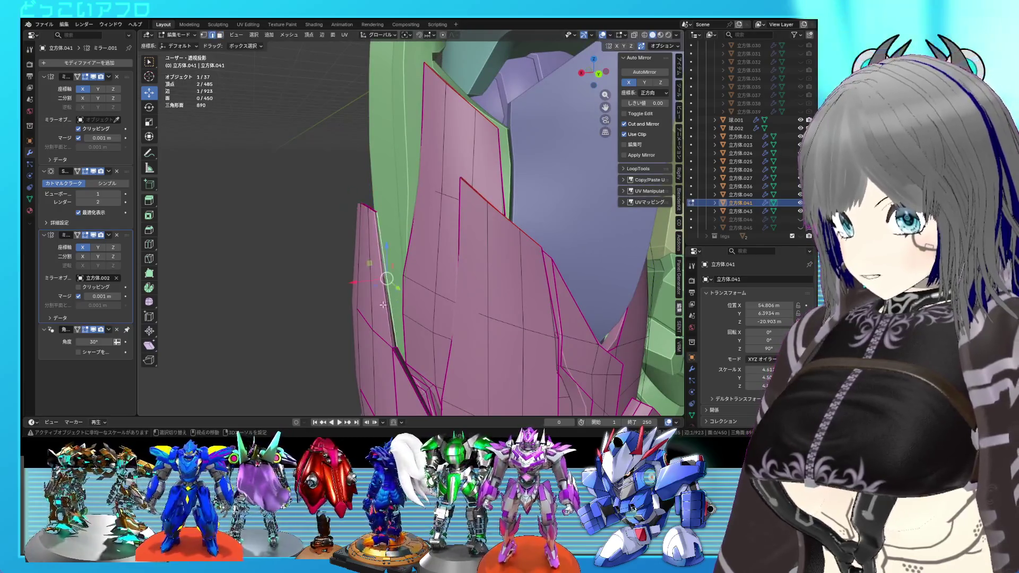
key(Tab)
scroll(467, 266, down, 5)
mouse_move(475, 261)
middle_down()
mouse_move(551, 256)
mouse_move(578, 206)
mouse_move(590, 201)
mouse_move(485, 213)
mouse_move(485, 258)
mouse_move(529, 266)
mouse_move(416, 250)
mouse_move(405, 205)
mouse_move(546, 239)
mouse_move(477, 266)
mouse_move(440, 308)
middle_up()
key(Tab)
scroll(447, 258, up, 4)
scroll(399, 228, up, 3)
Step: Select three plate faces and thicken them with Alt+S shrink/fatten
key(a)
click(462, 310)
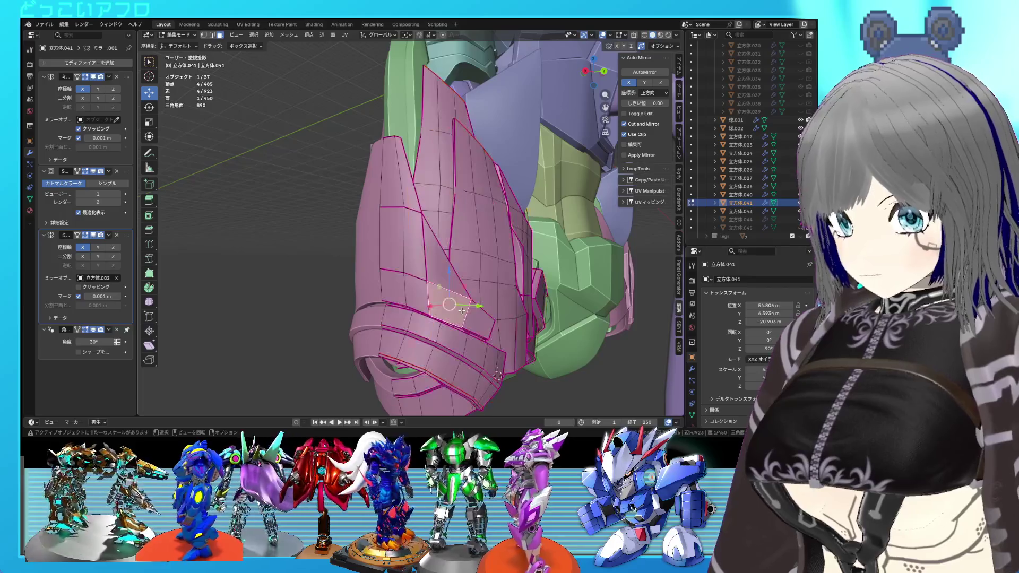
shift+click(410, 273)
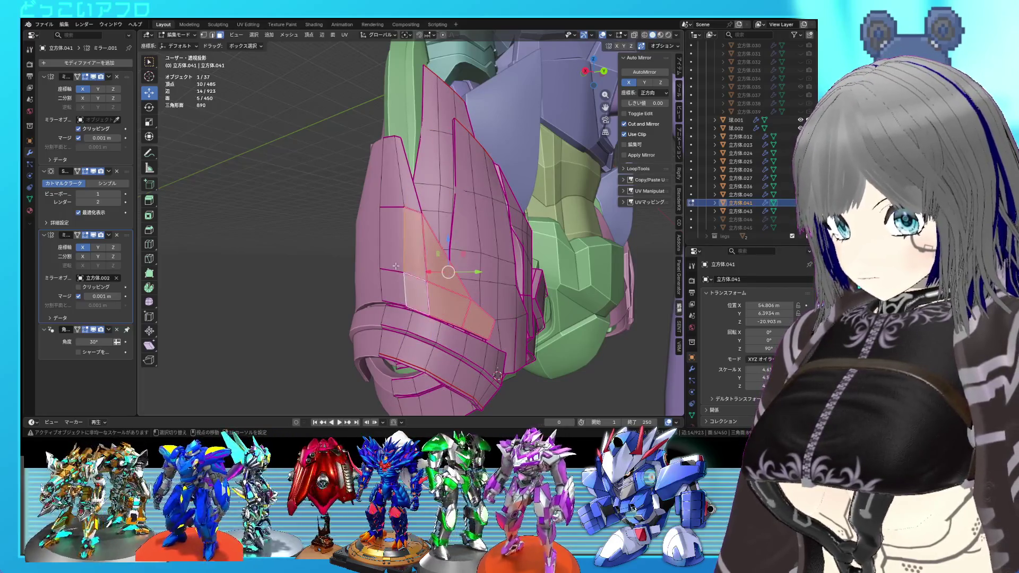
shift+click(396, 266)
mouse_move(420, 257)
middle_down()
mouse_move(505, 240)
mouse_move(501, 217)
mouse_move(536, 267)
mouse_move(604, 285)
mouse_move(591, 309)
mouse_move(415, 293)
mouse_move(479, 278)
mouse_move(413, 253)
middle_up()
key(ctrl+s)
key(alt+s)
click(510, 236)
Step: Delete the selected vertices, leaving 481 vertices and 445 faces
key(Tab)
key(Tab)
key(x)
click(403, 264)
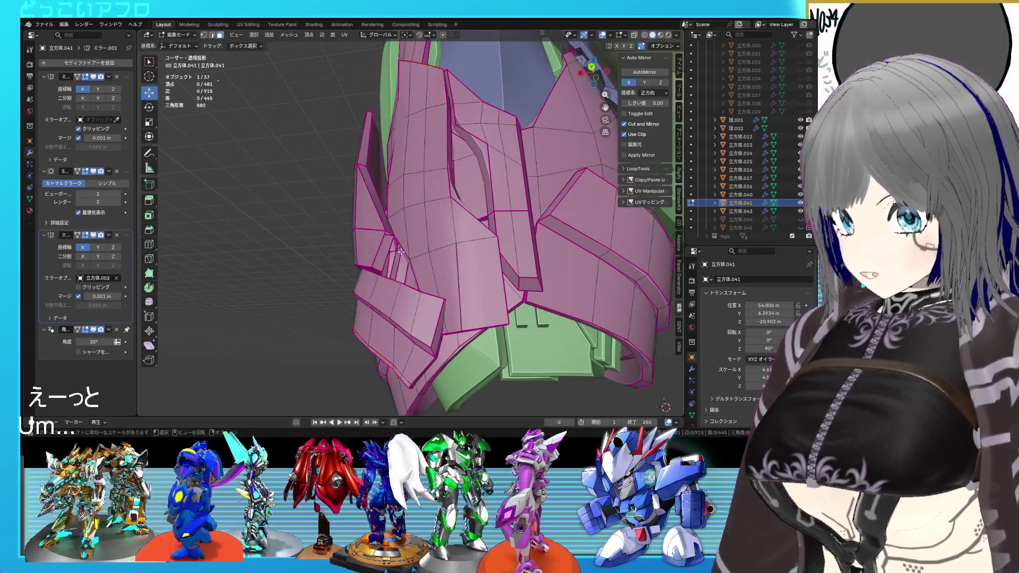
Step: Select the connected pink armor plate in Edit Mode and slide it sideways along X
scroll(363, 255, up, 3)
key(Tab)
scroll(426, 262, down, 3)
mouse_move(426, 263)
middle_down()
mouse_move(521, 280)
mouse_move(446, 268)
mouse_move(475, 272)
mouse_move(420, 222)
mouse_move(401, 228)
mouse_move(353, 190)
middle_up()
key(Tab)
key(ctrl+l)
drag(353, 190, 361, 191)
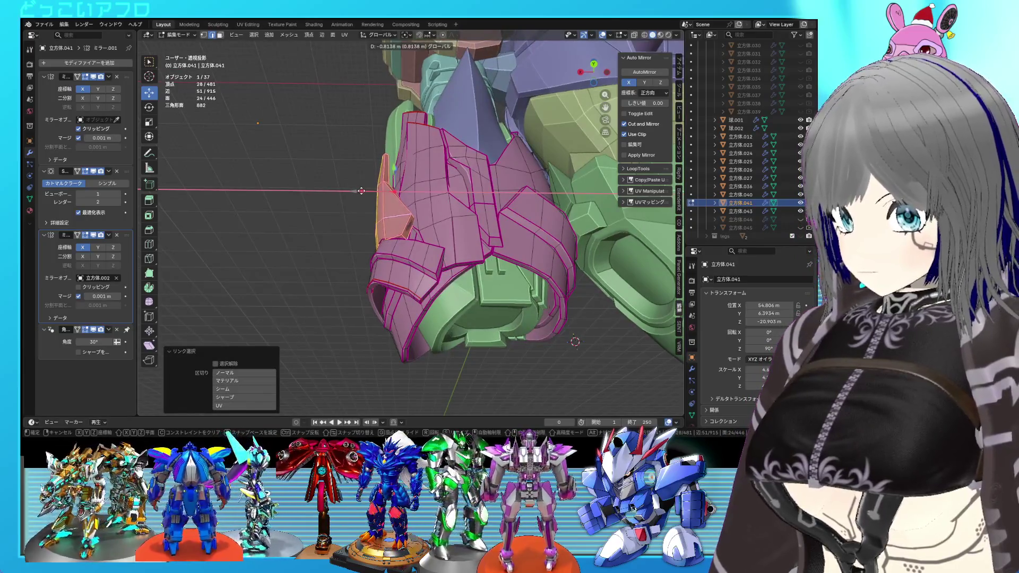
click(362, 190)
Step: Return to Object Mode, deselect the armor, and save the file as 25.blend
mouse_move(361, 190)
middle_down()
mouse_move(562, 268)
mouse_move(489, 259)
mouse_move(568, 268)
mouse_move(420, 256)
mouse_move(412, 223)
middle_up()
key(Tab)
scroll(562, 269, down, 3)
click(502, 262)
key(ctrl+s)
scroll(411, 223, up, 3)
scroll(577, 193, up, 2)
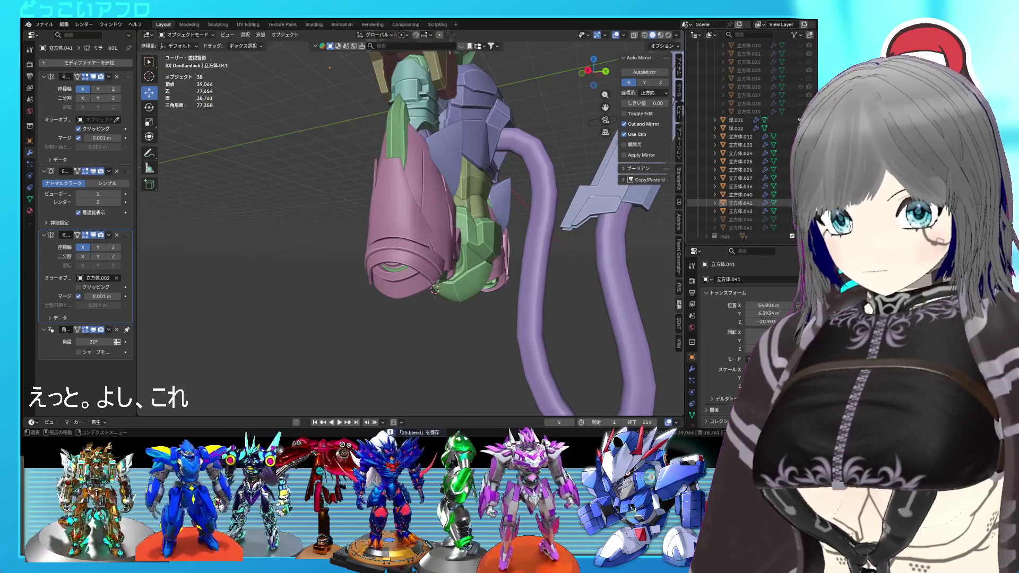
click(800, 203)
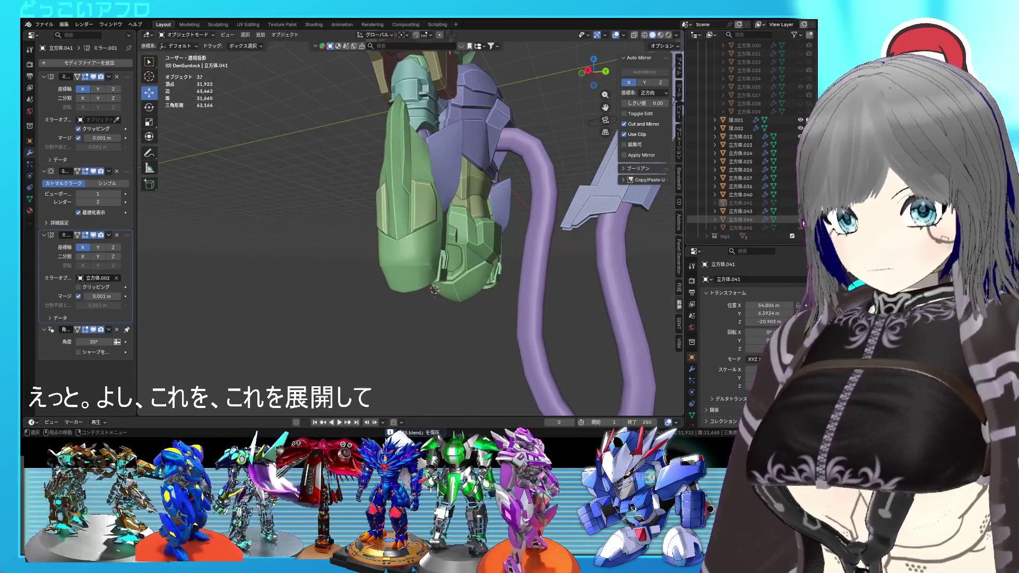
click(800, 219)
mouse_move(478, 223)
middle_down()
mouse_move(462, 202)
mouse_move(467, 189)
middle_up()
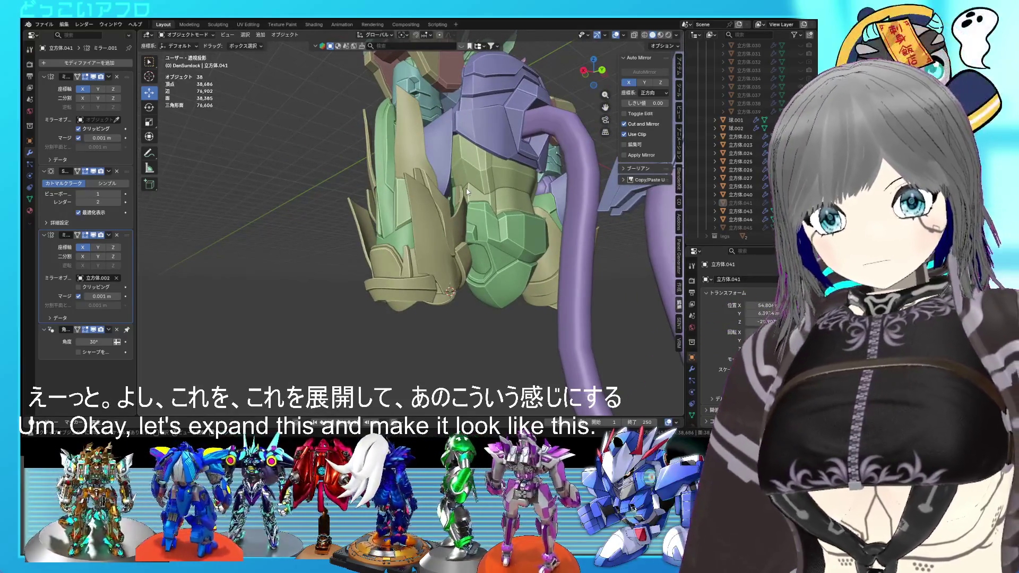
click(800, 219)
click(800, 219)
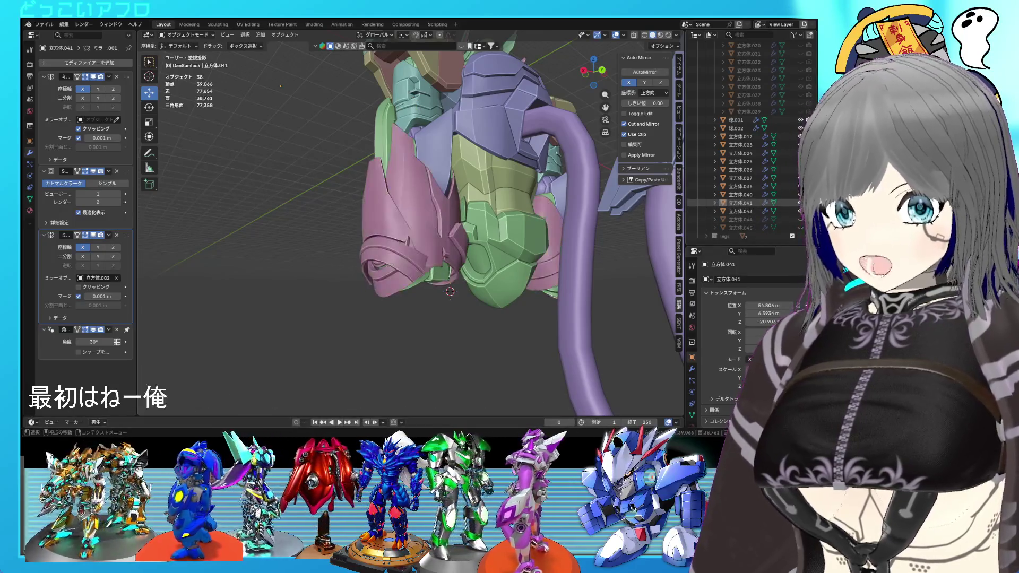
middle_drag(262, 240, 487, 272)
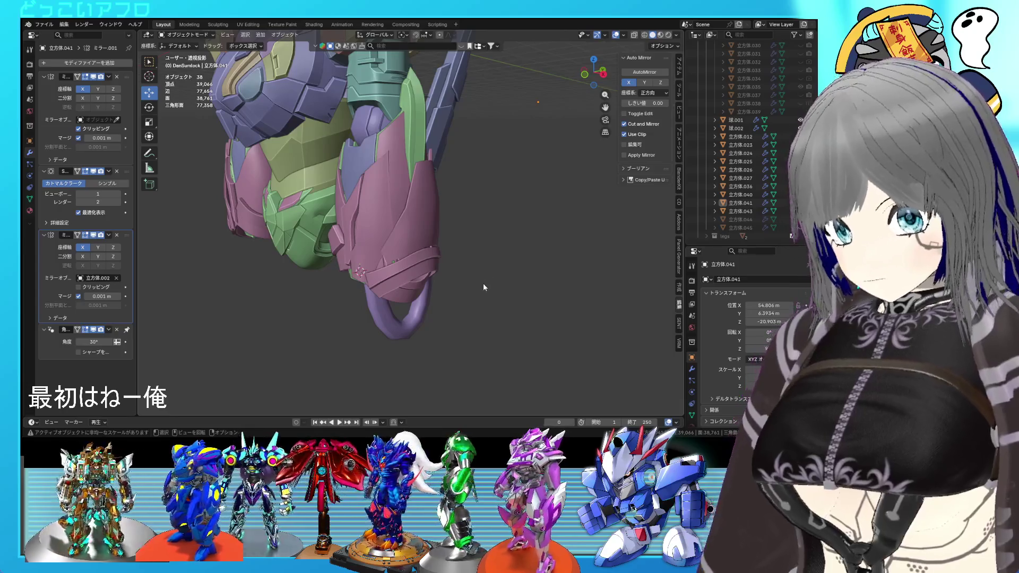
mouse_move(482, 295)
middle_down()
mouse_move(456, 285)
mouse_move(542, 333)
mouse_move(546, 324)
mouse_move(510, 320)
middle_up()
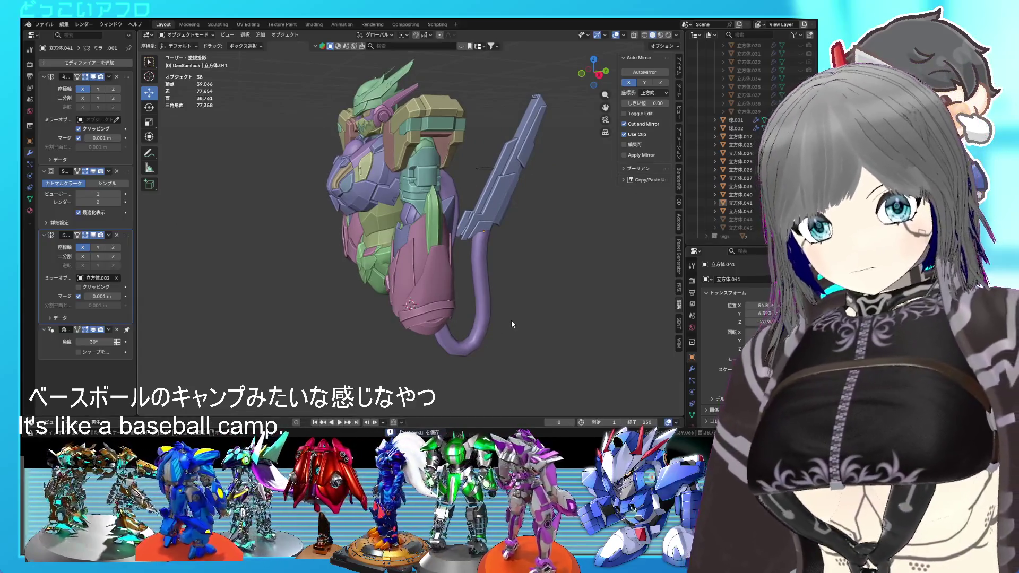
scroll(524, 264, up, 3)
mouse_move(533, 268)
middle_down()
mouse_move(537, 236)
mouse_move(466, 204)
mouse_move(476, 207)
middle_up()
scroll(480, 205, up, 2)
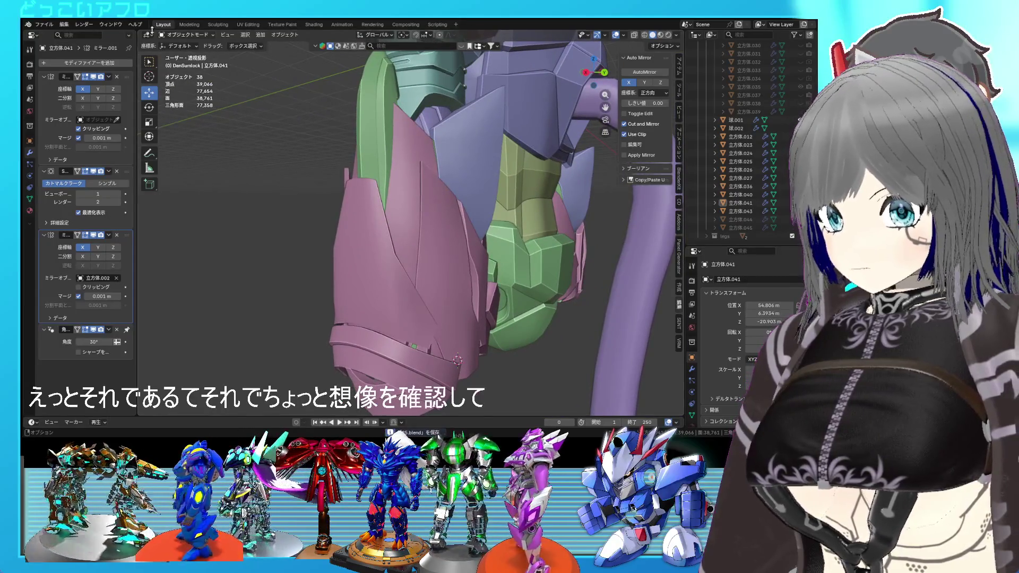
click(44, 25)
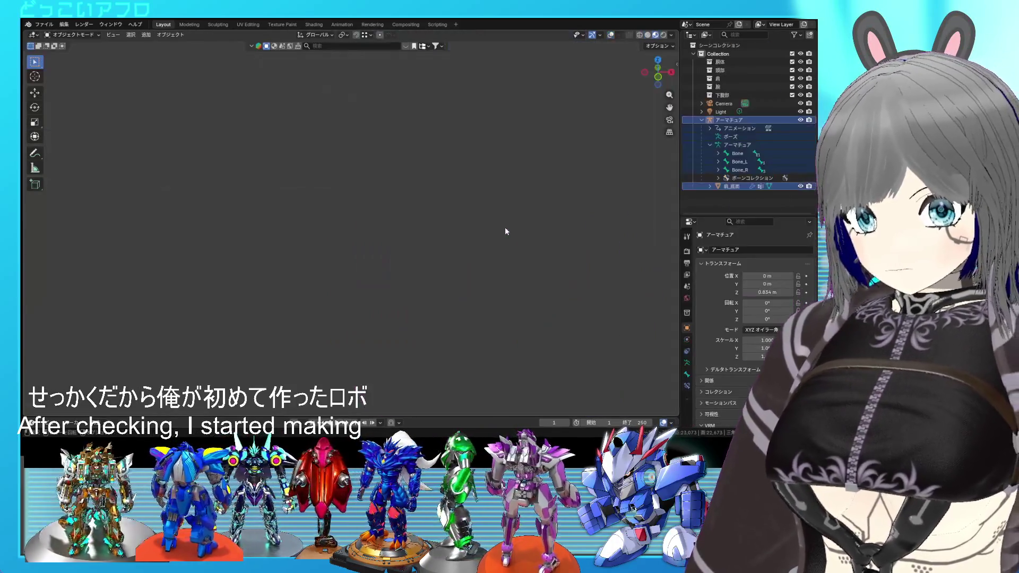
Step: Orbit around the silver robot, snap to front view, and save the file
scroll(469, 223, down, 3)
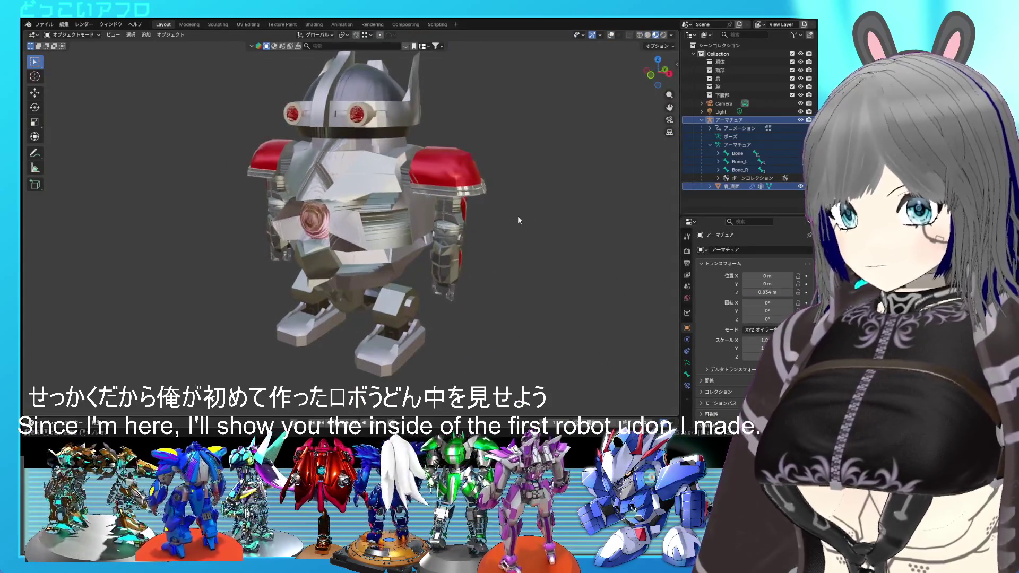
shift+middle_drag(545, 183, 549, 196)
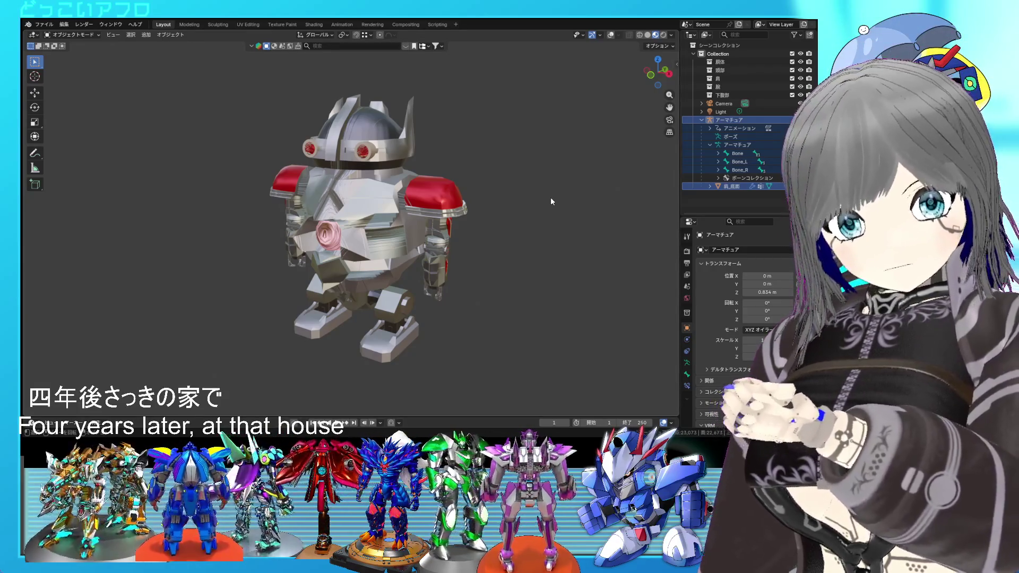
scroll(550, 200, up, 5)
mouse_move(543, 256)
middle_down()
mouse_move(496, 247)
mouse_move(504, 243)
mouse_move(519, 259)
mouse_move(488, 264)
middle_up()
scroll(484, 250, down, 5)
scroll(488, 263, up, 3)
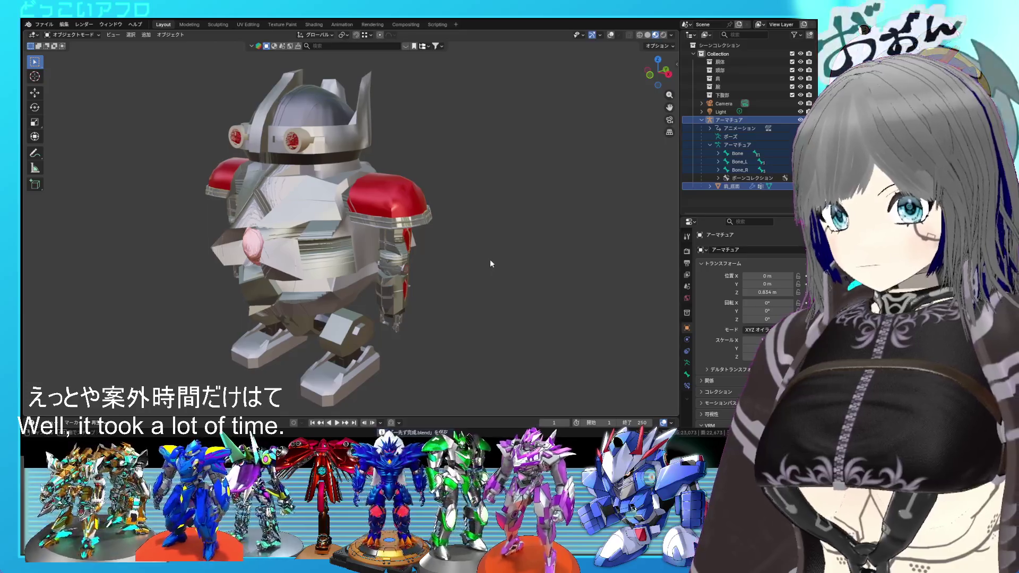
key(KP_1)
key(ctrl+s)
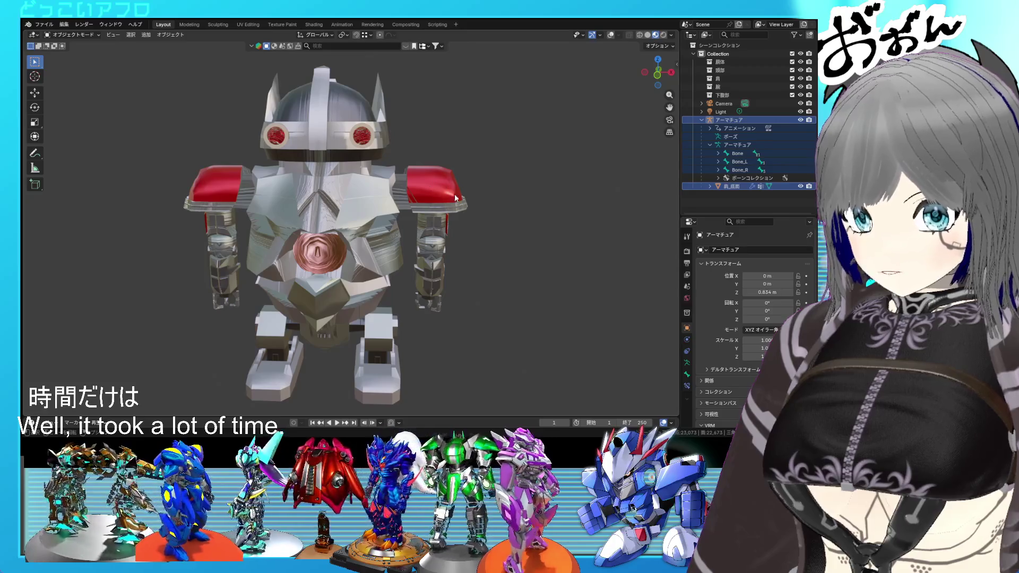
Step: Inspect the silver robot's sides, back and front, then open and dismiss the File menu
mouse_move(466, 222)
middle_down()
mouse_move(343, 173)
mouse_move(413, 225)
mouse_move(444, 225)
mouse_move(338, 235)
middle_up()
scroll(393, 205, up, 2)
scroll(444, 228, down, 2)
mouse_move(419, 234)
middle_down()
mouse_move(470, 241)
mouse_move(370, 239)
mouse_move(504, 242)
mouse_move(470, 240)
middle_up()
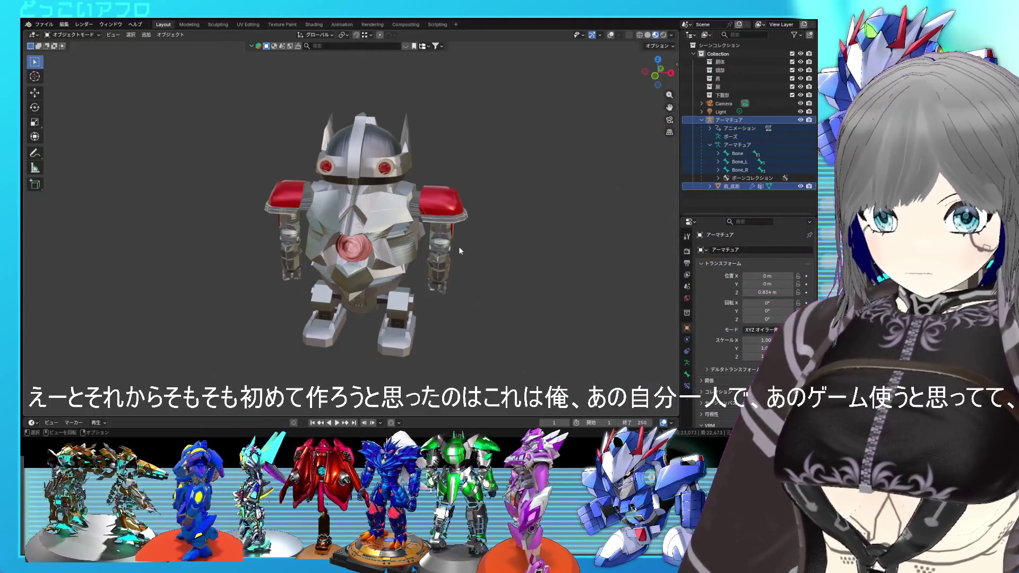
scroll(458, 246, up, 3)
mouse_move(458, 246)
middle_down()
mouse_move(507, 259)
mouse_move(499, 258)
middle_up()
scroll(499, 258, down, 3)
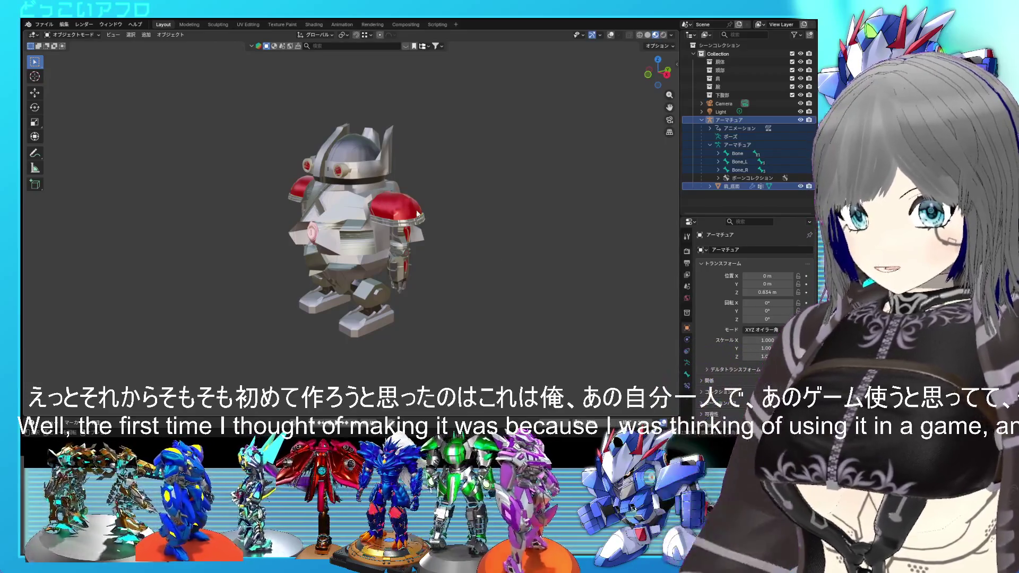
middle_drag(437, 225, 475, 227)
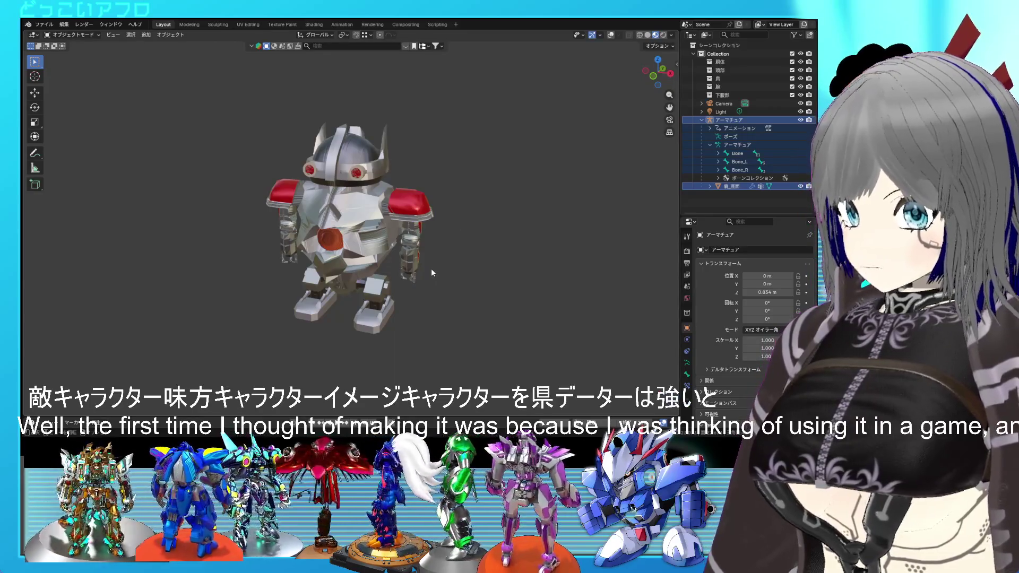
scroll(444, 288, up, 2)
mouse_move(447, 288)
middle_down()
mouse_move(568, 282)
mouse_move(425, 279)
mouse_move(434, 279)
middle_up()
scroll(434, 279, down, 2)
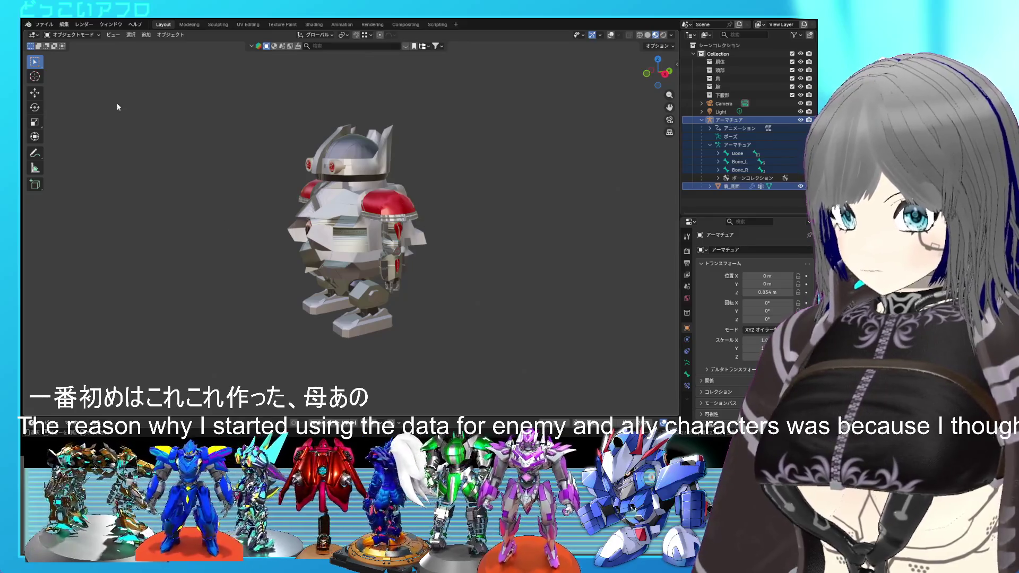
click(44, 24)
click(141, 70)
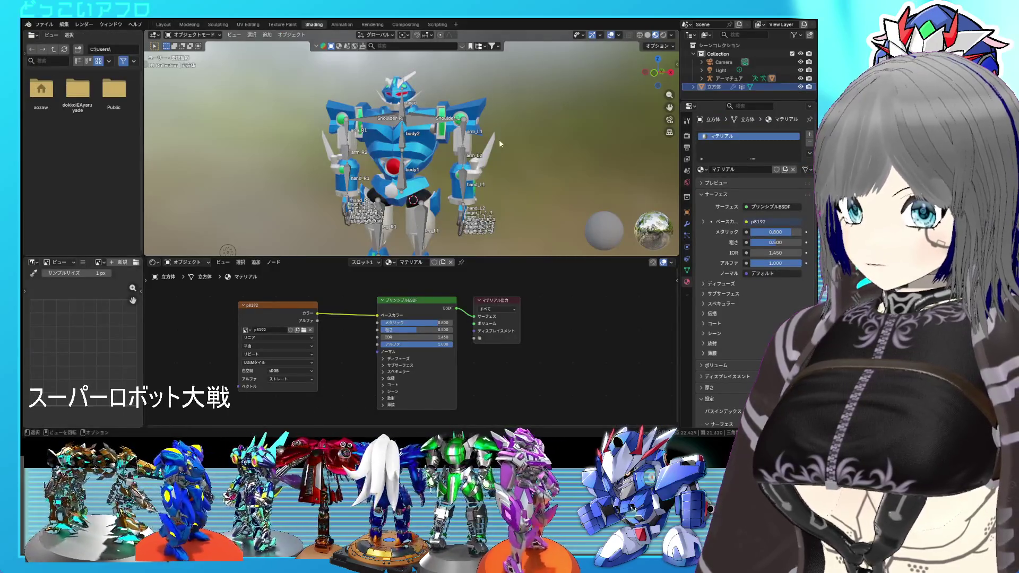
Step: Switch to Layout, orbit the blue robot to a side view with overlays hidden, then restore overlays
click(164, 24)
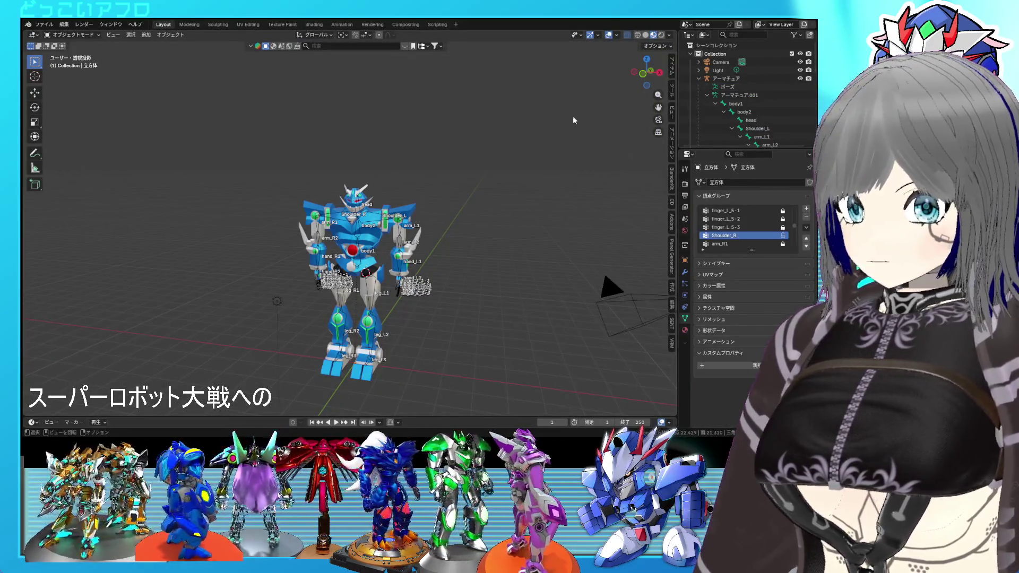
click(609, 35)
scroll(532, 151, up, 5)
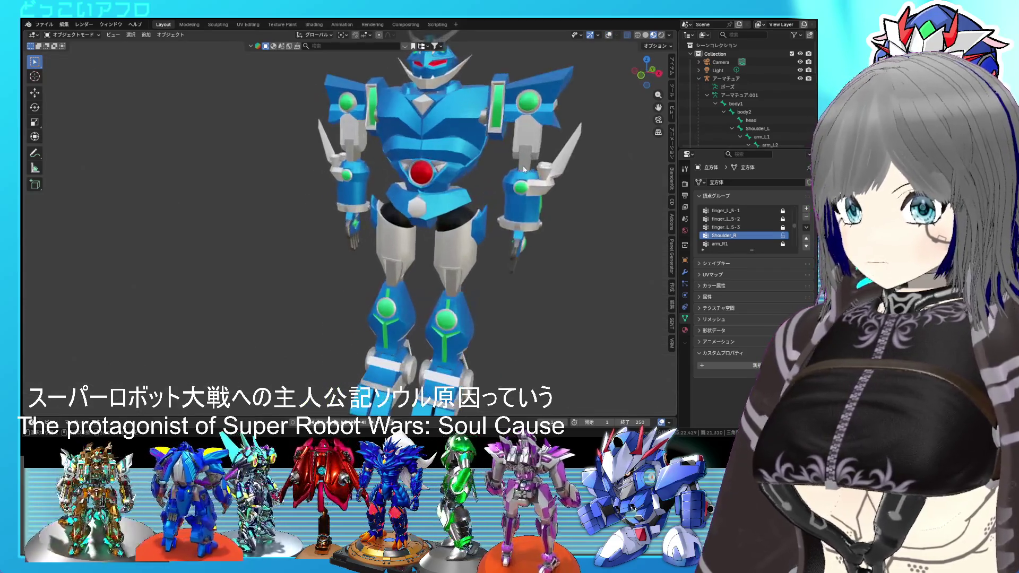
scroll(464, 180, down, 3)
mouse_move(463, 180)
middle_down()
mouse_move(441, 177)
mouse_move(471, 180)
mouse_move(460, 164)
mouse_move(464, 178)
middle_up()
scroll(471, 179, up, 2)
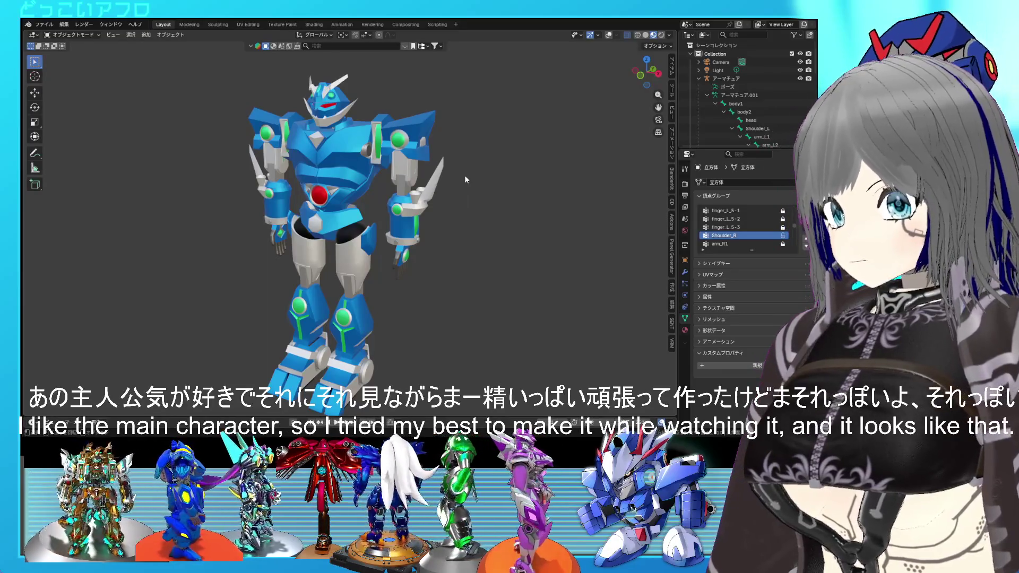
middle_drag(466, 179, 563, 174)
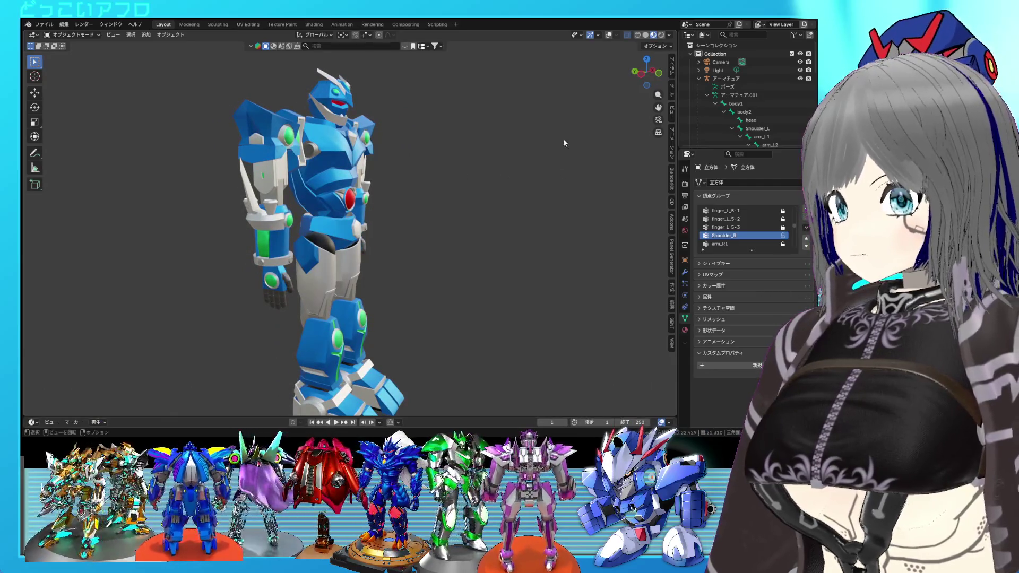
click(609, 35)
click(616, 36)
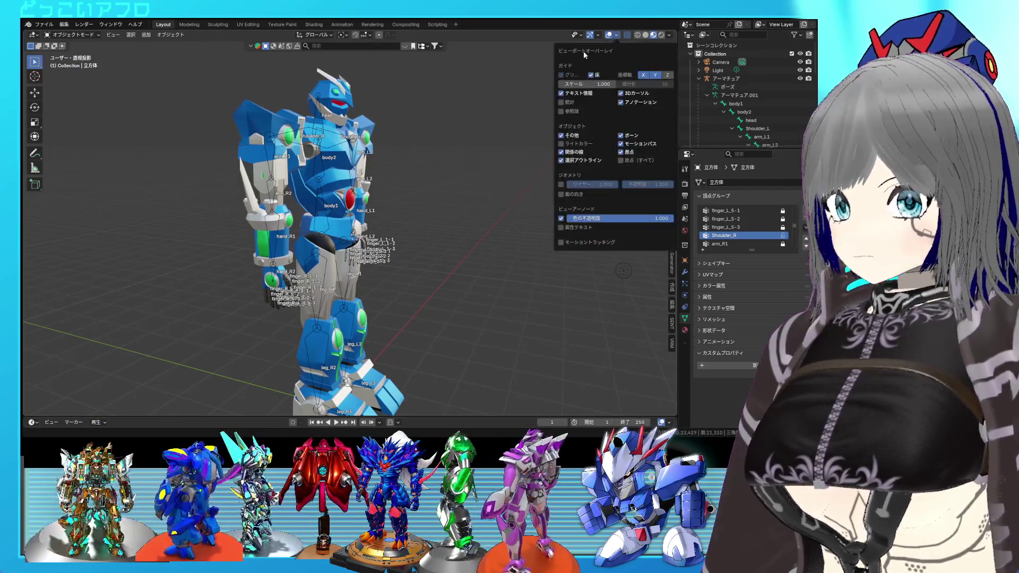
Step: Enable the Statistics overlay and orbit to a more frontal view of the blue robot
click(570, 103)
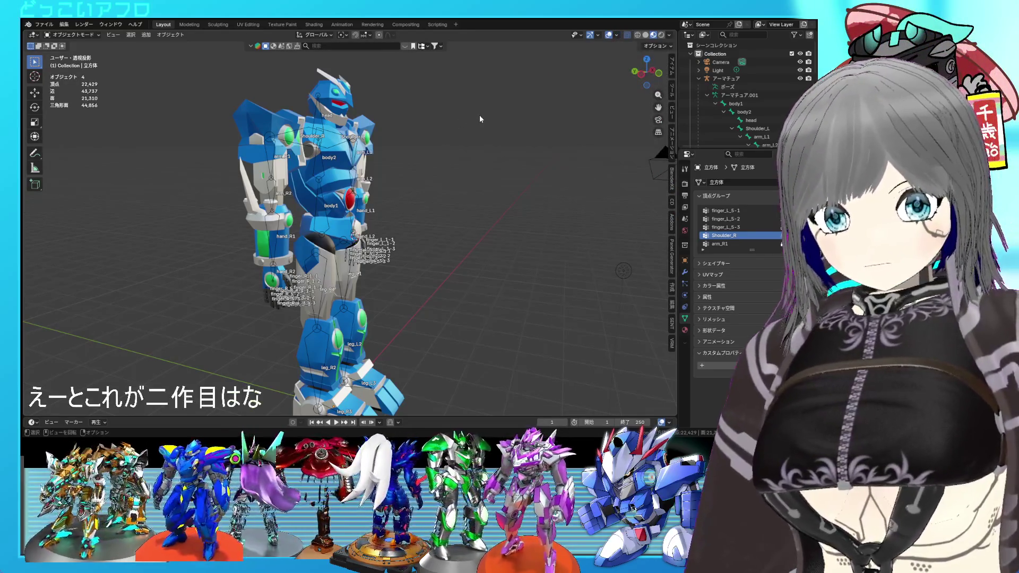
middle_drag(479, 119, 366, 116)
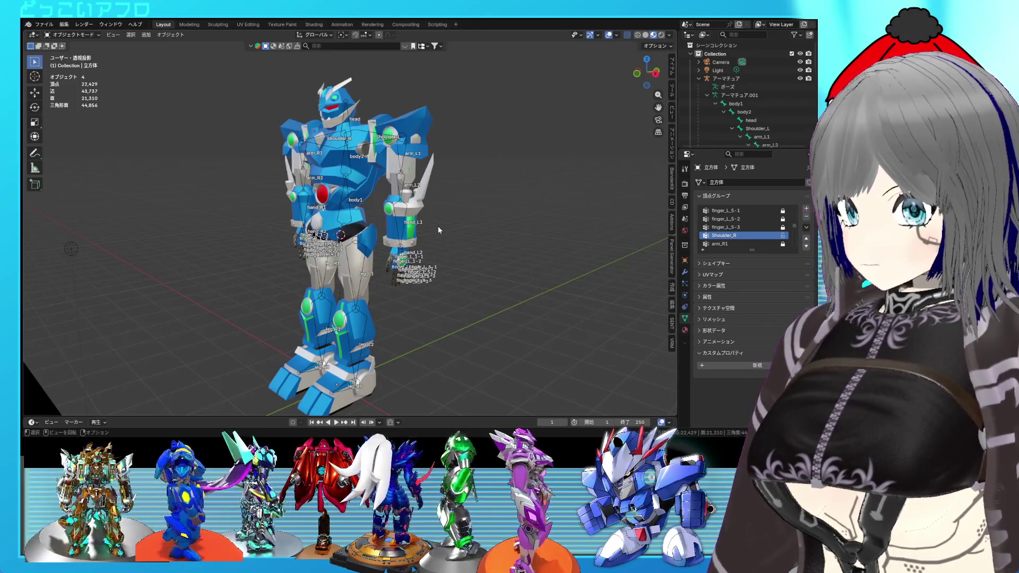
click(53, 35)
click(53, 35)
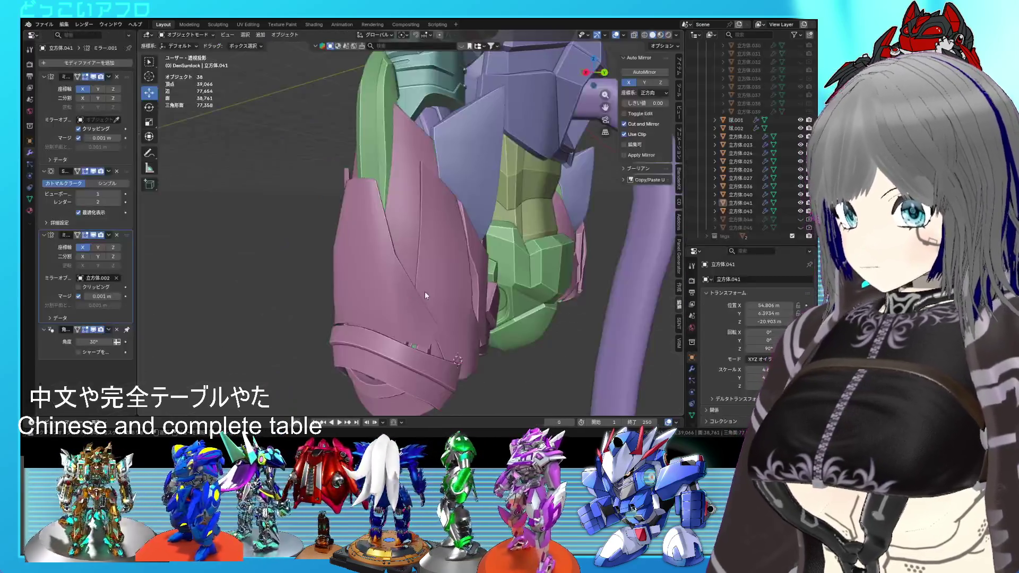
Step: Save, zoom in on the pink skirt armor, and enter Edit Mode on 立方体.041
mouse_move(479, 253)
middle_down()
mouse_move(504, 302)
mouse_move(464, 308)
middle_up()
key(ctrl+s)
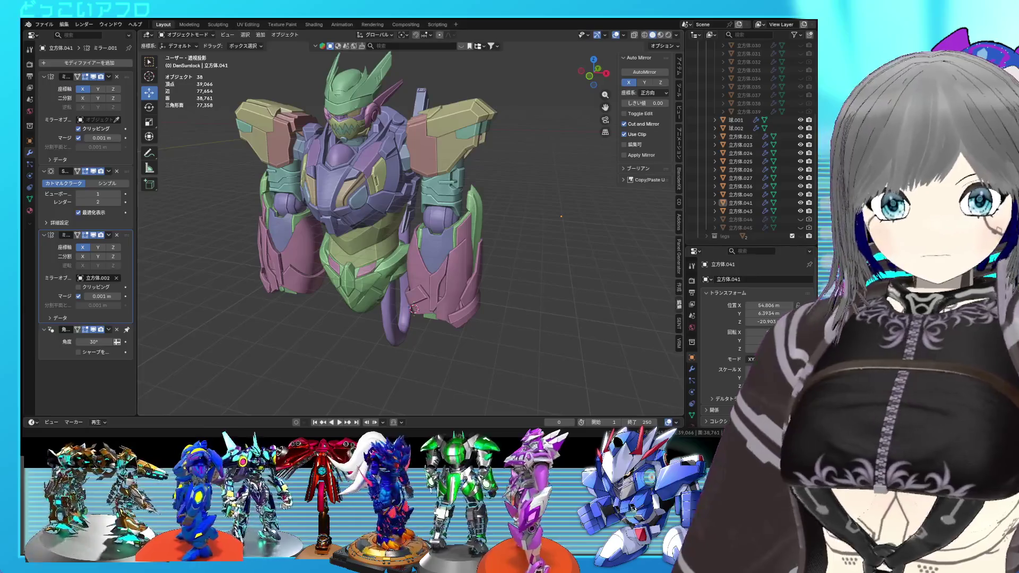
mouse_move(509, 249)
middle_down()
mouse_move(535, 258)
mouse_move(447, 241)
mouse_move(413, 261)
mouse_move(475, 234)
mouse_move(519, 266)
mouse_move(458, 260)
mouse_move(513, 235)
mouse_move(414, 240)
mouse_move(377, 229)
mouse_move(411, 231)
middle_up()
scroll(536, 259, up, 5)
scroll(436, 244, down, 5)
scroll(482, 270, up, 3)
click(376, 236)
key(Tab)
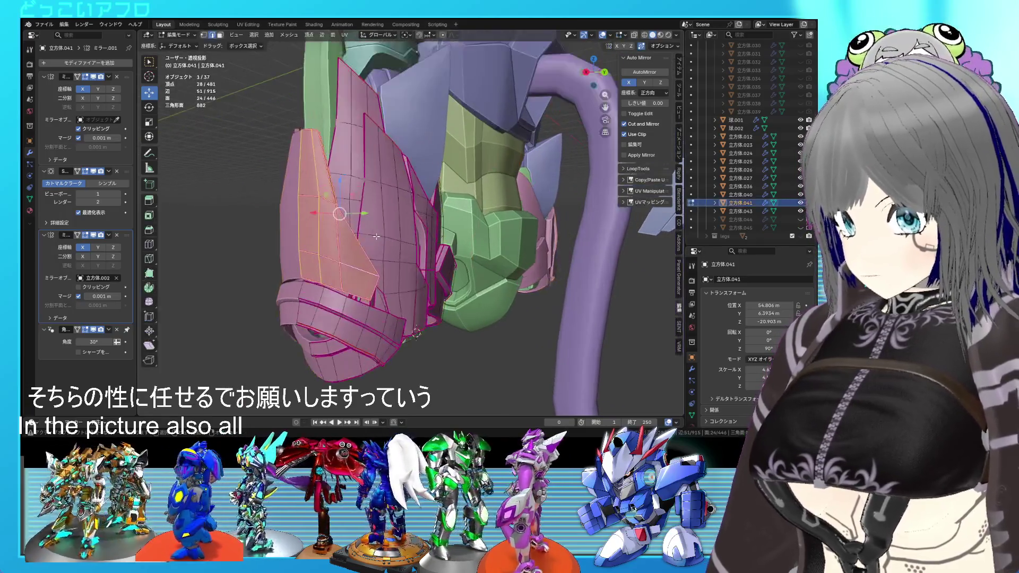
Step: Select a small patch of plate faces plus the neighbouring side strip, then save
mouse_move(373, 269)
middle_down()
mouse_move(418, 243)
mouse_move(426, 252)
mouse_move(389, 271)
middle_up()
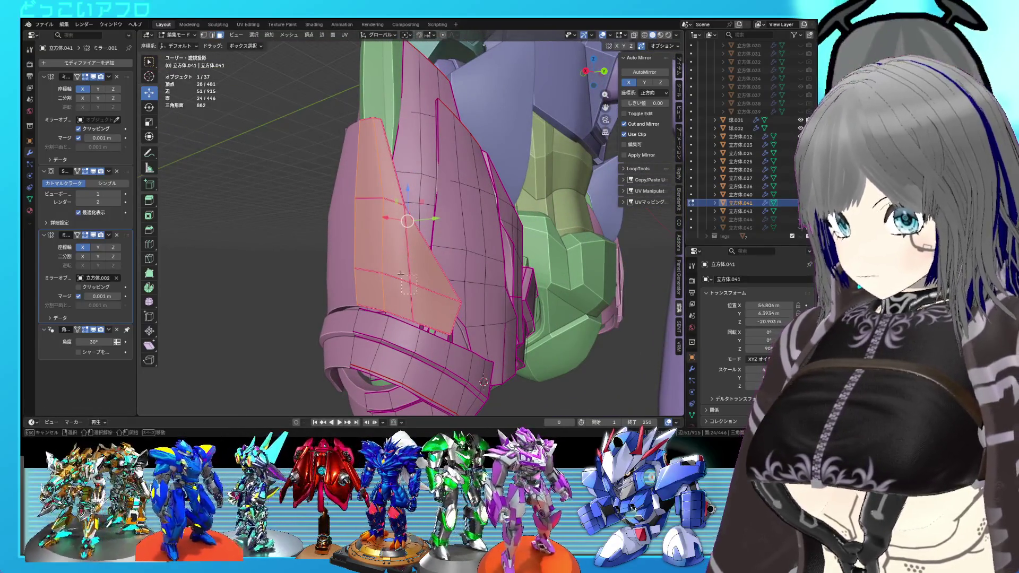
drag(404, 278, 399, 270)
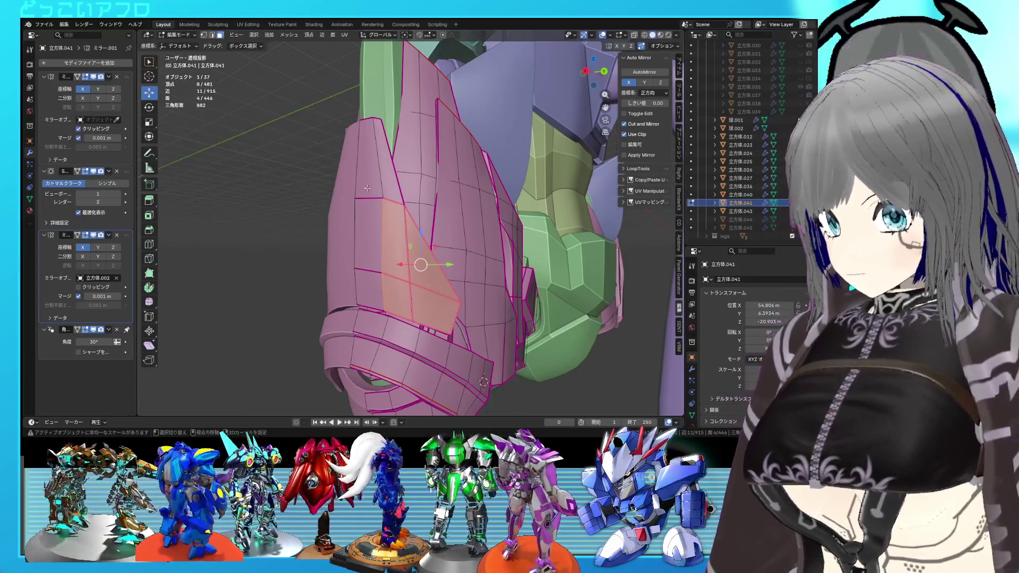
shift+drag(367, 187, 385, 217)
key(ctrl+s)
Step: Extrude the selected faces about 0.1 m along their normals and scale them to 0.979
middle_drag(422, 284, 429, 217)
key(e)
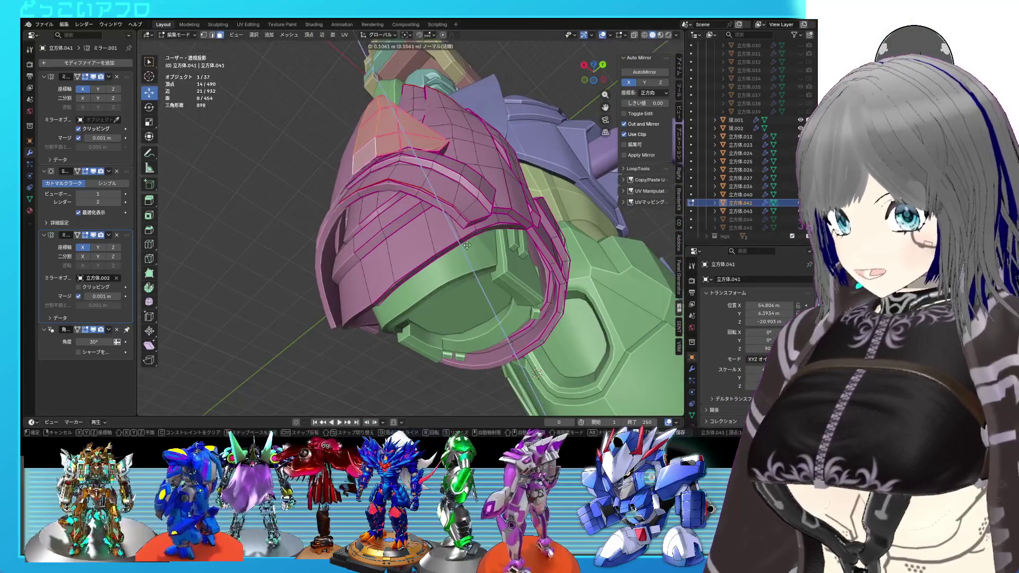
click(468, 239)
key(s)
click(463, 223)
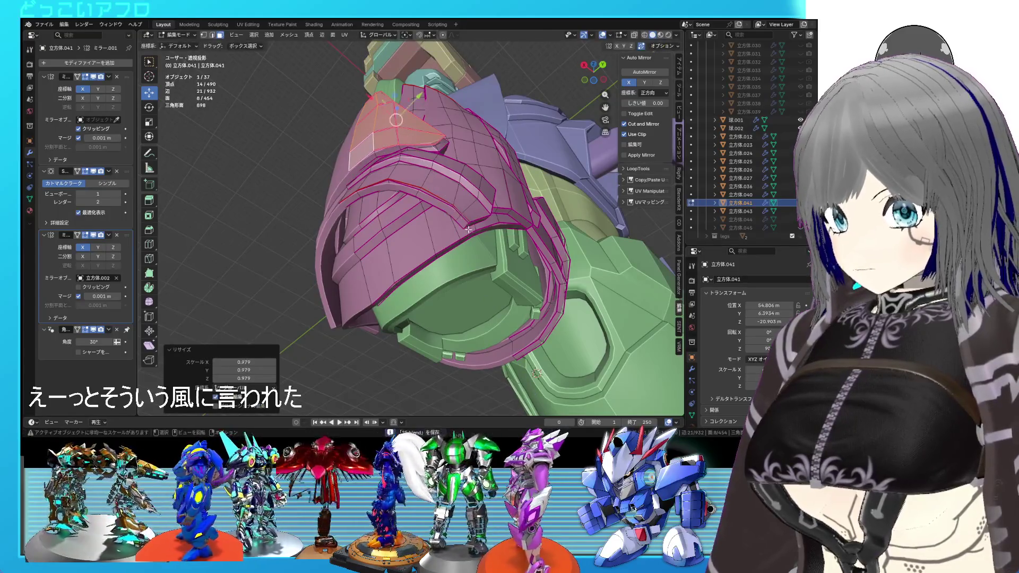